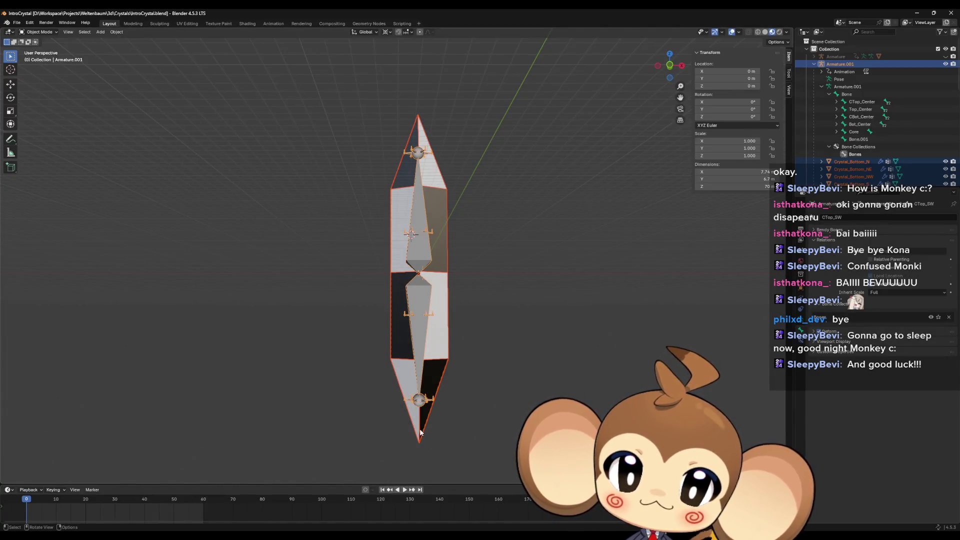
Step: Frame the crystal armature, enter Edit Mode and select the six Top_*.001 ring bones
right_click(460, 309)
key(Escape)
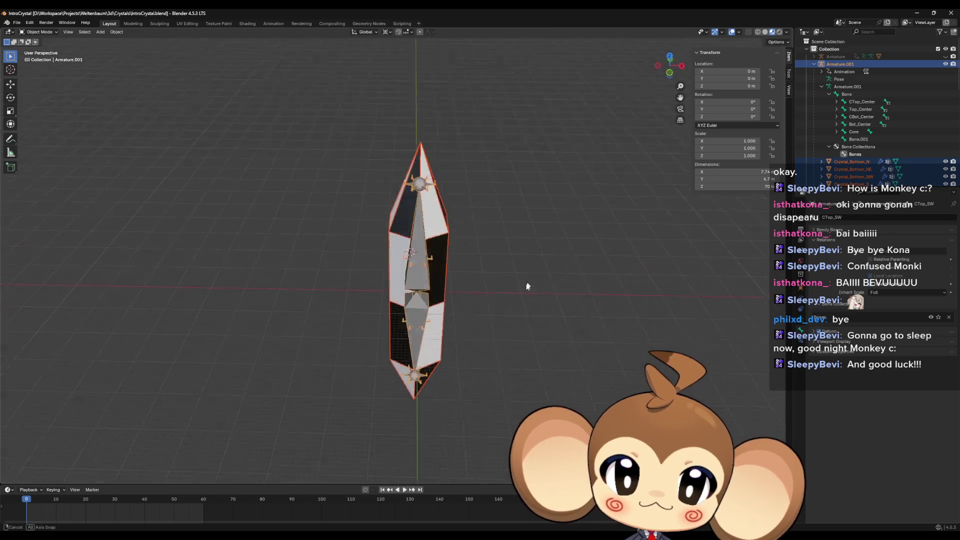
scroll(499, 242, up, 5)
key(KP_Decimal)
key(Tab)
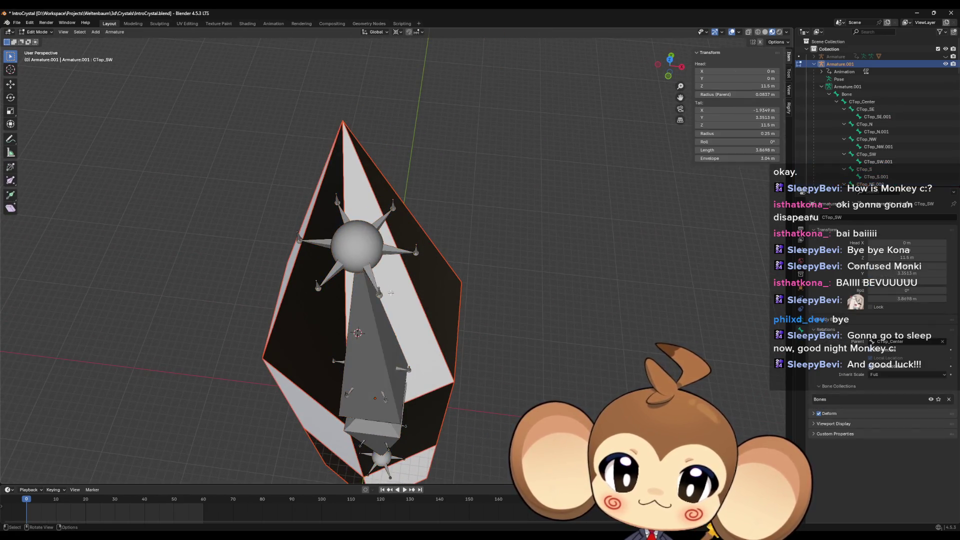
scroll(379, 288, up, 6)
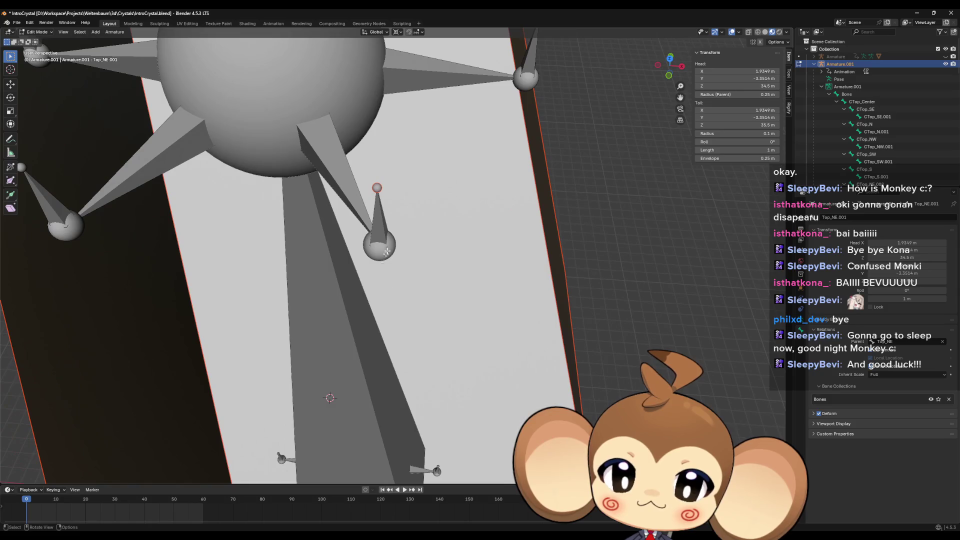
click(376, 227)
scroll(375, 228, down, 5)
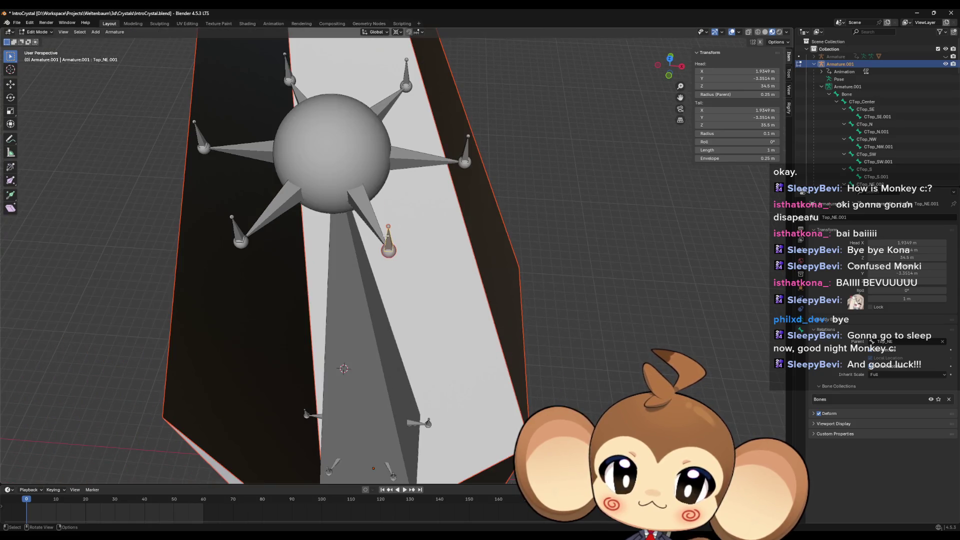
click(462, 157)
click(406, 75)
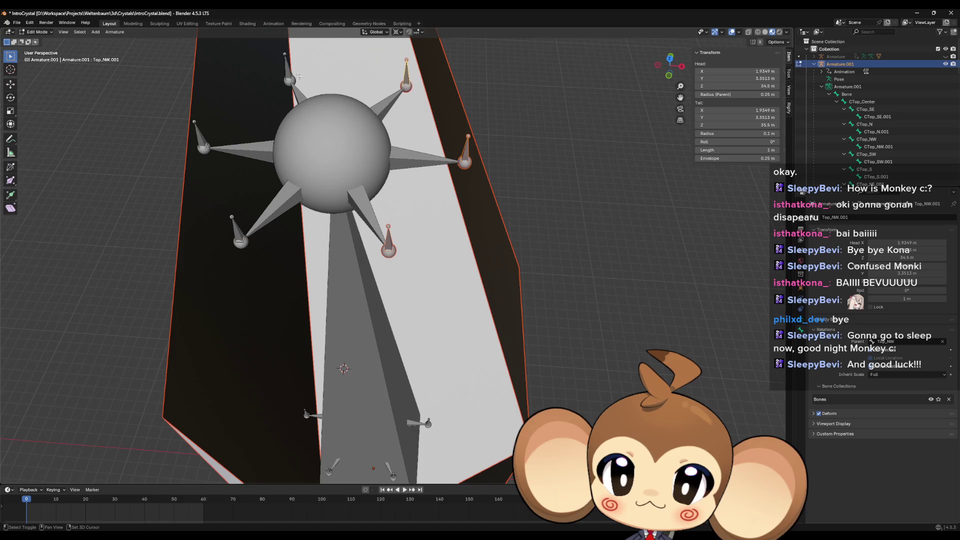
shift+click(289, 69)
shift+click(200, 138)
shift+click(237, 230)
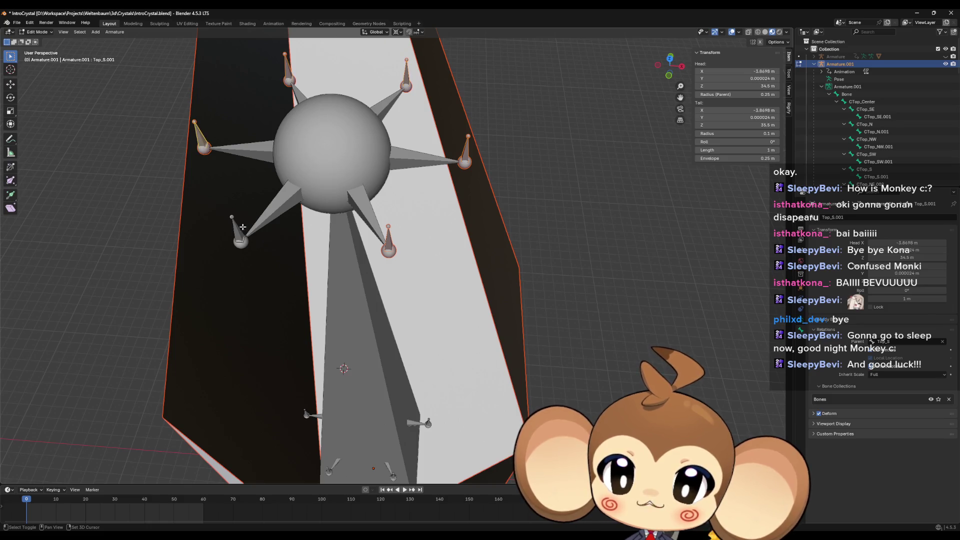
Step: Snap the 3D cursor to the selected bones and recalculate their roll to it, giving Top_SE.001 150°
click(118, 32)
mouse_move(128, 63)
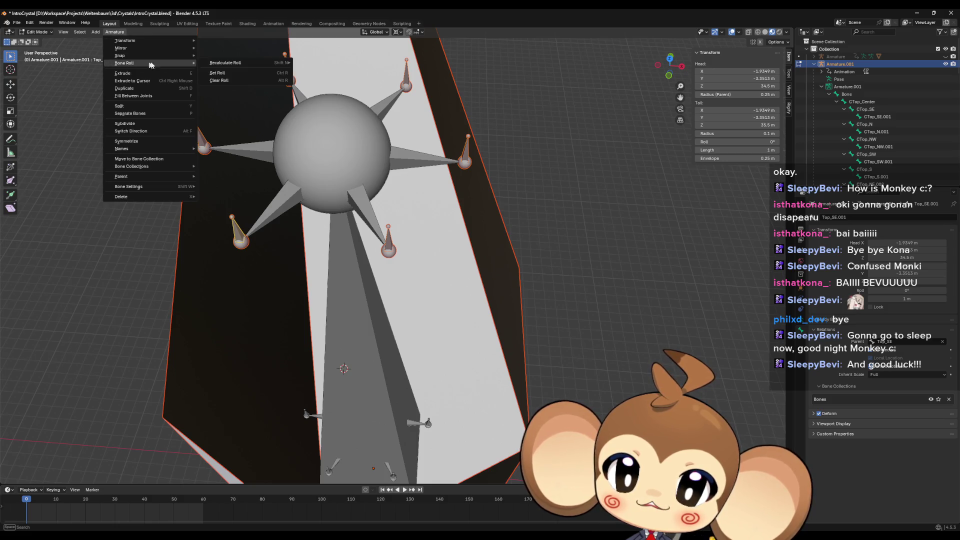
mouse_move(227, 64)
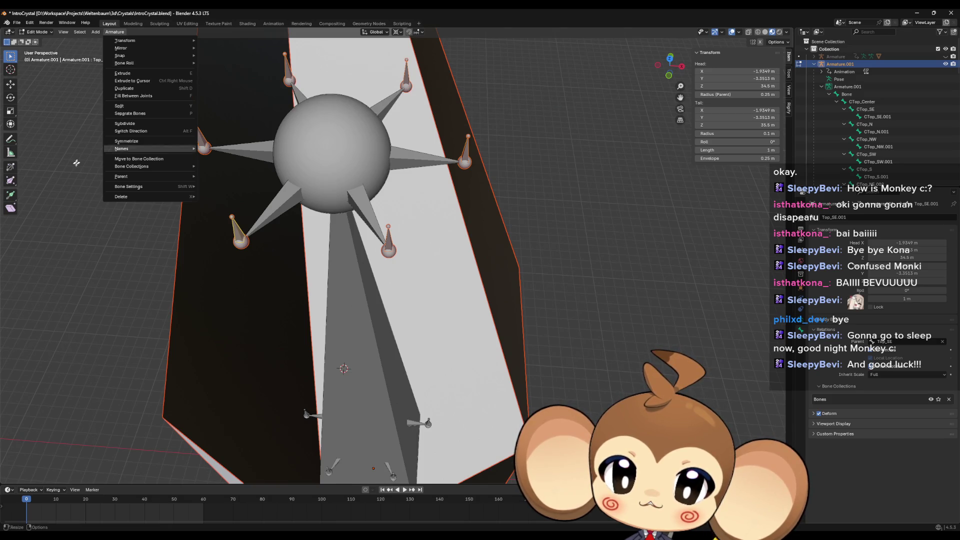
key(shift+s)
click(429, 239)
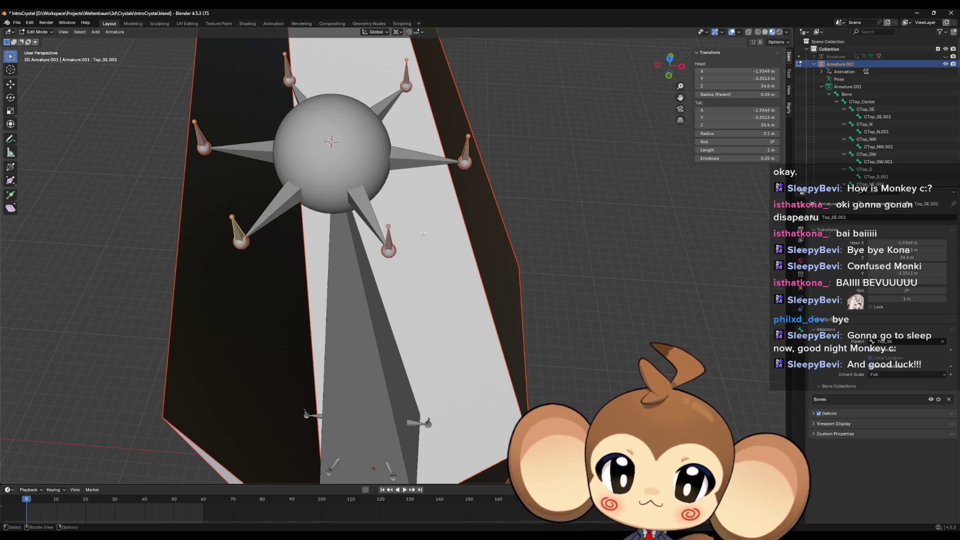
click(115, 32)
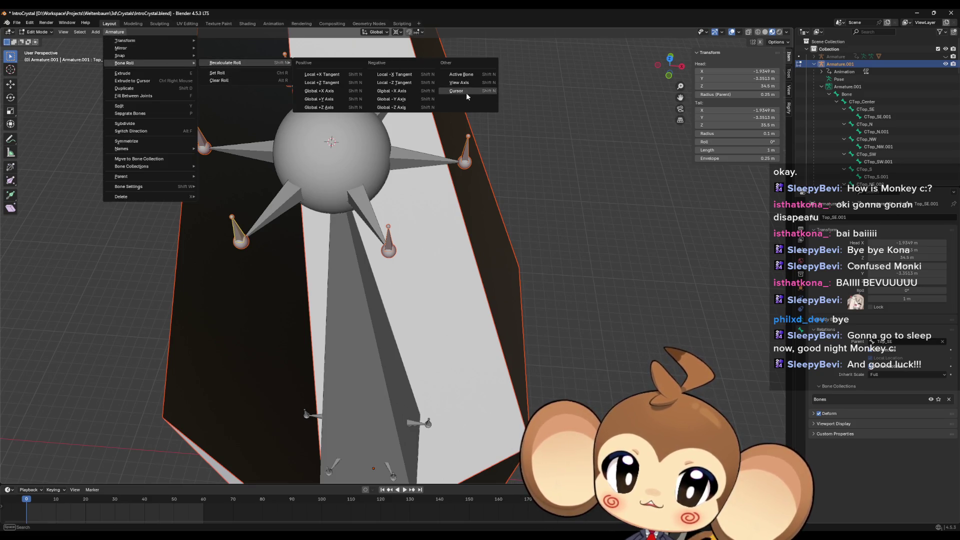
click(466, 93)
scroll(465, 155, down, 5)
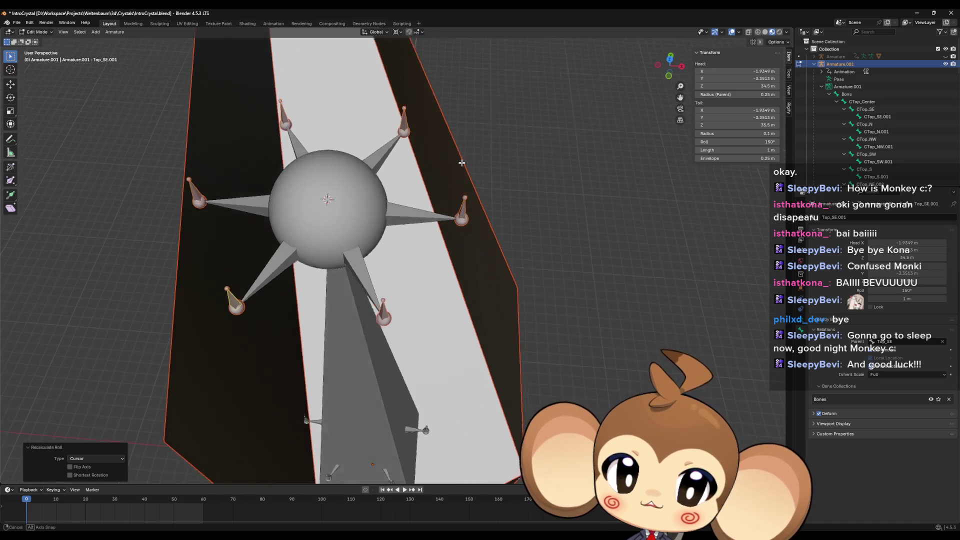
drag(452, 215, 453, 181)
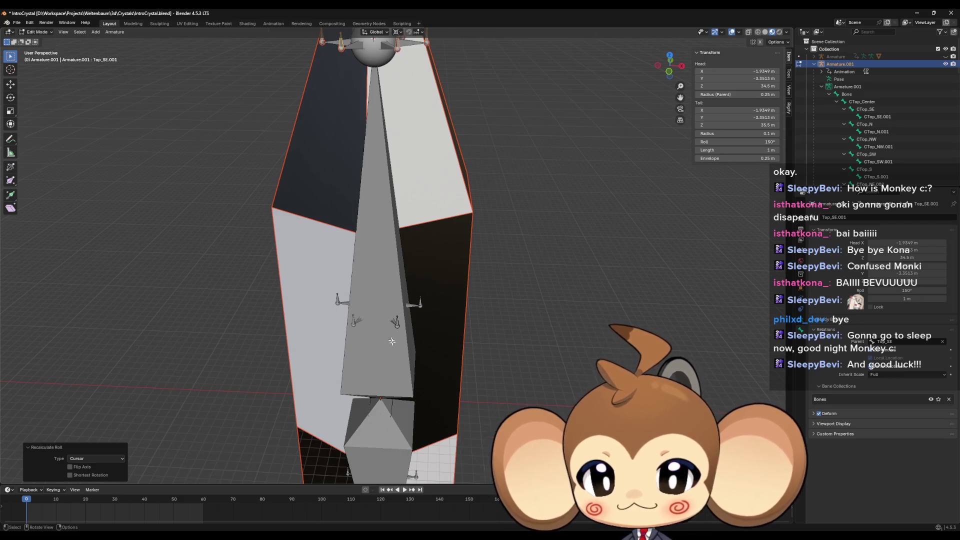
Step: Select the six CTop_*.001 ring bones, from CTop_NE.001 through CTop_NW.001
scroll(392, 341, up, 5)
click(397, 411)
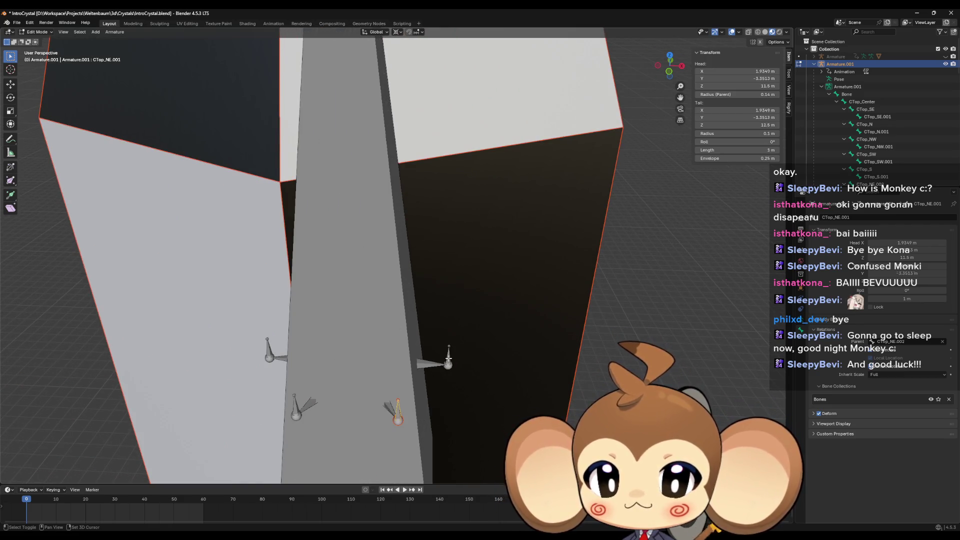
click(450, 356)
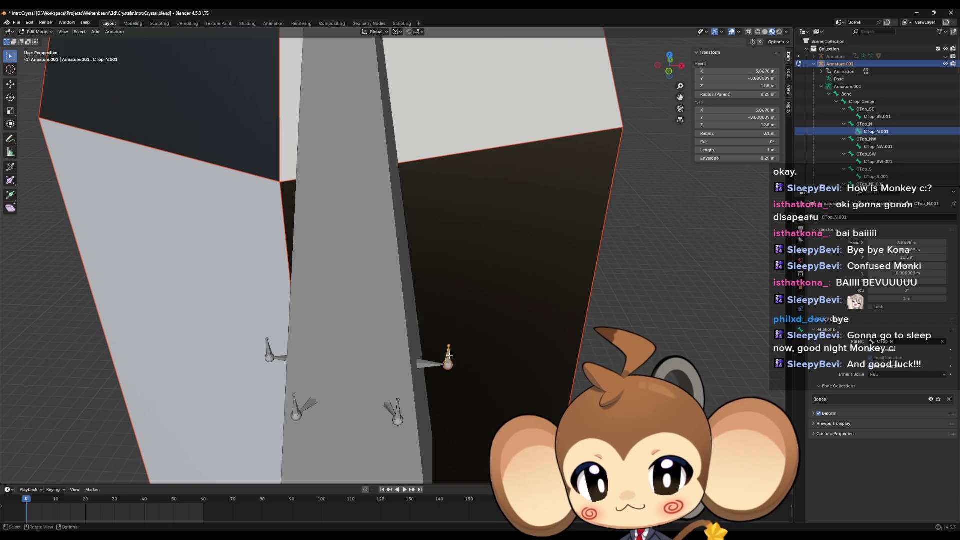
shift+click(397, 410)
shift+click(295, 406)
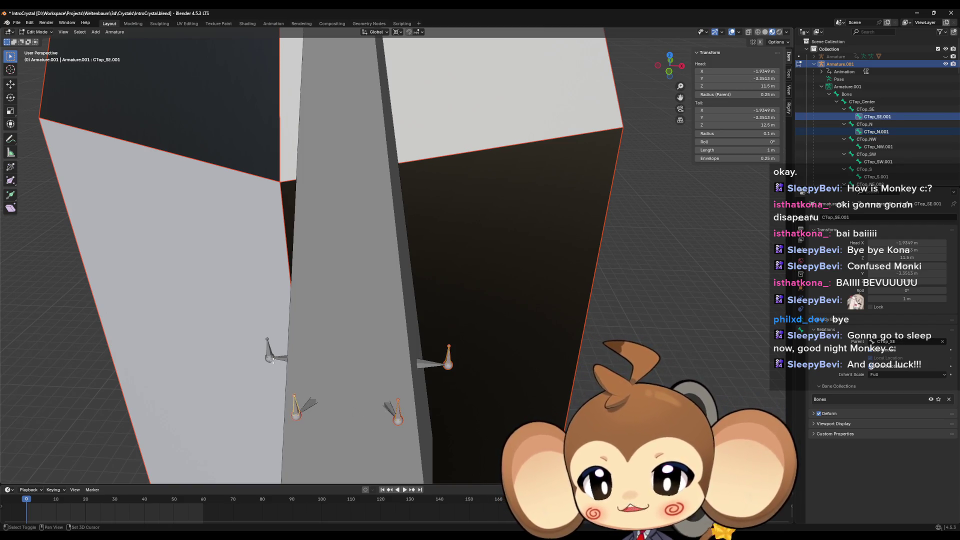
shift+click(267, 350)
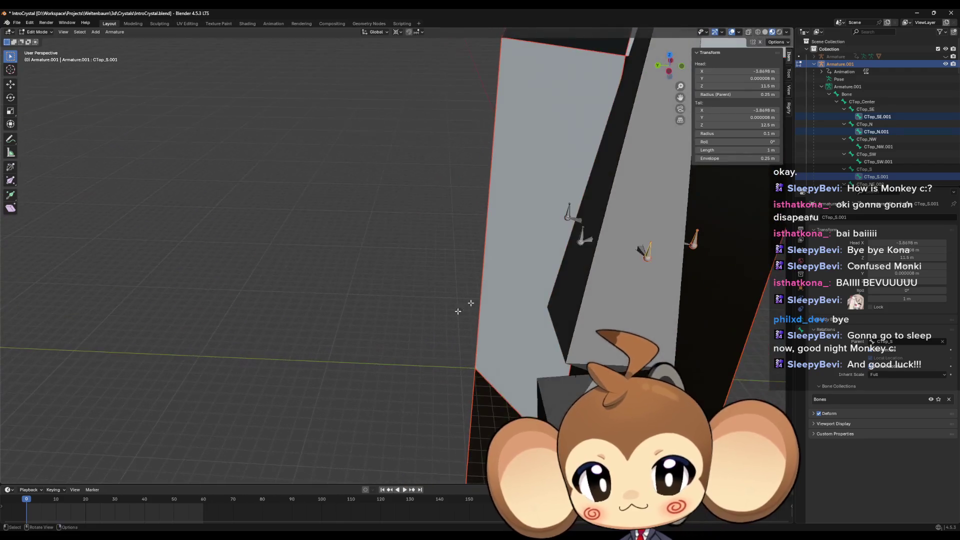
shift+click(581, 234)
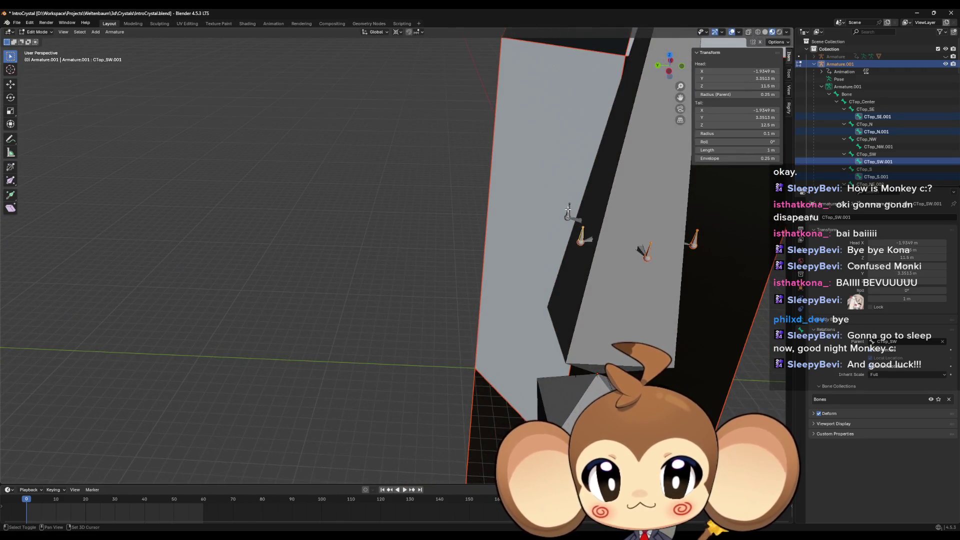
shift+click(568, 210)
Step: Snap the 3D cursor to the CTop bones and recalculate their roll to it, giving CTop_NW.001 -30°
key(shift+s)
click(608, 263)
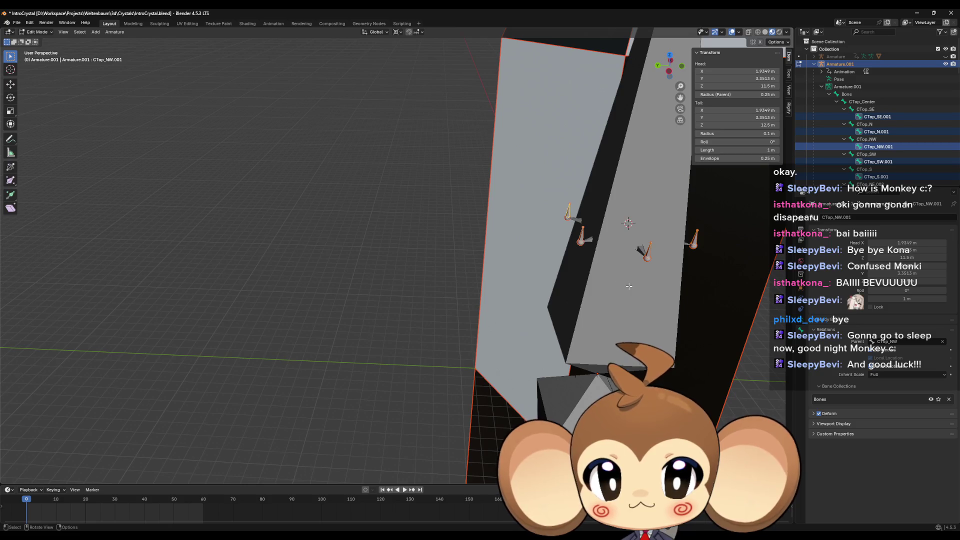
drag(629, 286, 546, 285)
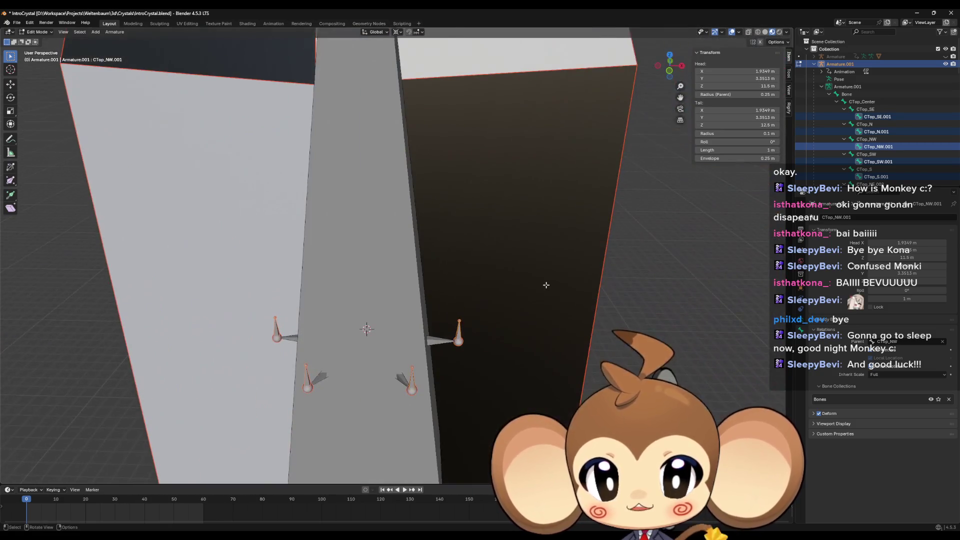
click(111, 32)
mouse_move(164, 66)
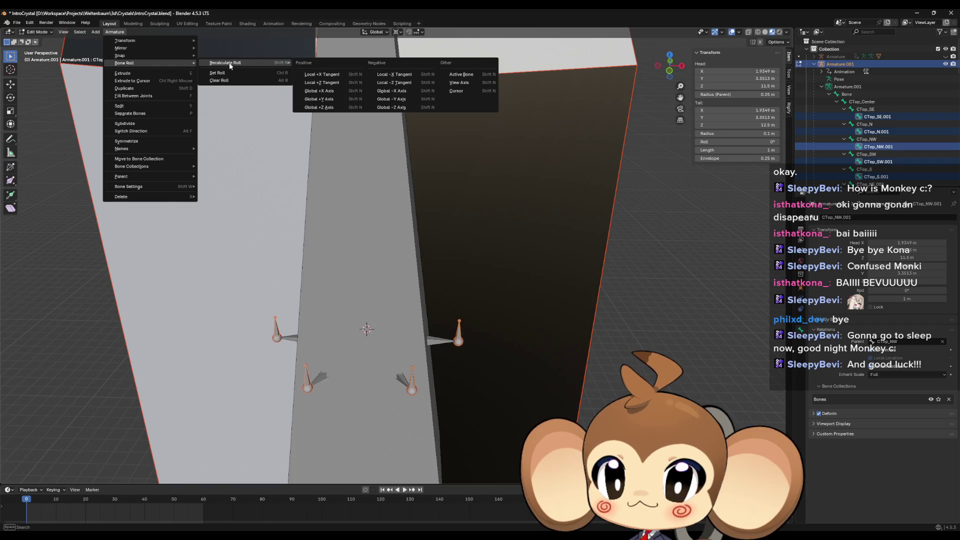
mouse_move(224, 65)
click(455, 91)
scroll(447, 239, down, 5)
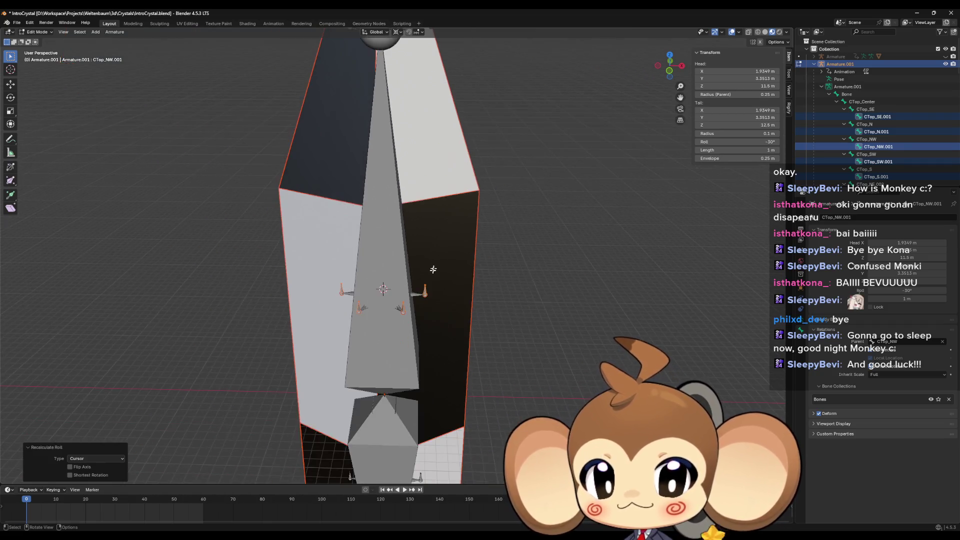
mouse_move(447, 240)
mouse_down()
mouse_move(416, 232)
mouse_move(421, 387)
mouse_up()
Step: Select CBot_NE.001, CBot_SE.001 and CBot_S.001 and try adding their mirrored counterparts
click(428, 389)
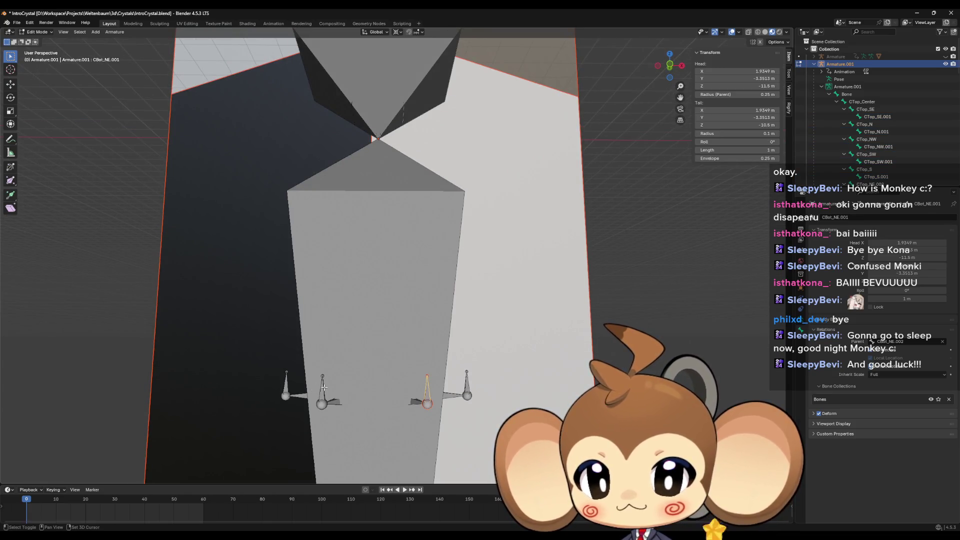
shift+click(324, 387)
shift+click(289, 388)
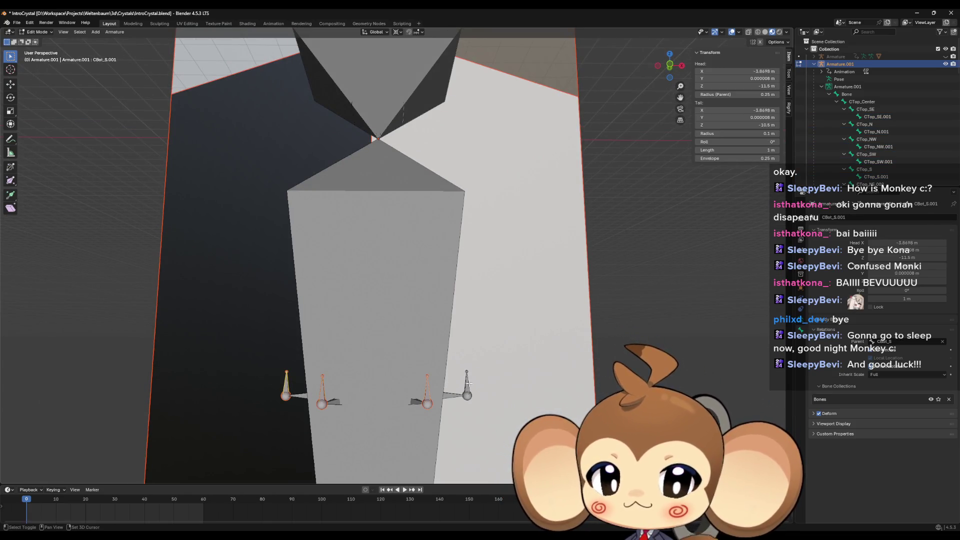
key(shift+ctrl+m)
key(KP_Decimal)
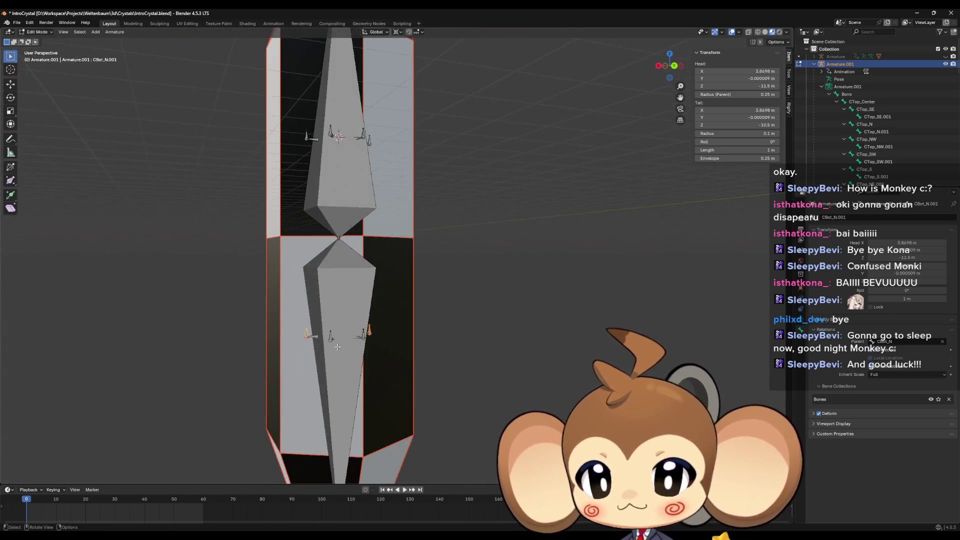
scroll(337, 346, up, 1)
Step: Reselect the CBot ring bones: NW, SW, S, N, NE and SE .001
shift+click(311, 360)
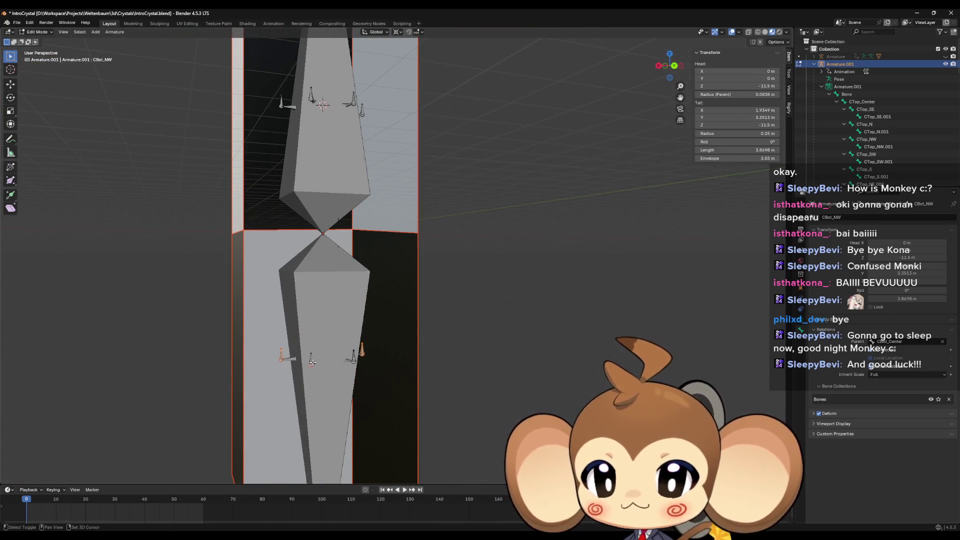
scroll(312, 361, up, 1)
click(291, 387)
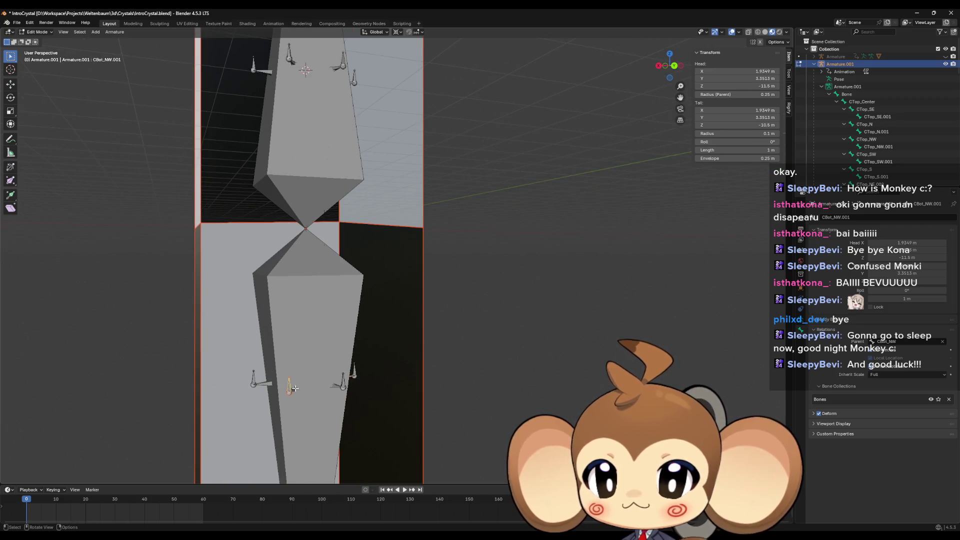
shift+click(343, 380)
shift+click(355, 369)
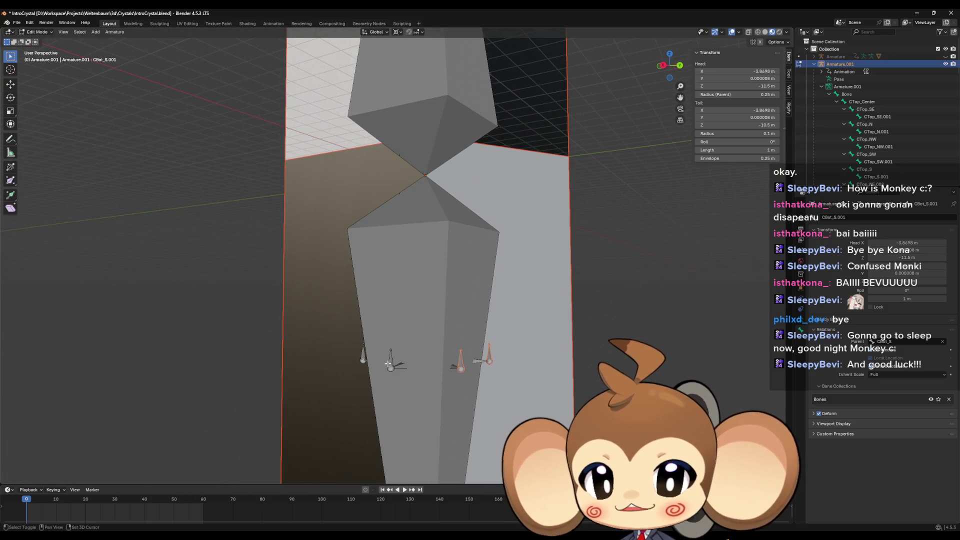
shift+click(390, 358)
shift+click(363, 353)
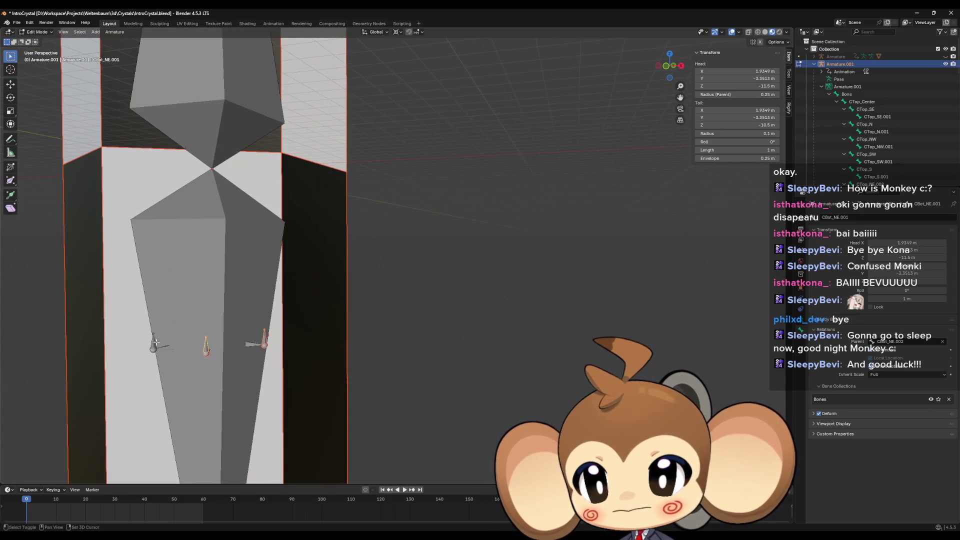
shift+click(153, 342)
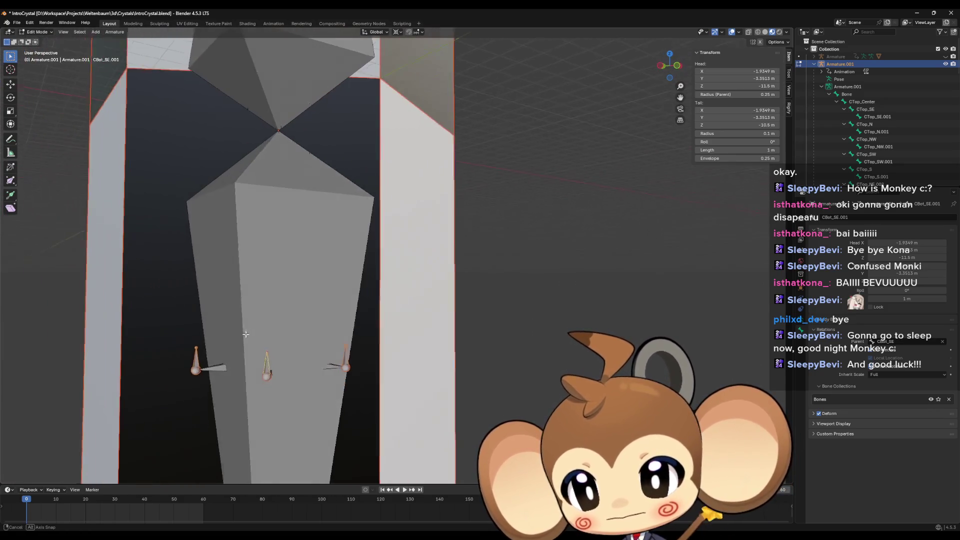
Step: Snap the 3D cursor to the selected CBot bones and recalculate their roll, giving CBot_SE.001 150°
key(shift+s)
click(240, 377)
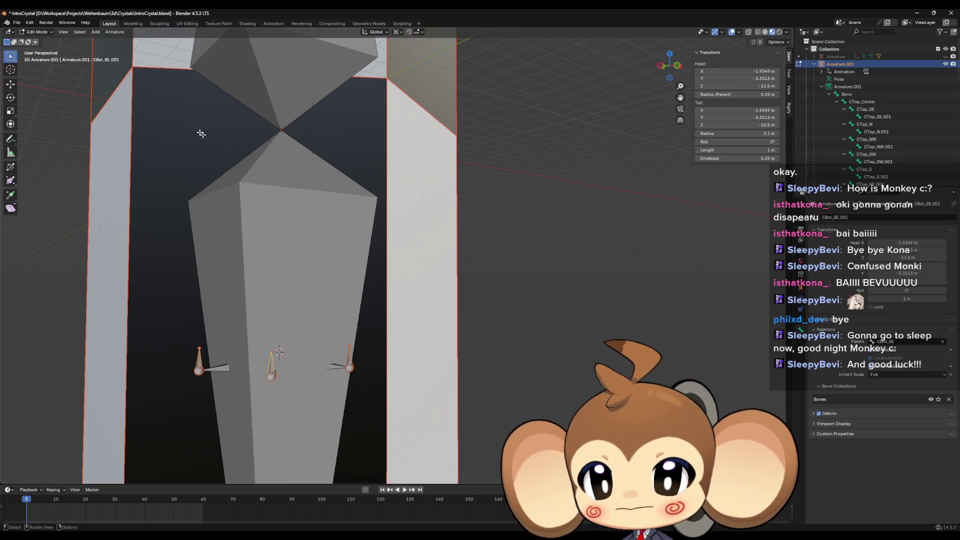
click(114, 32)
mouse_move(130, 64)
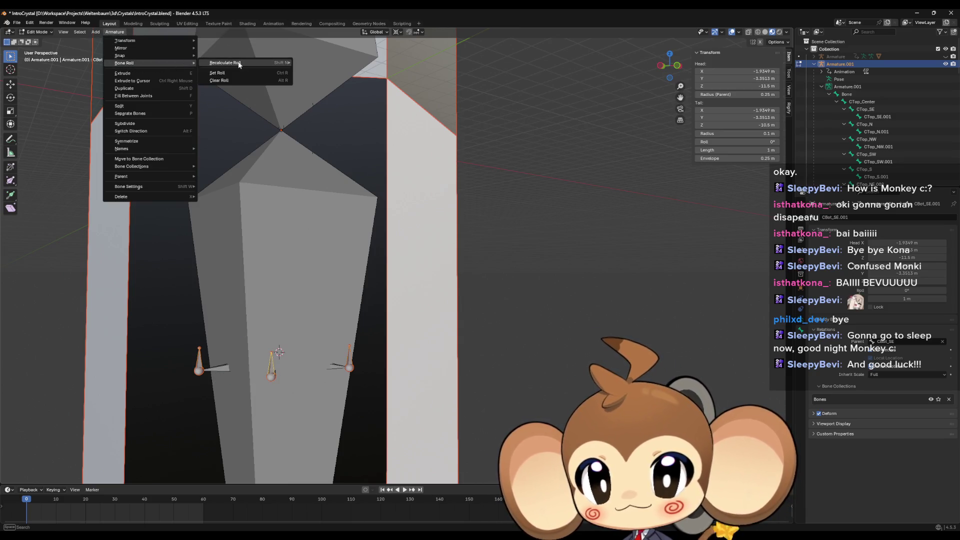
mouse_move(242, 63)
click(456, 91)
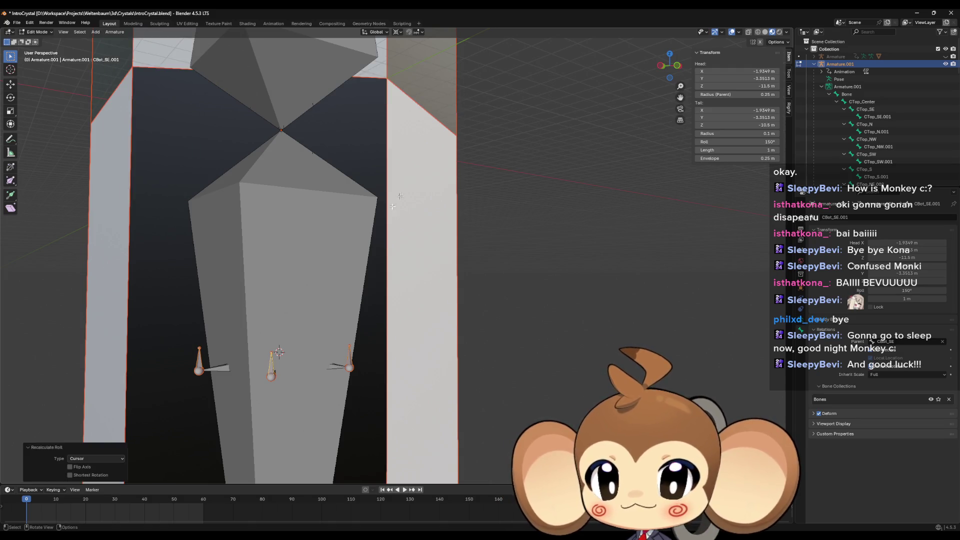
scroll(358, 269, down, 6)
Step: Select the Bot ring bones around the lower sphere: SE, S, SW, NW, N and NE .001
scroll(486, 192, up, 6)
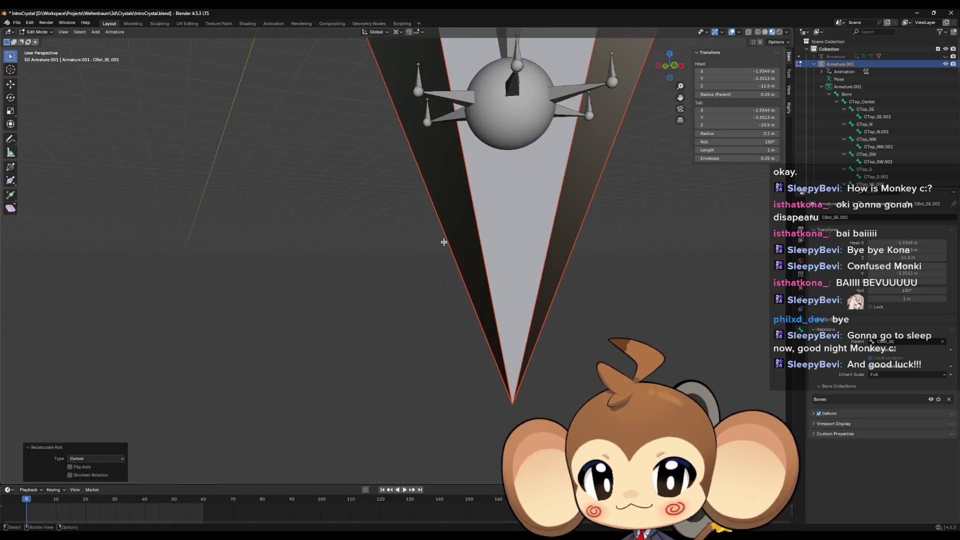
click(576, 222)
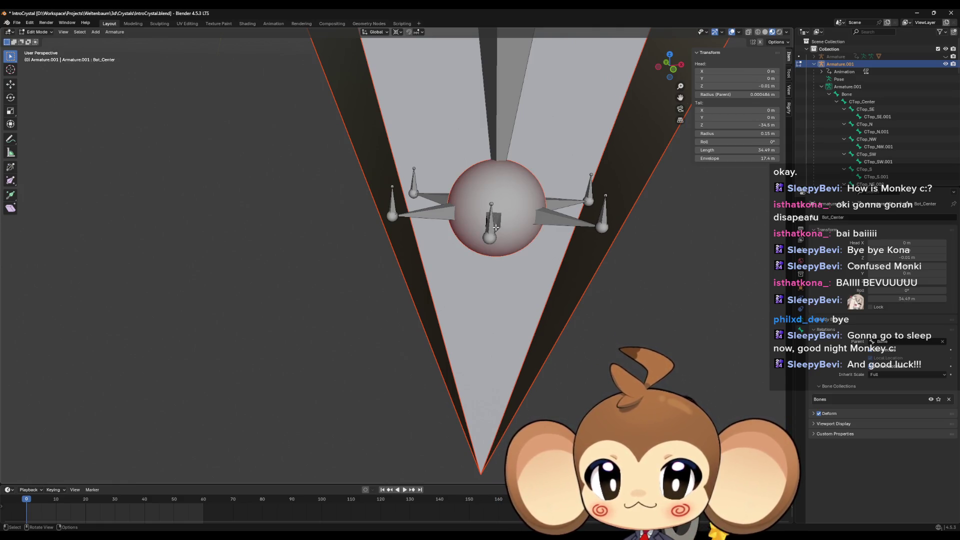
drag(495, 227, 419, 194)
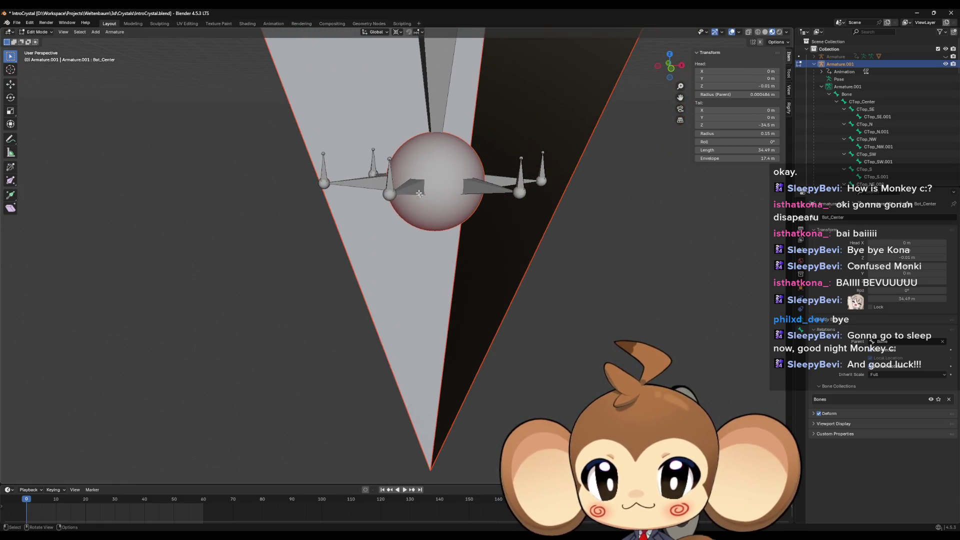
click(389, 160)
scroll(392, 172, up, 5)
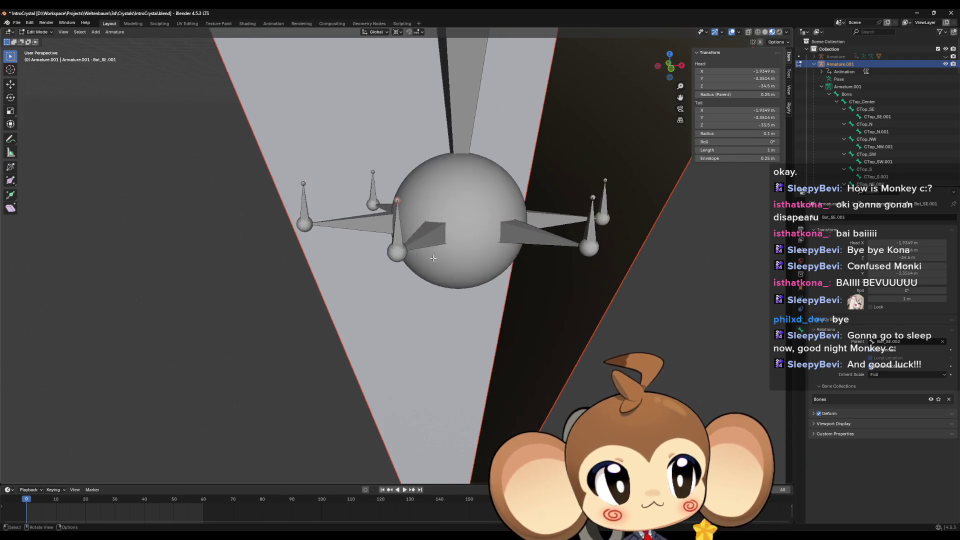
drag(435, 255, 433, 255)
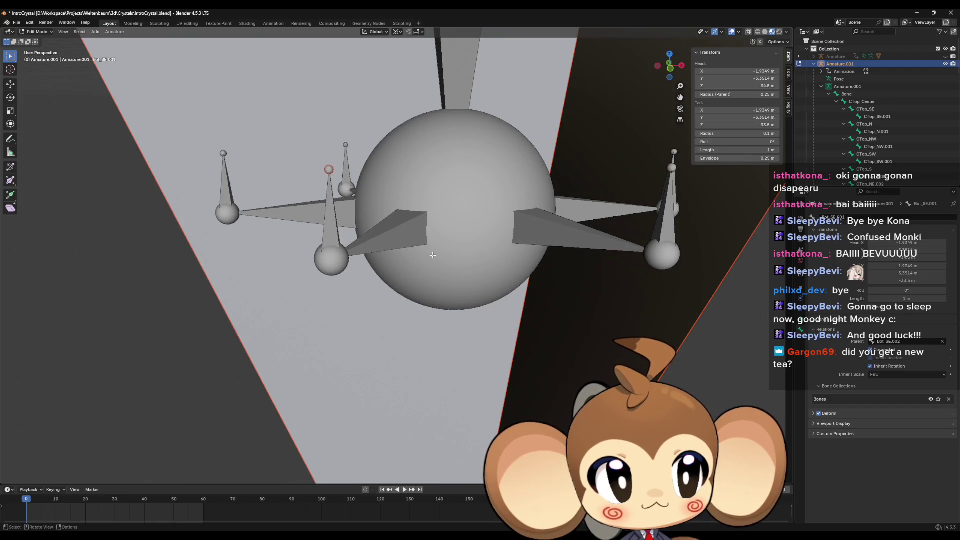
click(228, 185)
mouse_move(227, 185)
mouse_down()
mouse_move(382, 192)
mouse_move(456, 178)
mouse_up()
click(423, 177)
click(458, 177)
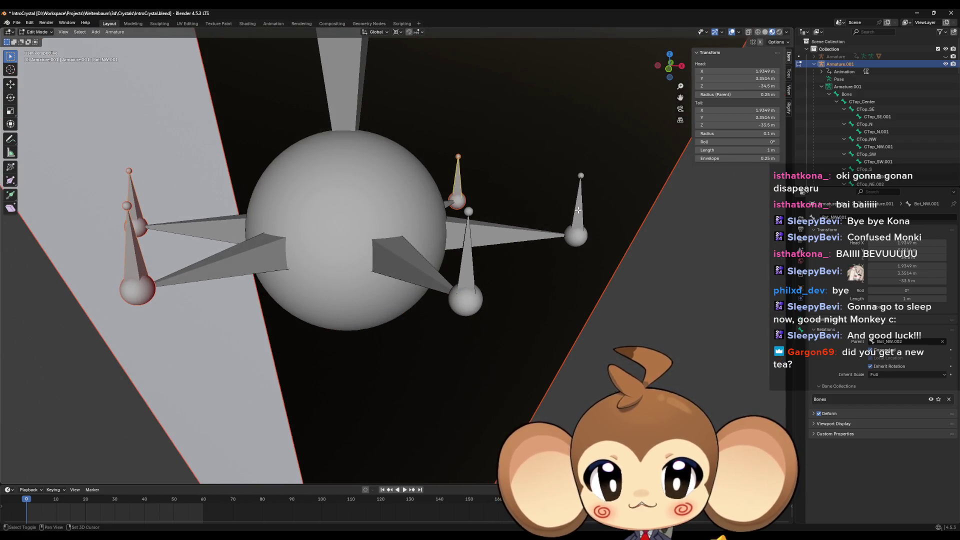
click(579, 210)
click(467, 263)
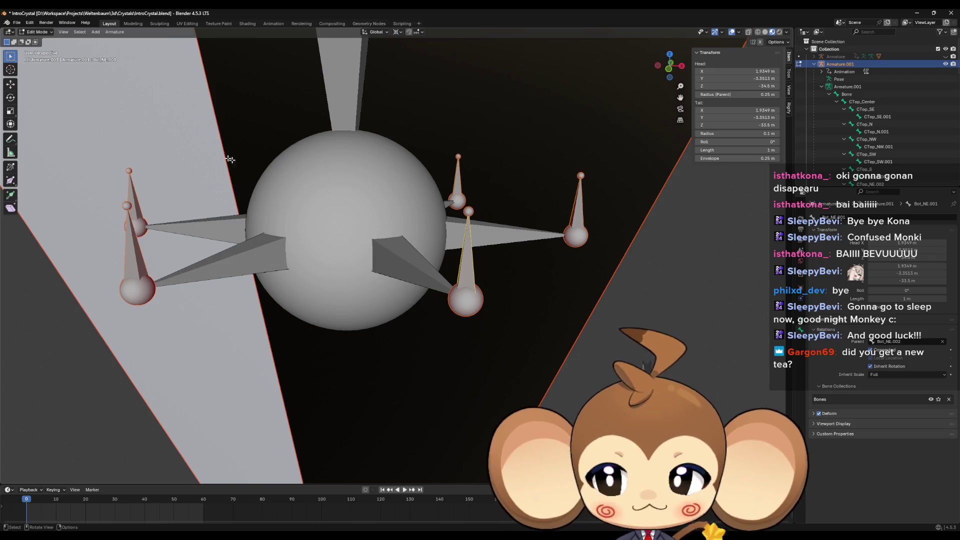
Step: Snap the 3D cursor to the Bot bones and recalculate their roll, giving Bot_NE.001 -150°
key(shift+s)
click(297, 212)
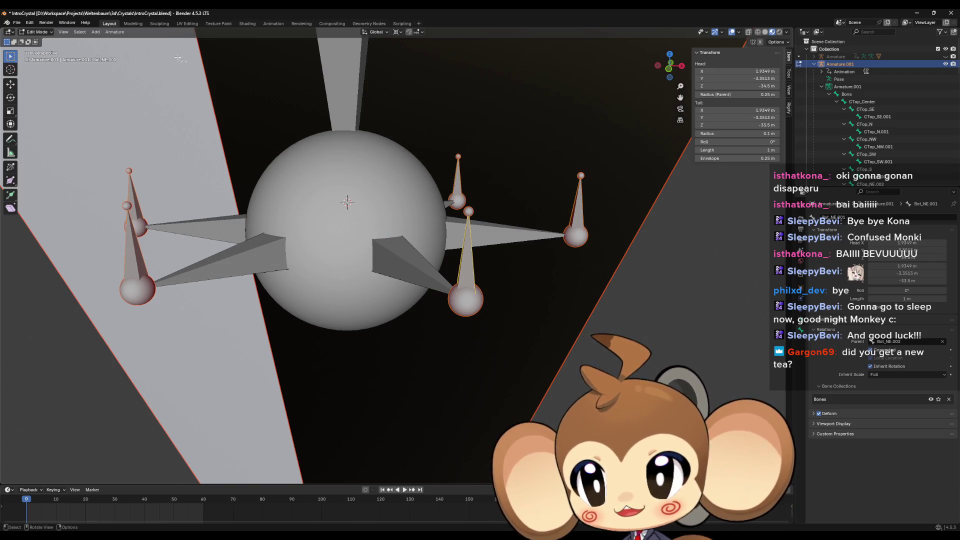
click(115, 32)
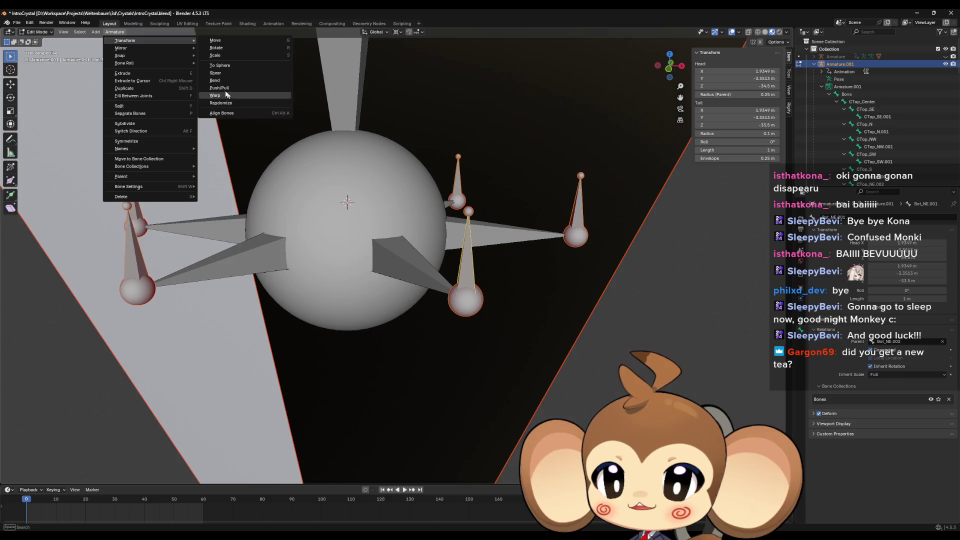
mouse_move(146, 54)
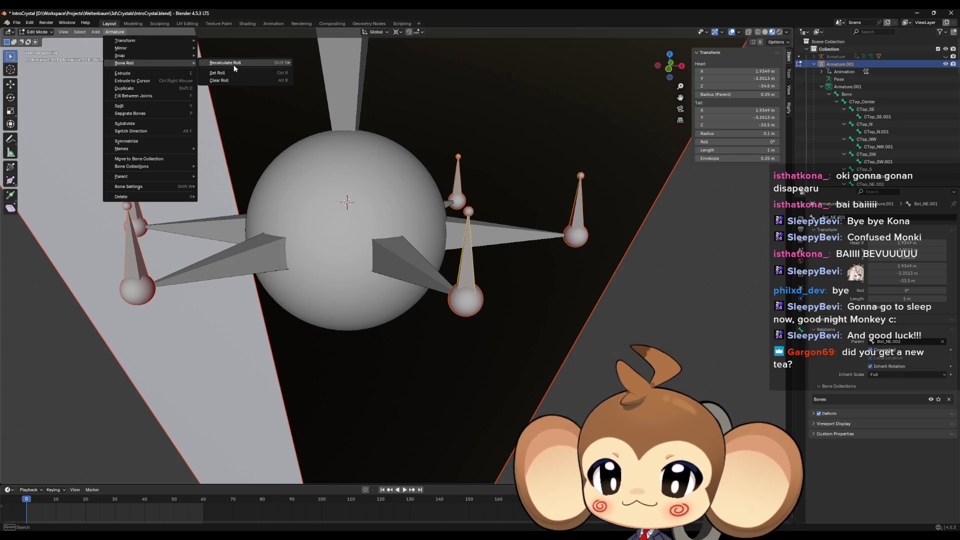
mouse_move(235, 64)
click(456, 90)
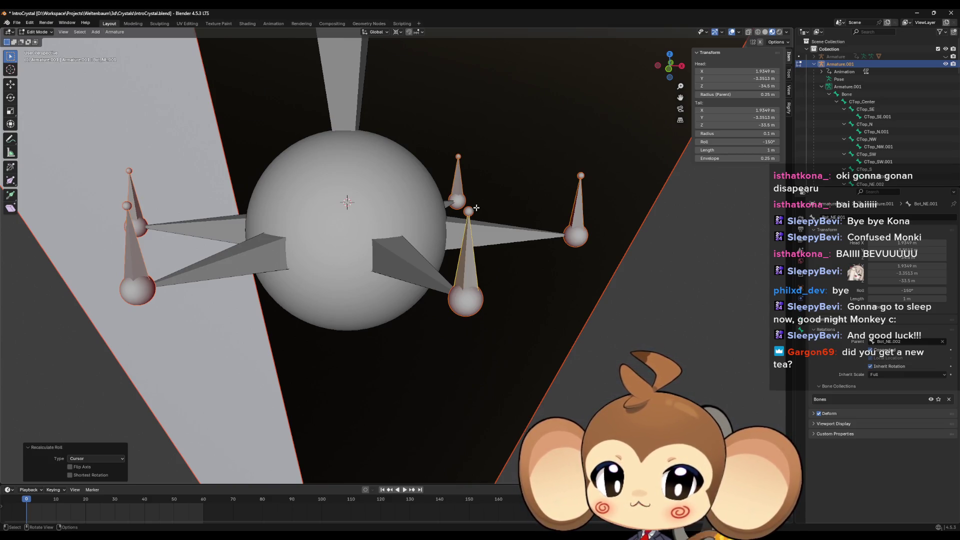
key(KP_Decimal)
drag(475, 191, 515, 161)
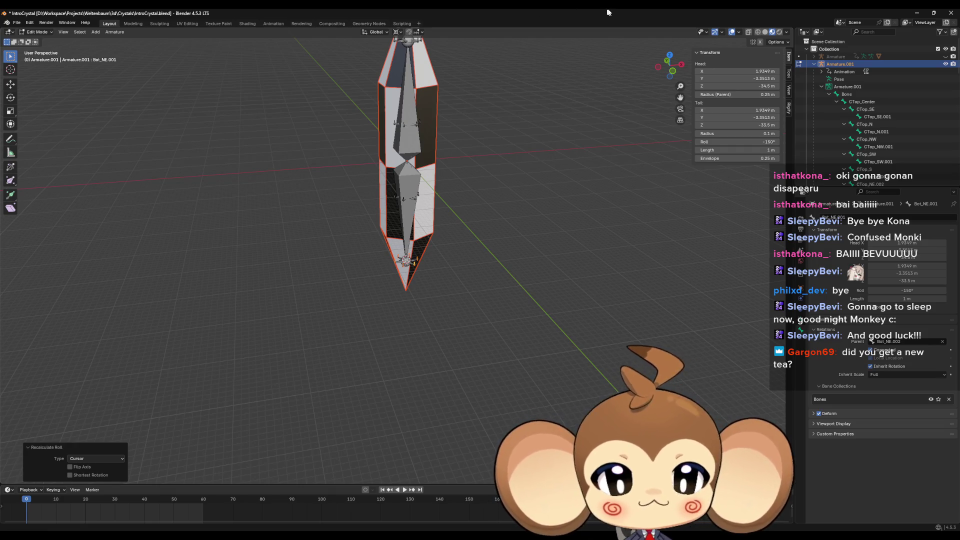
Step: Return to Object Mode and select the Crystal objects plus Armature.001 as active in the outliner
scroll(845, 96, down, 2)
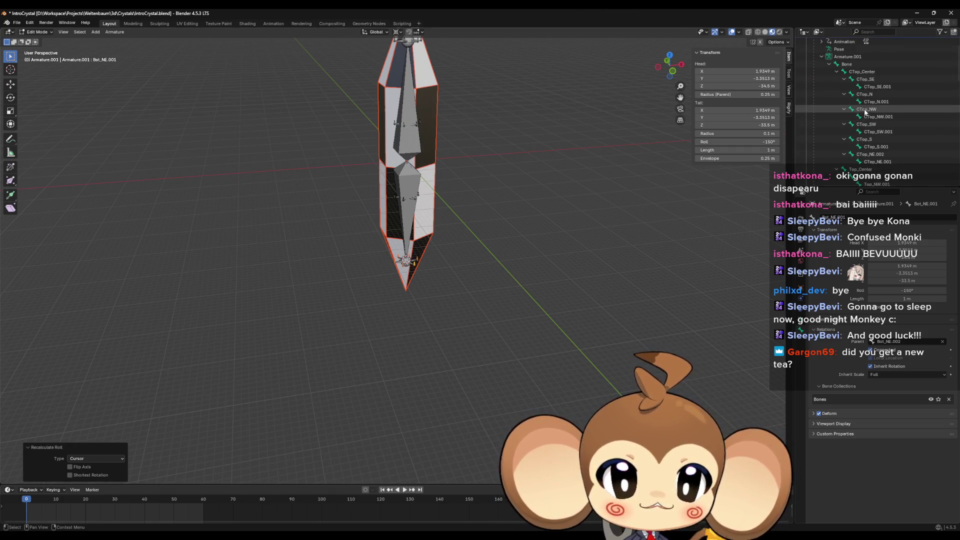
scroll(835, 96, up, 2)
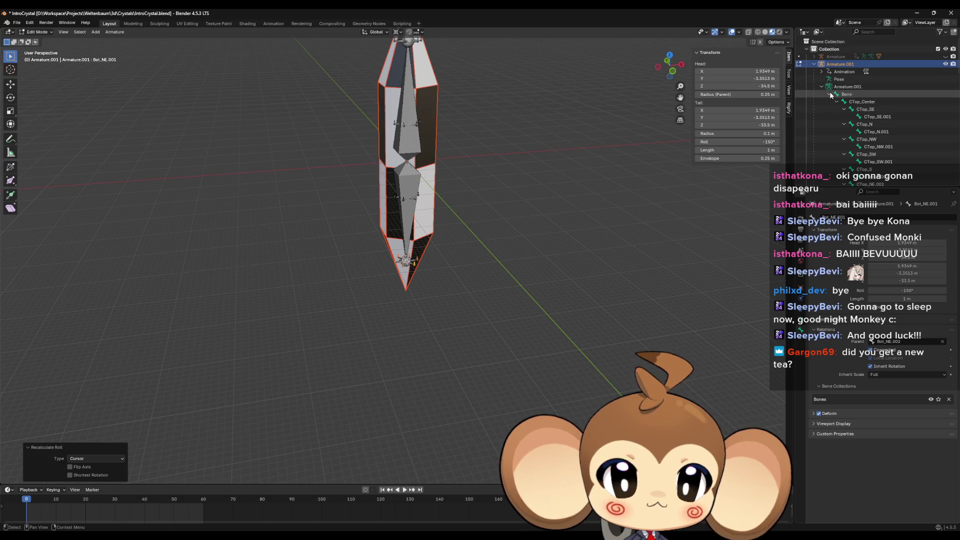
click(830, 94)
scroll(851, 115, down, 2)
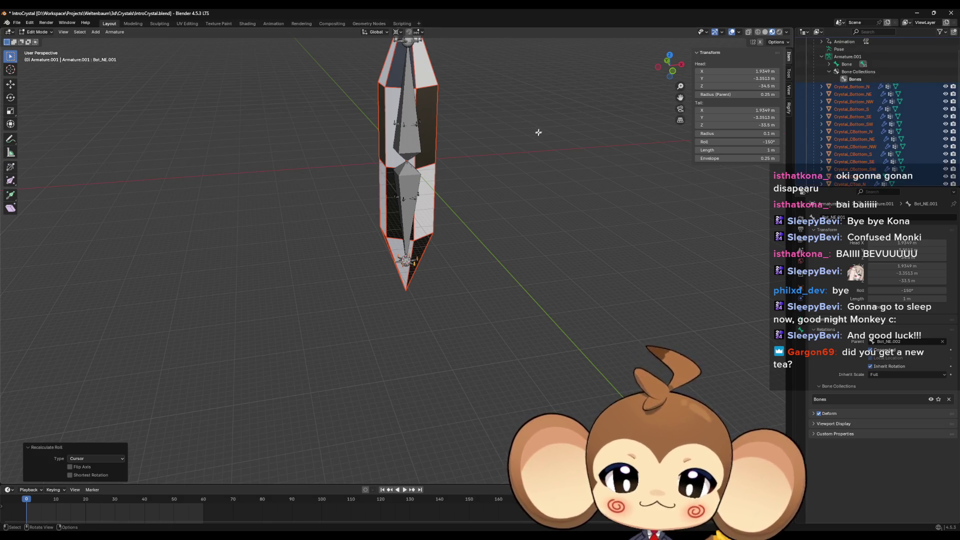
key(Tab)
click(852, 117)
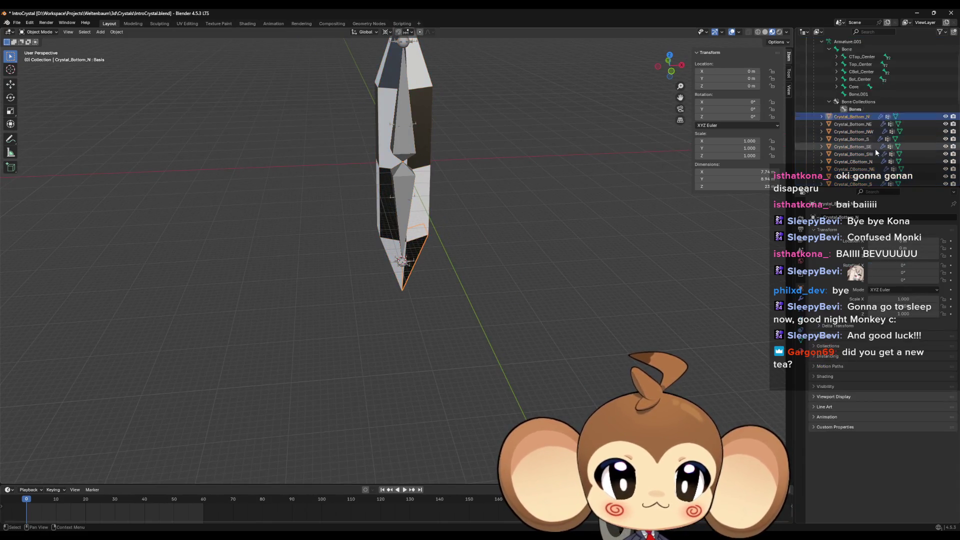
shift+click(858, 151)
scroll(880, 139, up, 2)
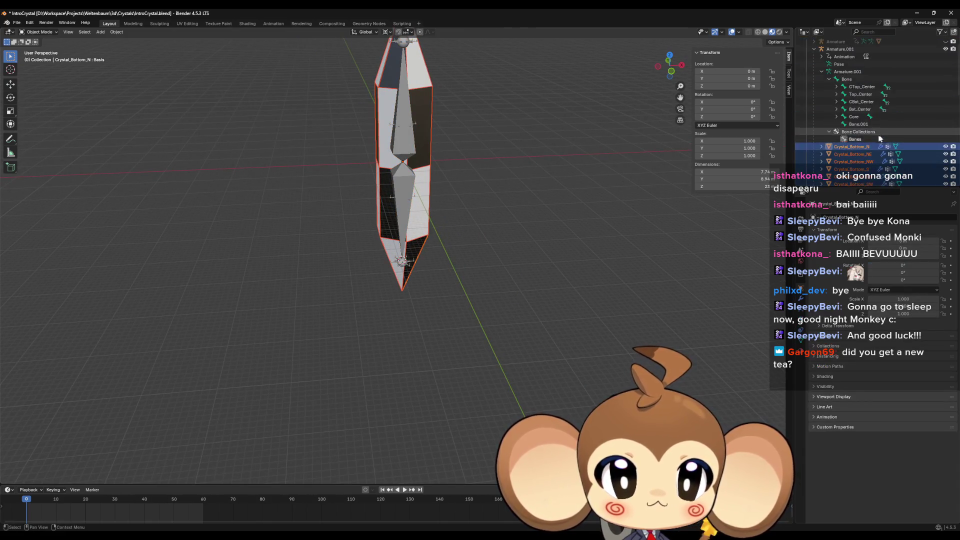
scroll(880, 135, up, 1)
ctrl+click(840, 64)
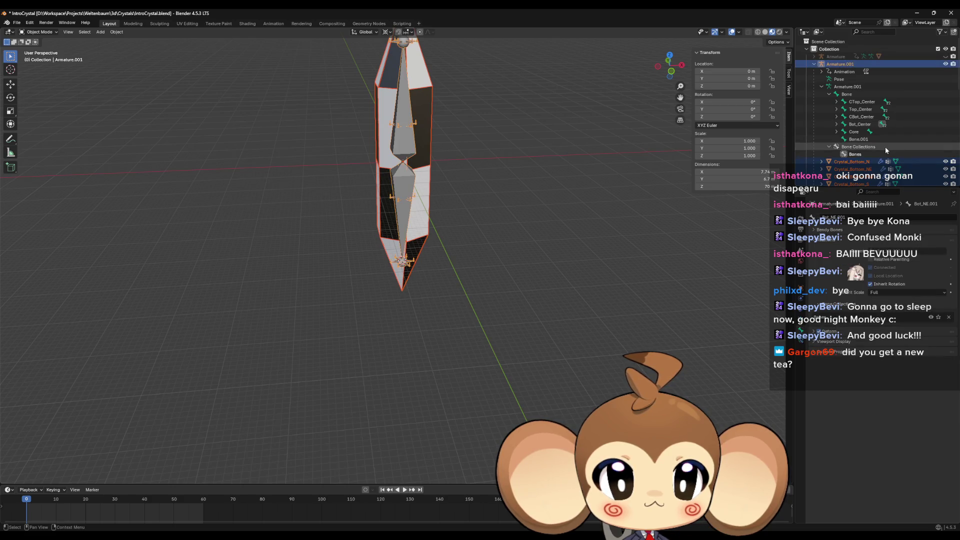
Step: Export the selection as FBX over IntroCrystalWithSkeletal.fbx using a saved export preset
click(16, 23)
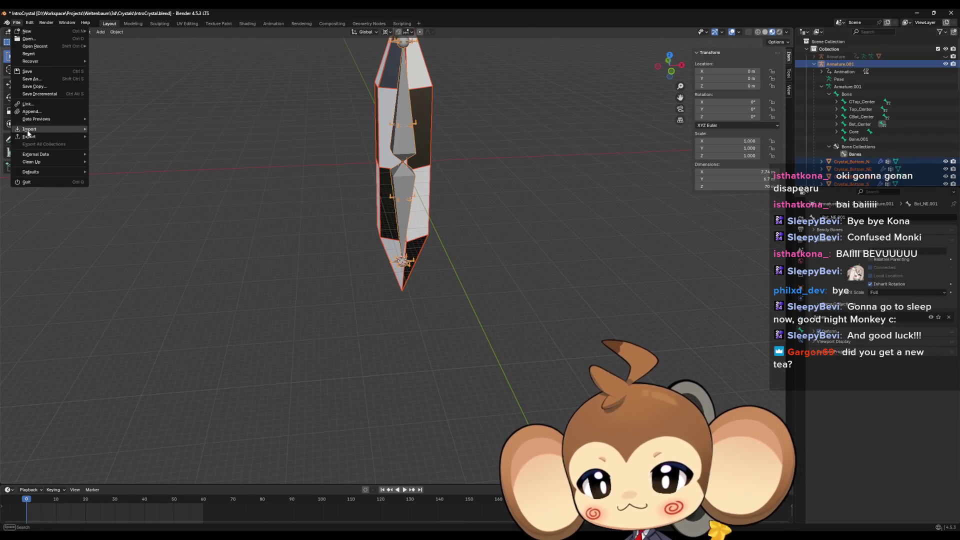
mouse_move(29, 137)
click(120, 201)
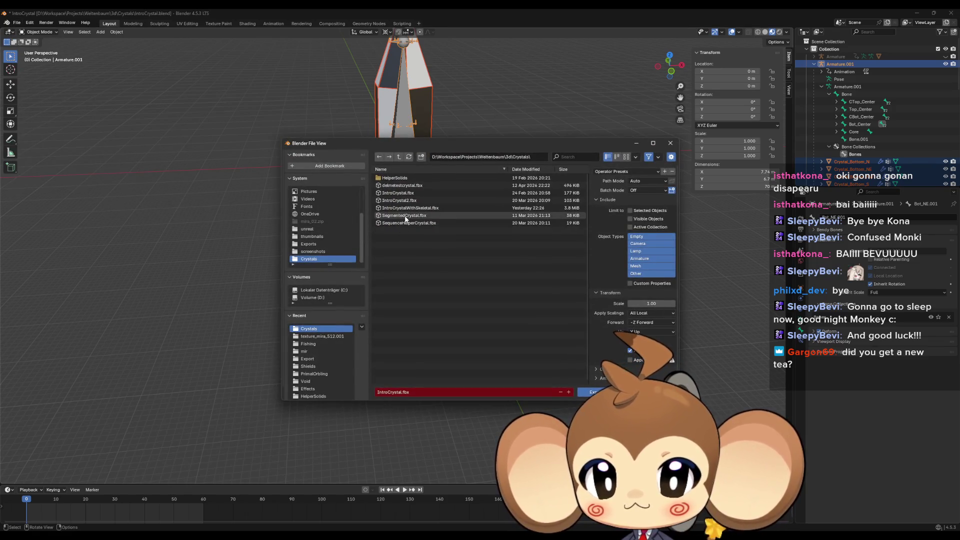
click(427, 209)
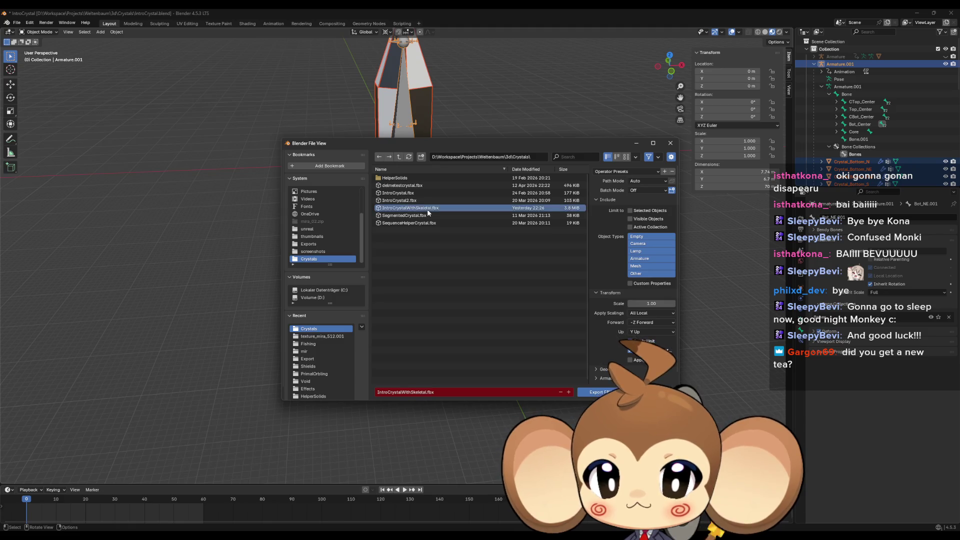
click(627, 171)
click(653, 198)
key(Return)
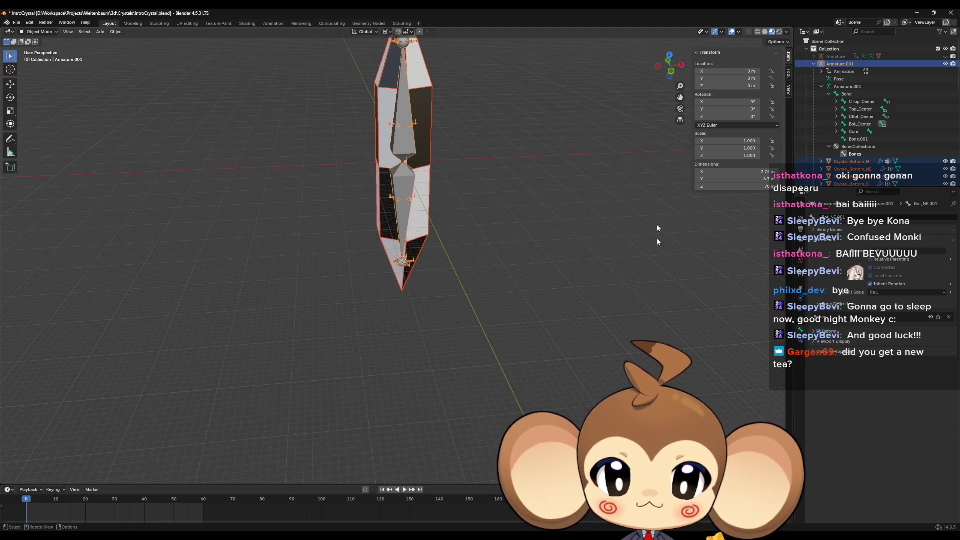
Step: Switch back to Unreal Engine, close the Control Rig editor and save all changes
click(915, 14)
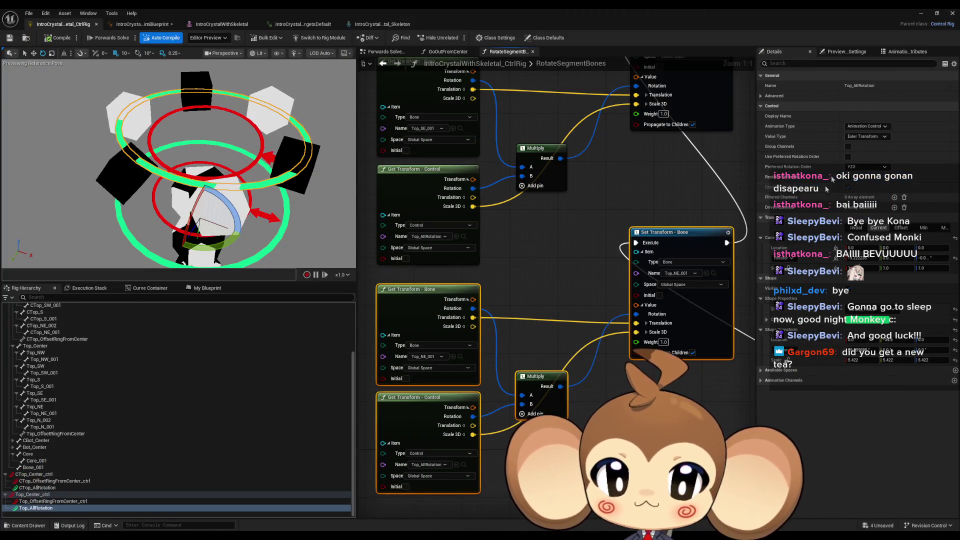
click(954, 15)
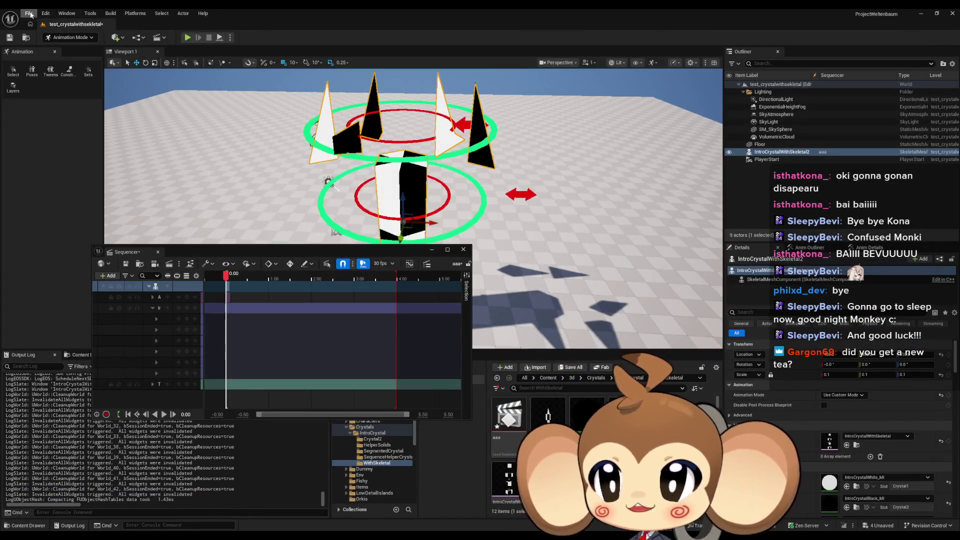
click(30, 15)
click(50, 125)
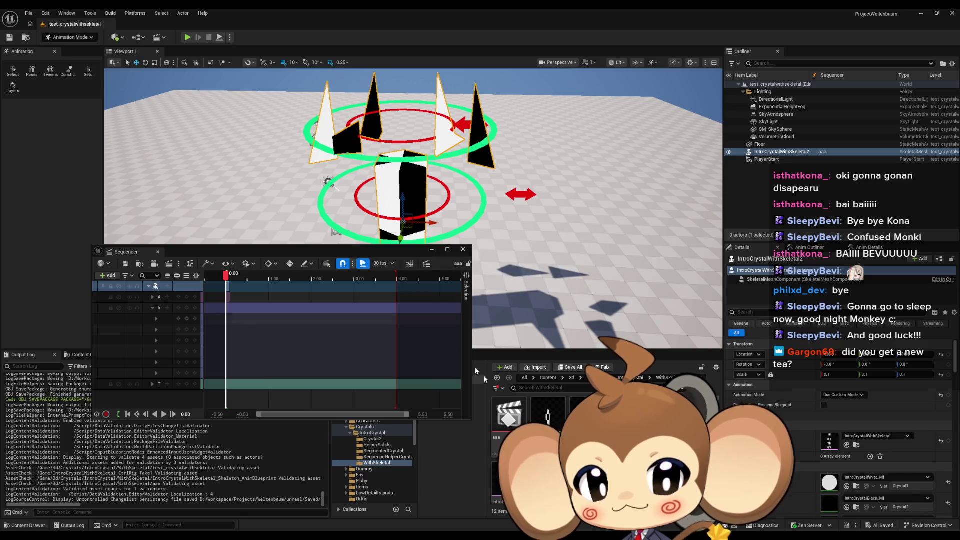
Step: Reimport the crystal mesh, inspect it in the viewport, then open IntroCrystalWithSkeletal_CtrlRig
right_click(506, 480)
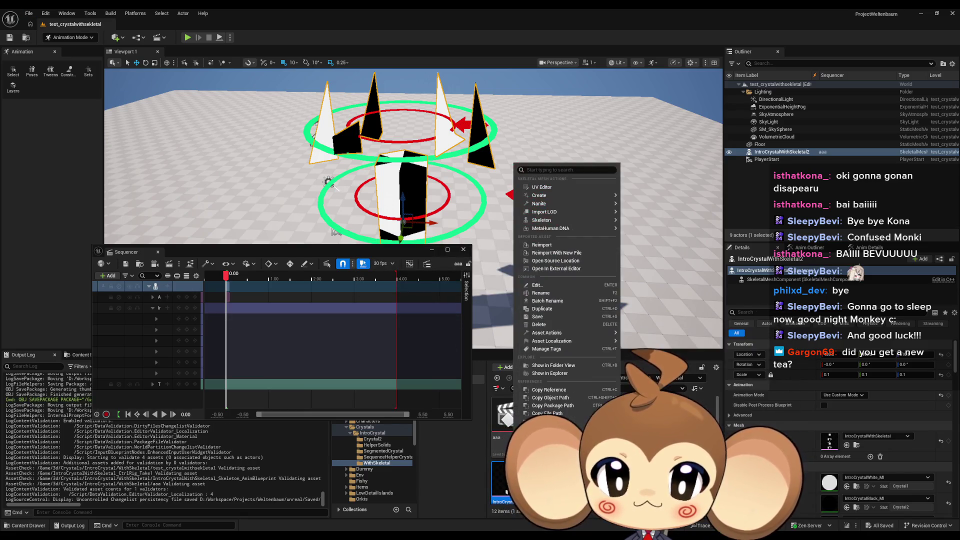
click(543, 245)
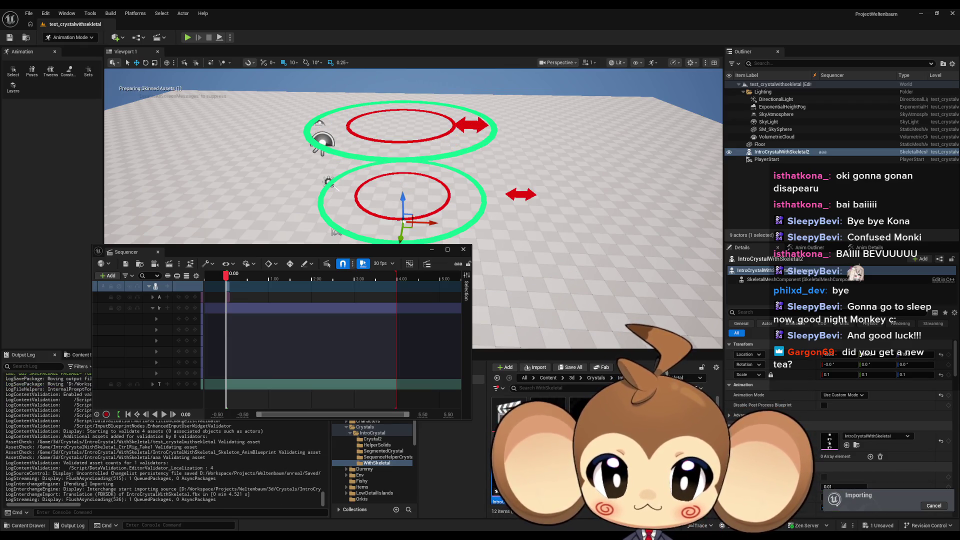
drag(360, 250, 302, 298)
scroll(350, 200, up, 5)
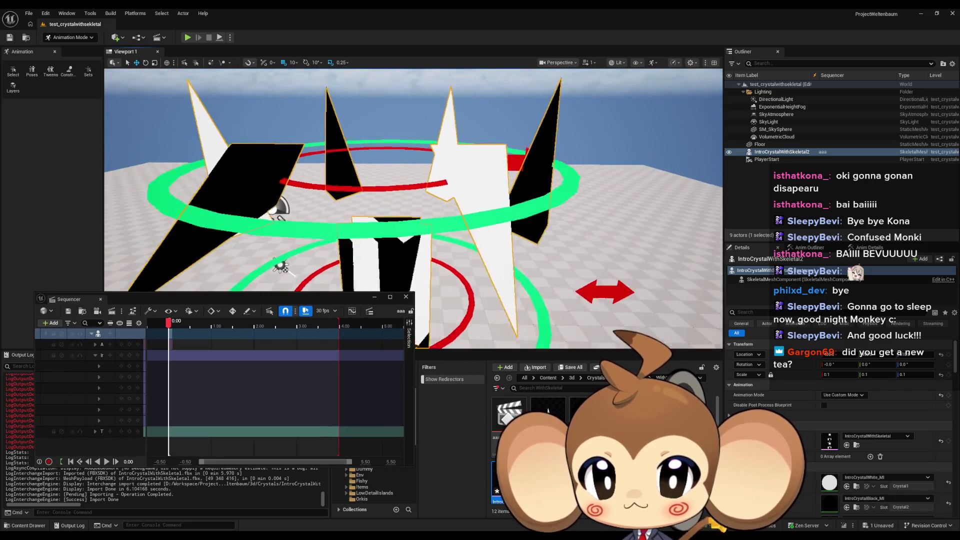
mouse_move(350, 200)
mouse_down()
mouse_move(300, 207)
mouse_move(419, 187)
mouse_move(419, 150)
mouse_move(400, 165)
mouse_move(410, 170)
mouse_up()
scroll(419, 188, up, 6)
drag(449, 332, 449, 332)
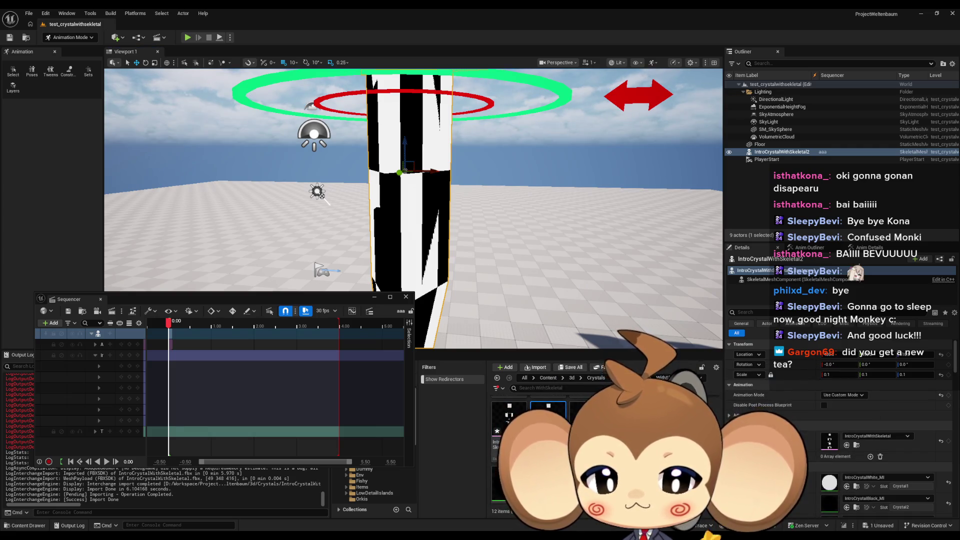
double_click(548, 415)
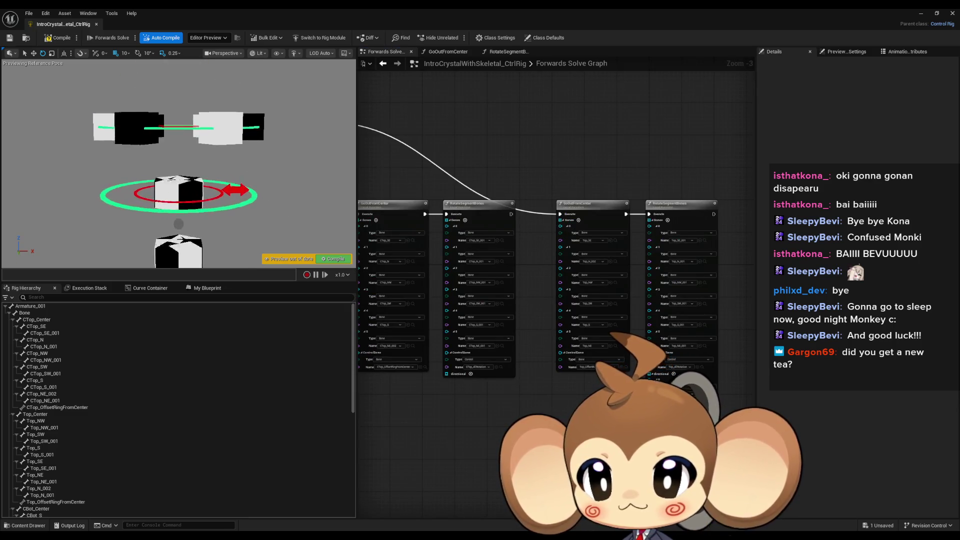
Step: Save and compile the IntroCrystalWithSkeletal_CtrlRig with Ctrl+S, then minimize its editor
scroll(443, 141, down, 4)
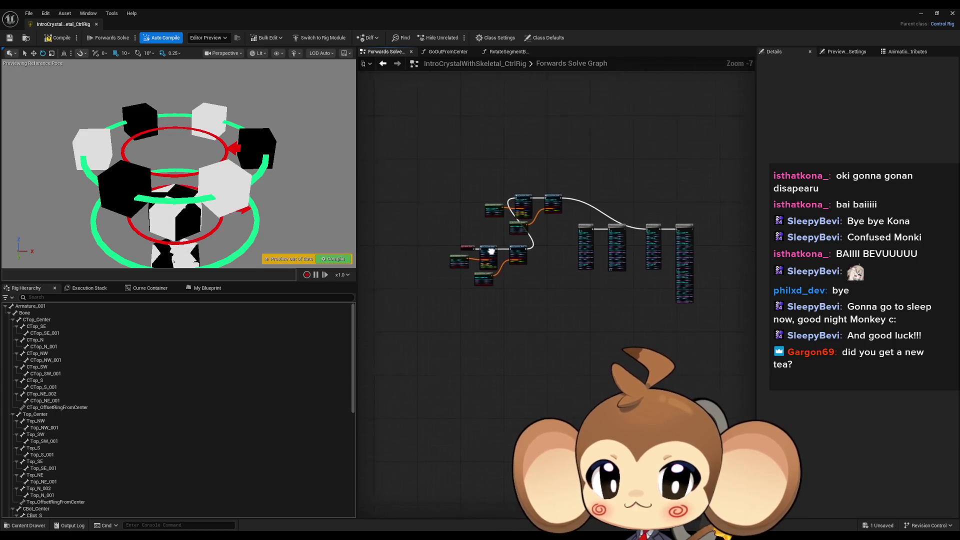
scroll(479, 254, up, 5)
scroll(479, 255, up, 2)
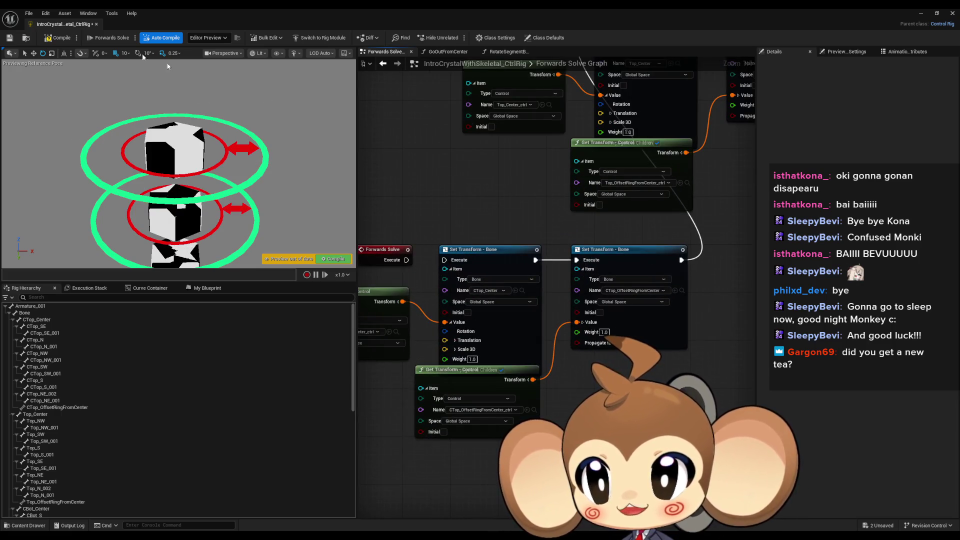
key(ctrl+s)
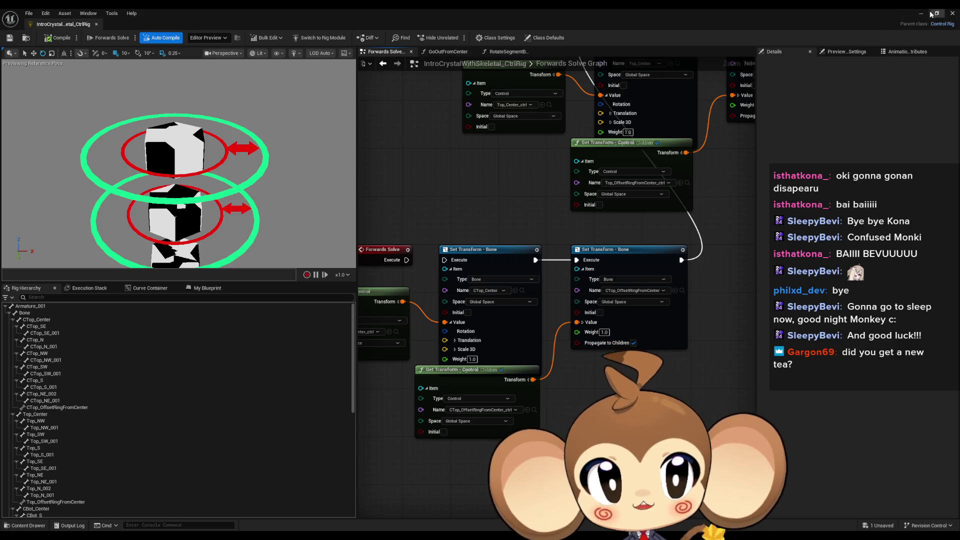
click(923, 16)
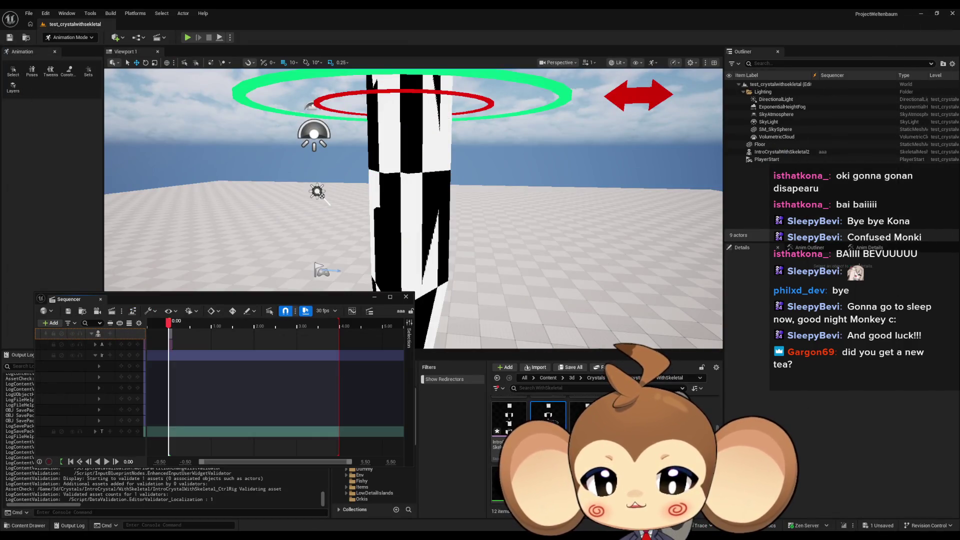
Step: Delete the old crystal actor from the level and remove all Sequencer tracks
key(f)
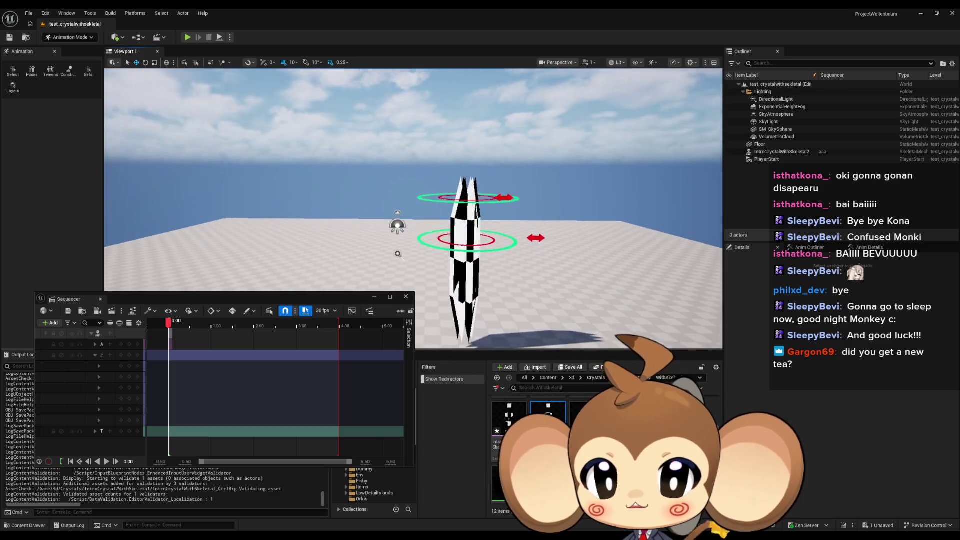
click(465, 278)
key(Delete)
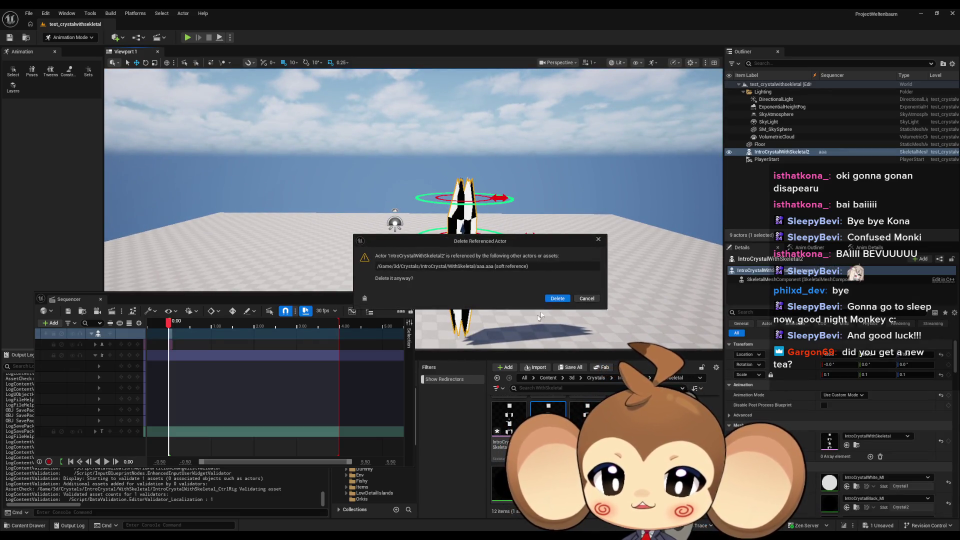
key(Return)
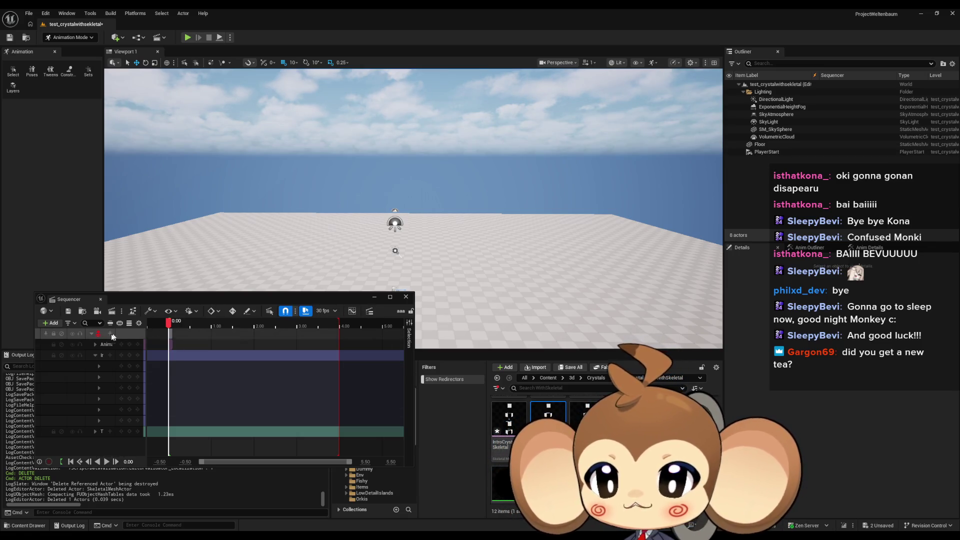
click(112, 336)
key(Delete)
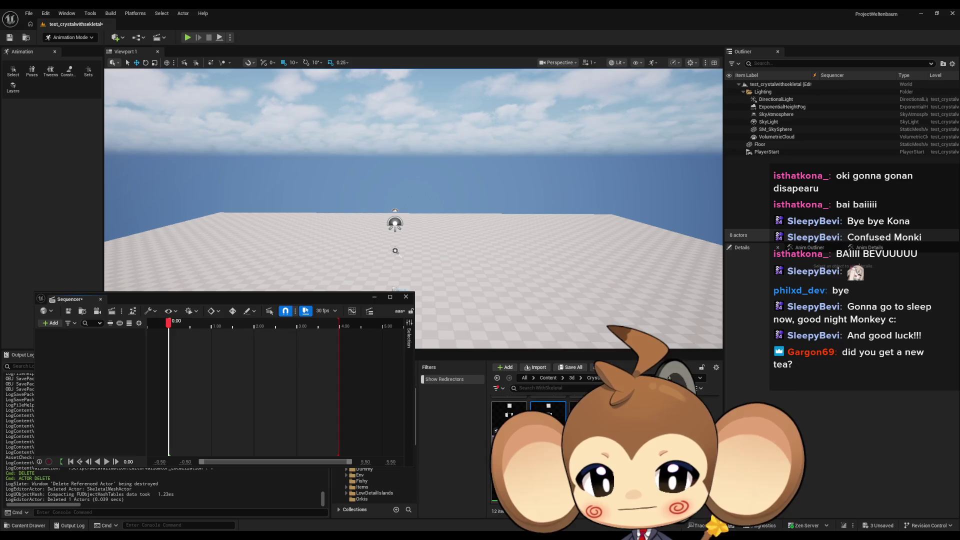
Step: Place a new IntroCrystalWithSkeletal at 0.1 scale, raise it above the floor, and return to the control rig
mouse_move(508, 419)
mouse_down()
mouse_move(550, 373)
mouse_move(440, 293)
mouse_up()
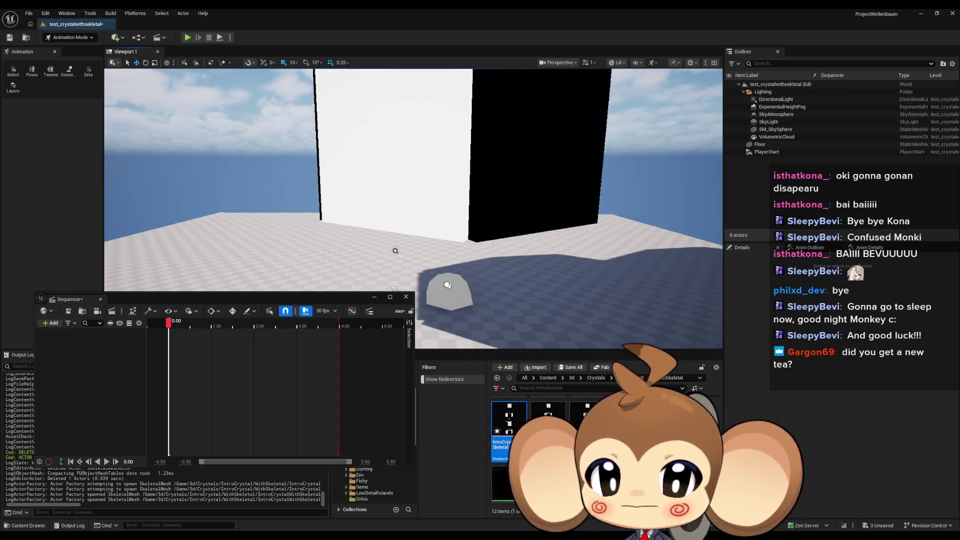
click(835, 374)
text(0.1)
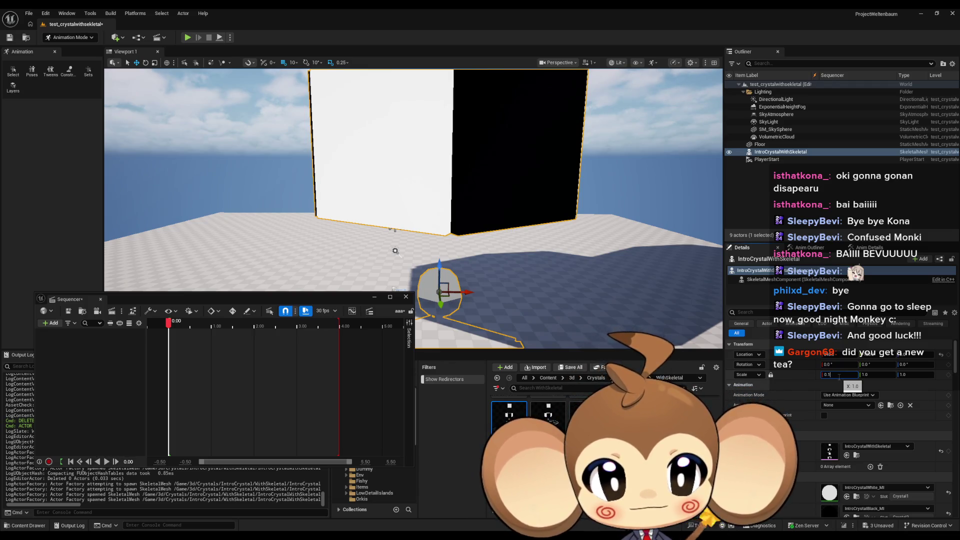
key(Return)
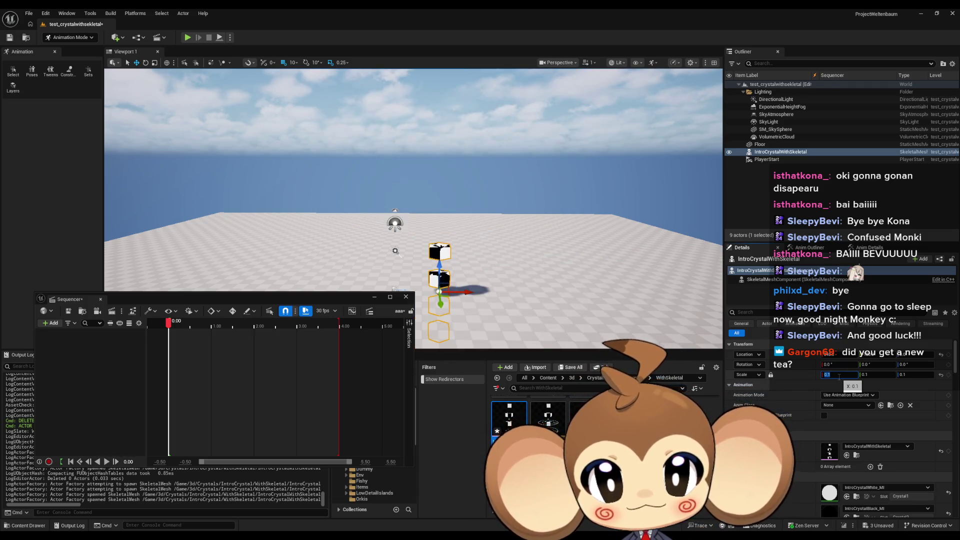
drag(437, 265, 442, 193)
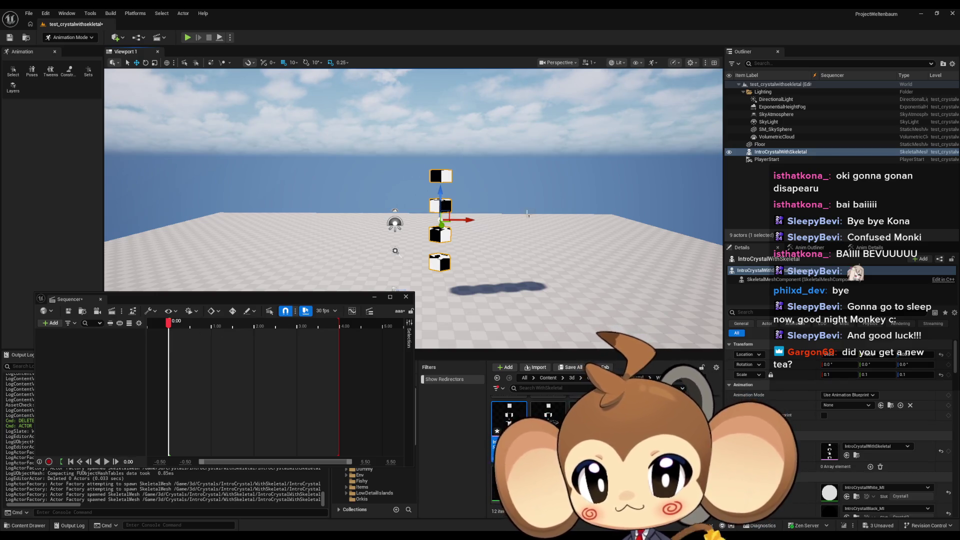
scroll(528, 214, up, 8)
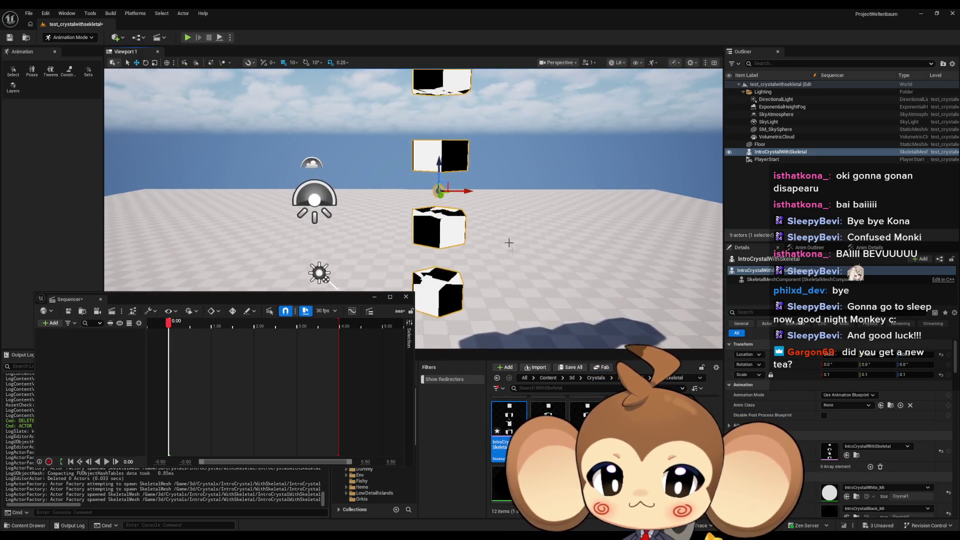
scroll(520, 311, up, 1)
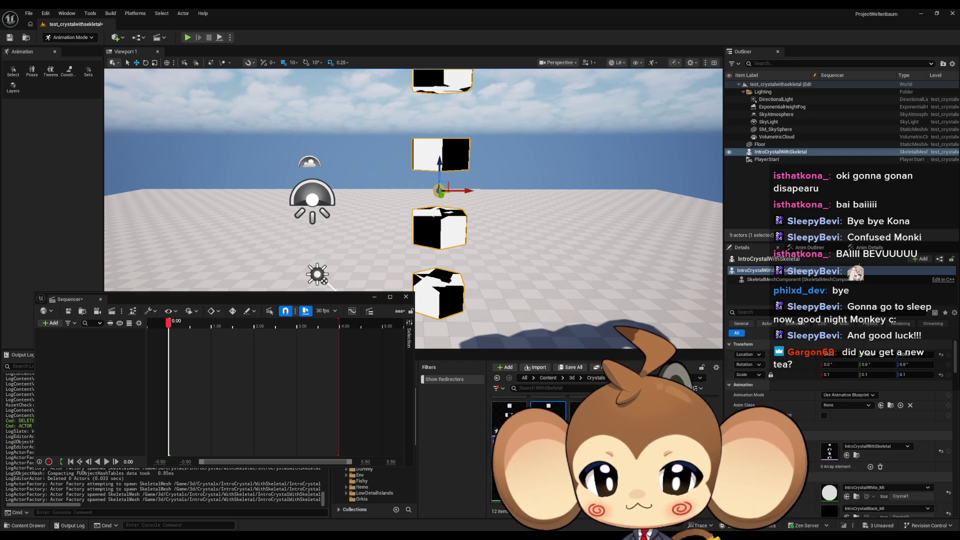
key(alt+Tab)
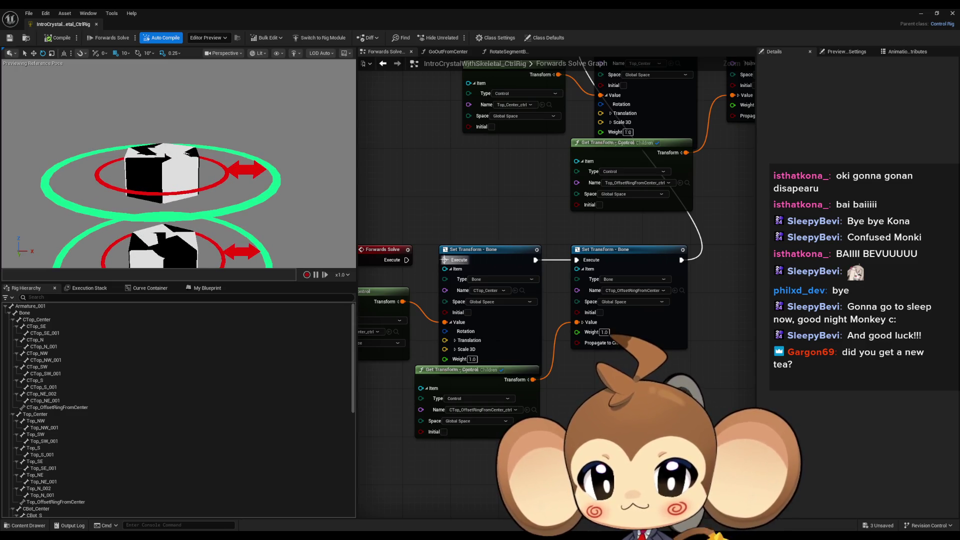
Step: Open the RotateSegmentBones function graph from the Forwards Solve graph
scroll(489, 228, down, 4)
mouse_move(672, 208)
mouse_down()
mouse_move(576, 245)
mouse_move(400, 258)
mouse_up()
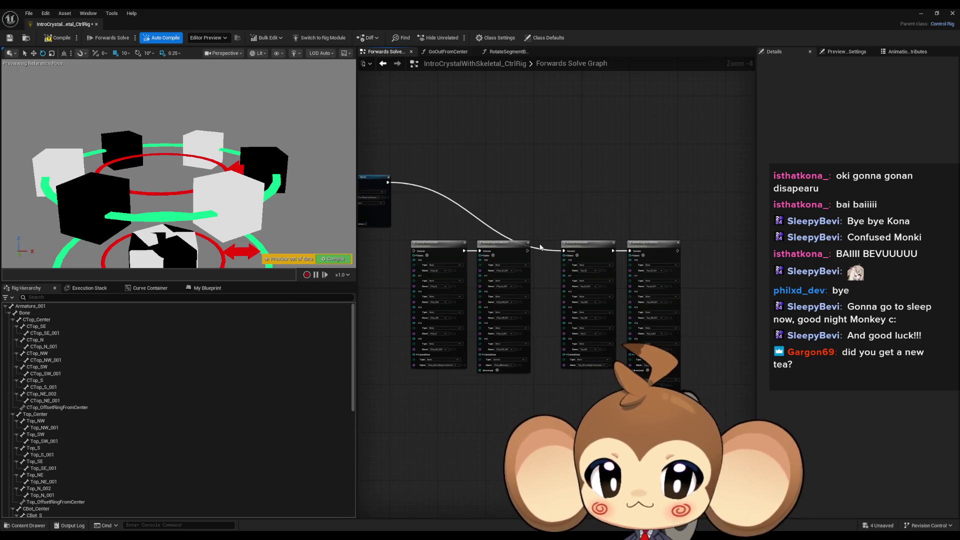
scroll(615, 232, up, 4)
drag(634, 261, 574, 245)
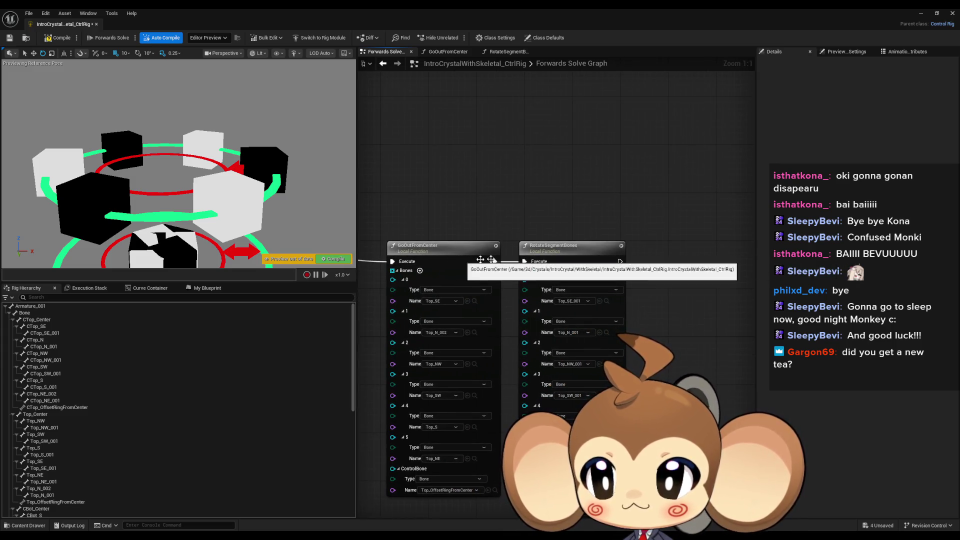
double_click(554, 257)
Step: Select the Top_AllRotation control in the Rig Hierarchy
scroll(452, 282, down, 2)
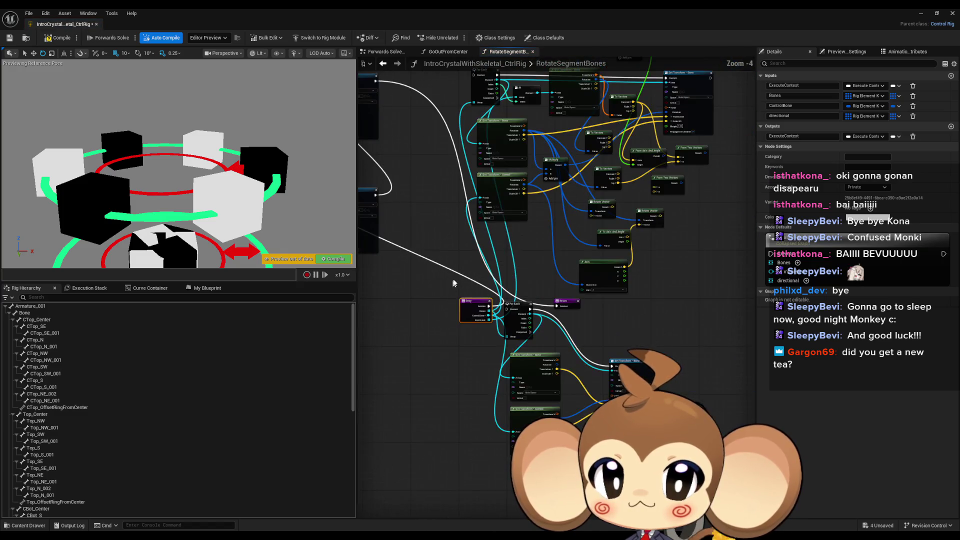
scroll(533, 303, up, 4)
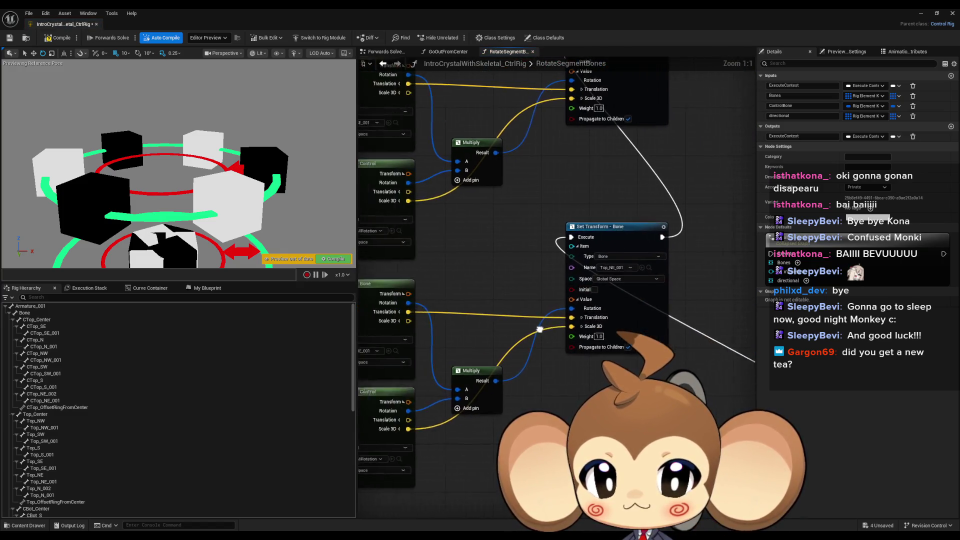
scroll(525, 333, down, 1)
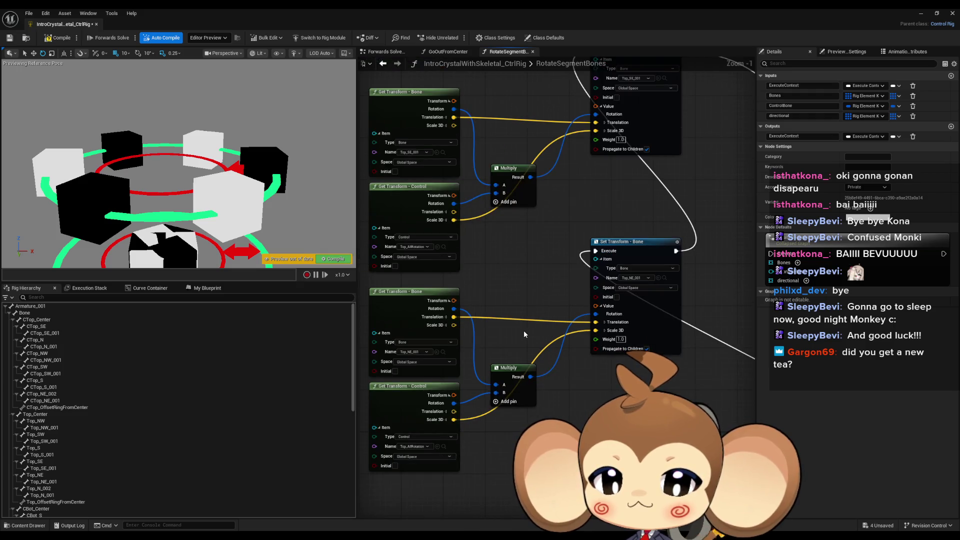
scroll(523, 334, down, 1)
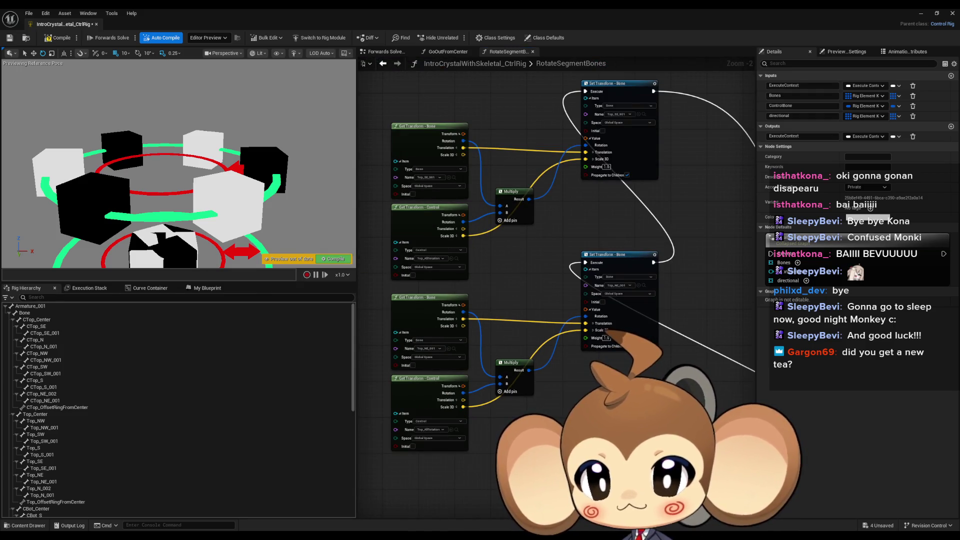
click(160, 216)
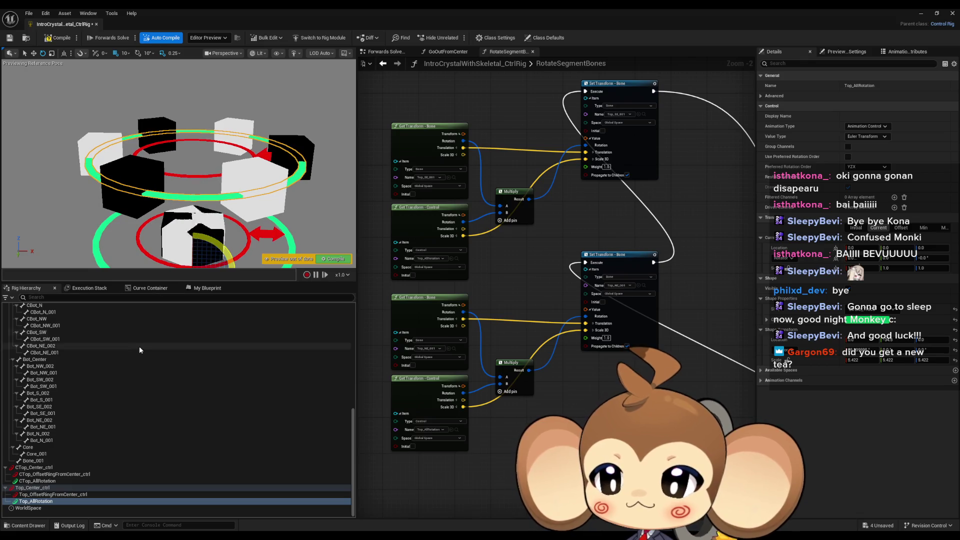
Step: Frame the Top_AllRotation control and spin it in the preview to test the top ring of cubes
key(f)
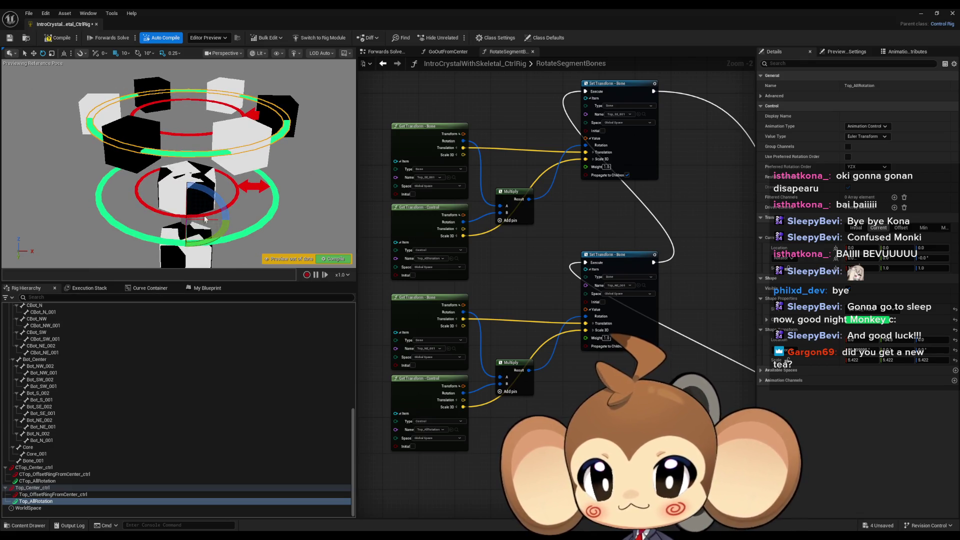
mouse_move(202, 190)
mouse_down()
mouse_move(128, 201)
mouse_move(136, 231)
mouse_move(120, 249)
mouse_move(143, 220)
mouse_move(159, 221)
mouse_up()
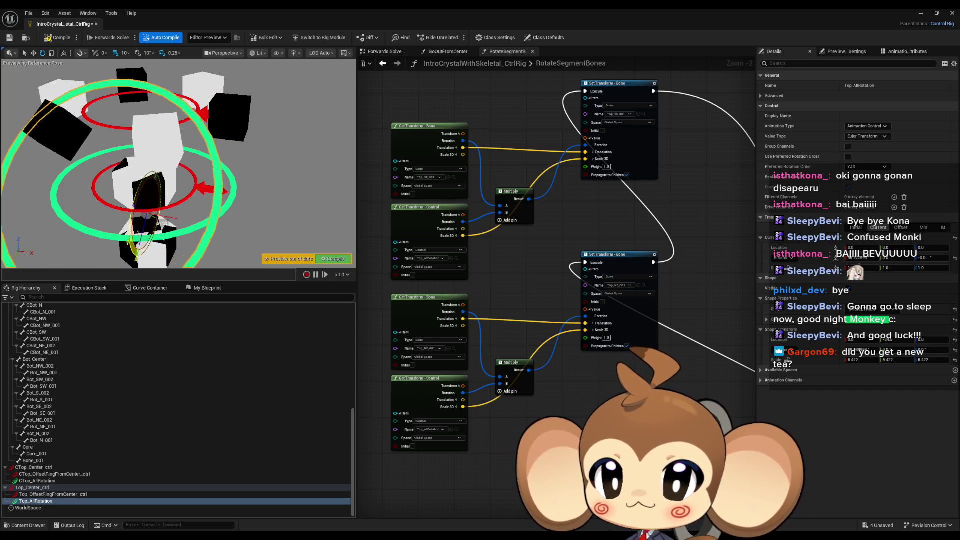
drag(141, 260, 153, 230)
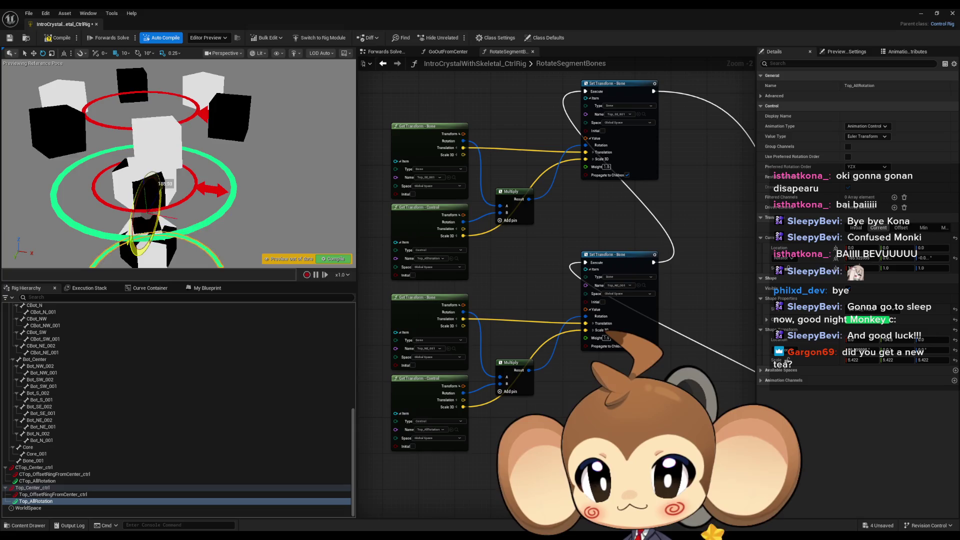
mouse_move(161, 184)
mouse_down()
mouse_move(125, 198)
mouse_move(123, 241)
mouse_up()
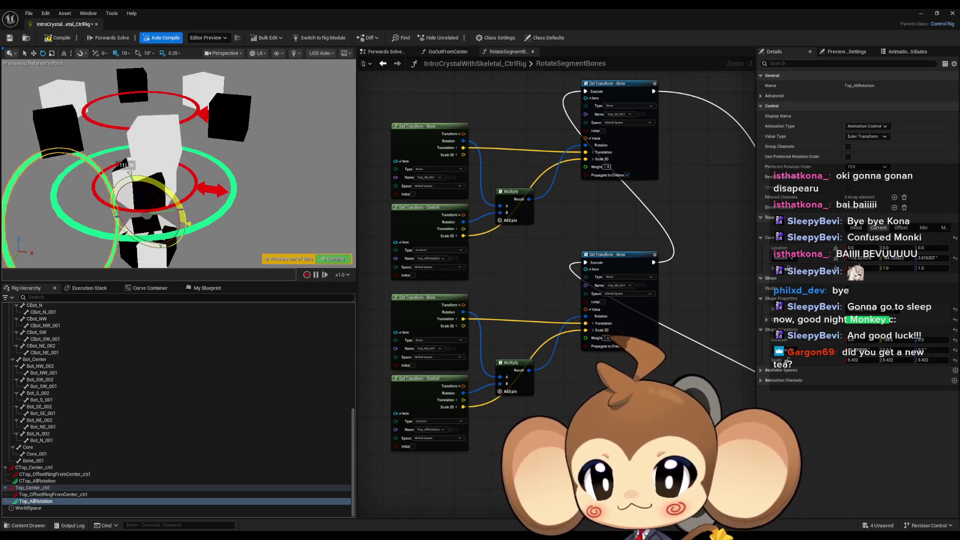
mouse_move(129, 173)
mouse_down()
mouse_move(107, 182)
mouse_move(193, 228)
mouse_up()
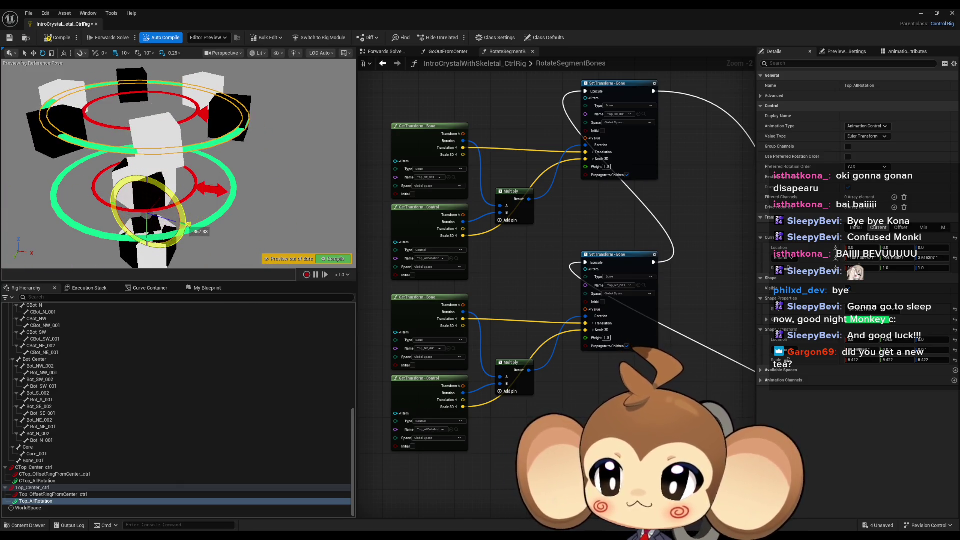
mouse_move(158, 180)
mouse_down()
mouse_move(113, 184)
mouse_move(128, 210)
mouse_move(189, 226)
mouse_up()
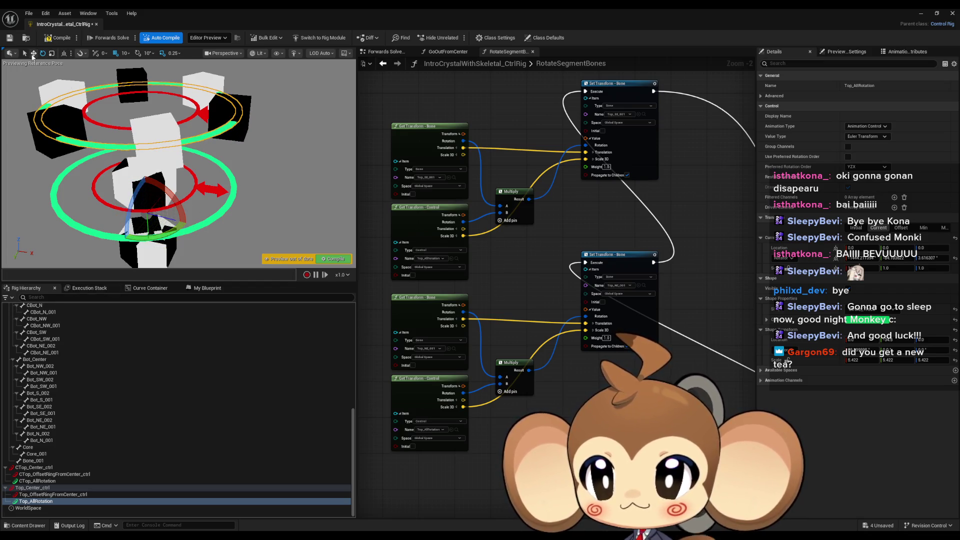
Step: Raise the control, zero its rotation and tilt its green shape ring about 117 degrees around the upper cubes
drag(147, 235, 130, 146)
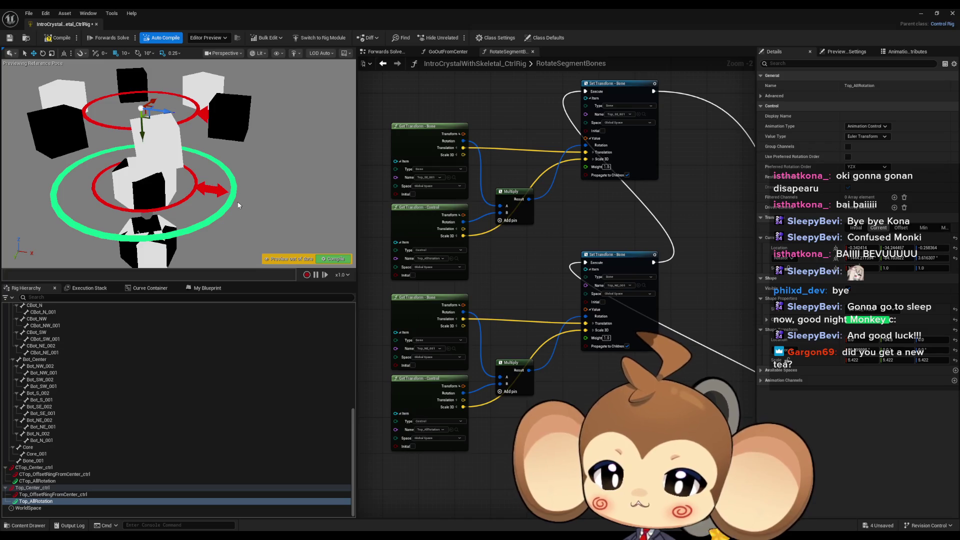
drag(255, 177, 247, 150)
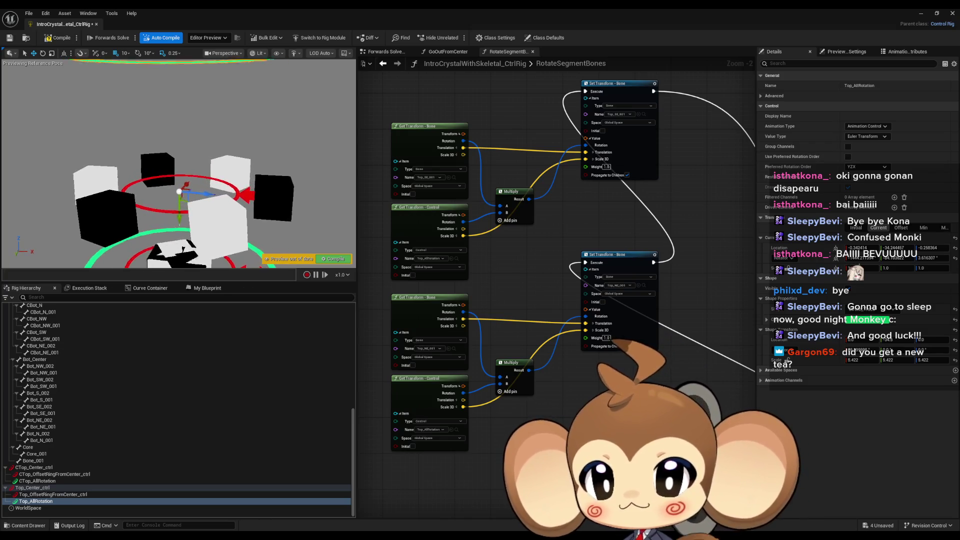
click(956, 259)
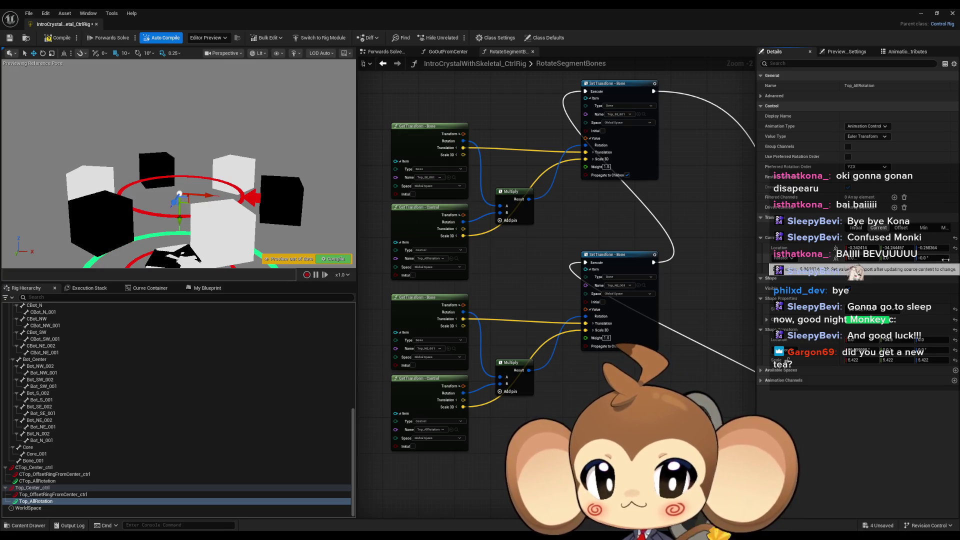
click(955, 340)
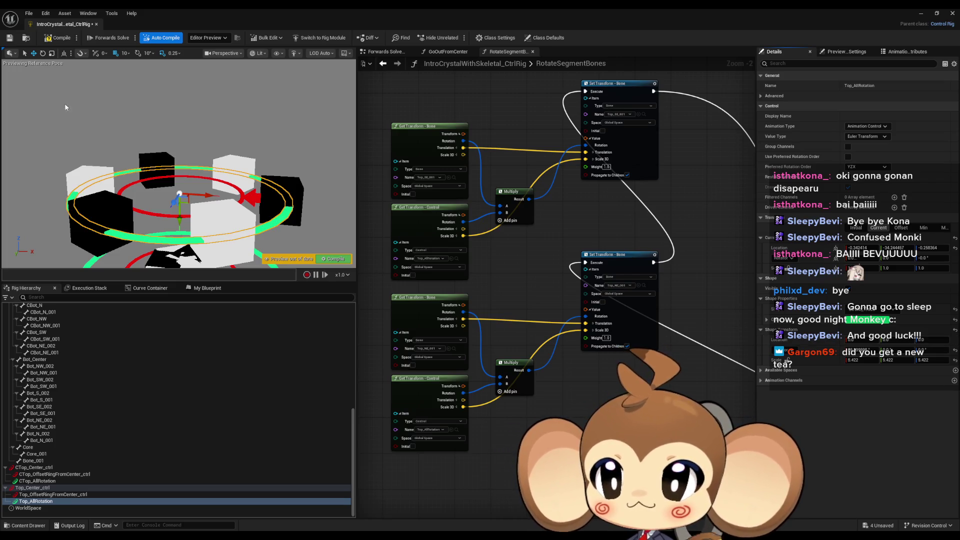
click(42, 53)
mouse_move(223, 201)
mouse_down()
mouse_move(210, 220)
mouse_move(160, 232)
mouse_move(227, 196)
mouse_move(180, 229)
mouse_move(150, 220)
mouse_move(137, 193)
mouse_up()
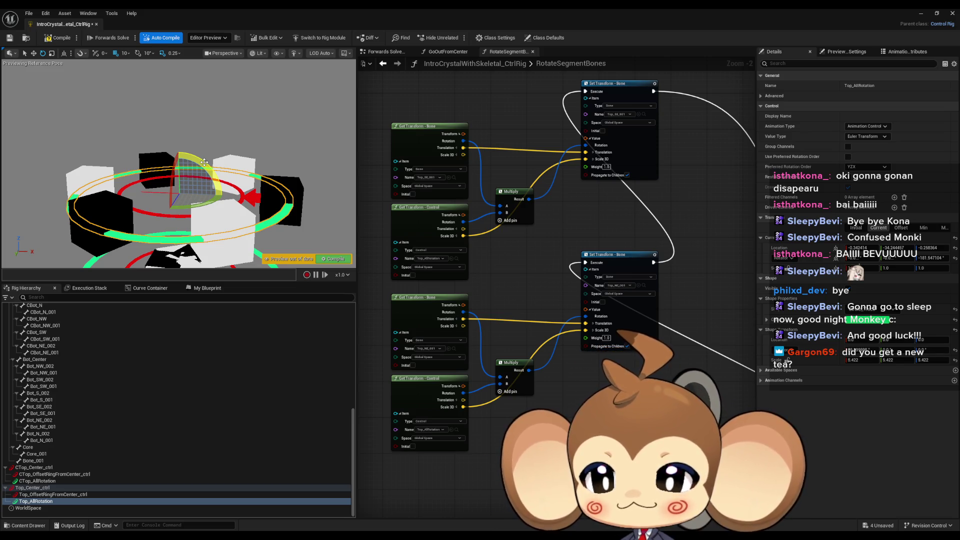
Step: Bring the RotateSegmentBones For Each loop and Set Transform - Bone nodes into view
scroll(575, 230, down, 5)
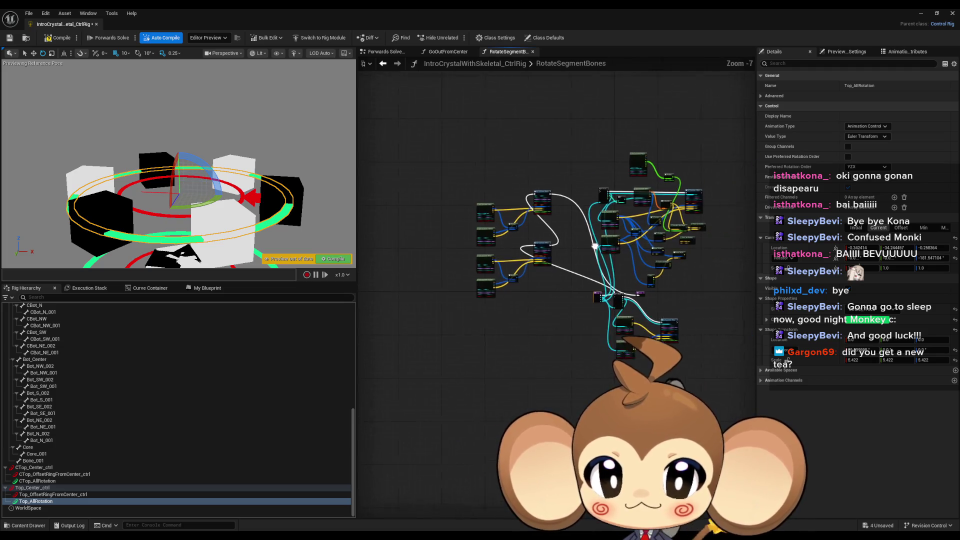
scroll(547, 257, up, 5)
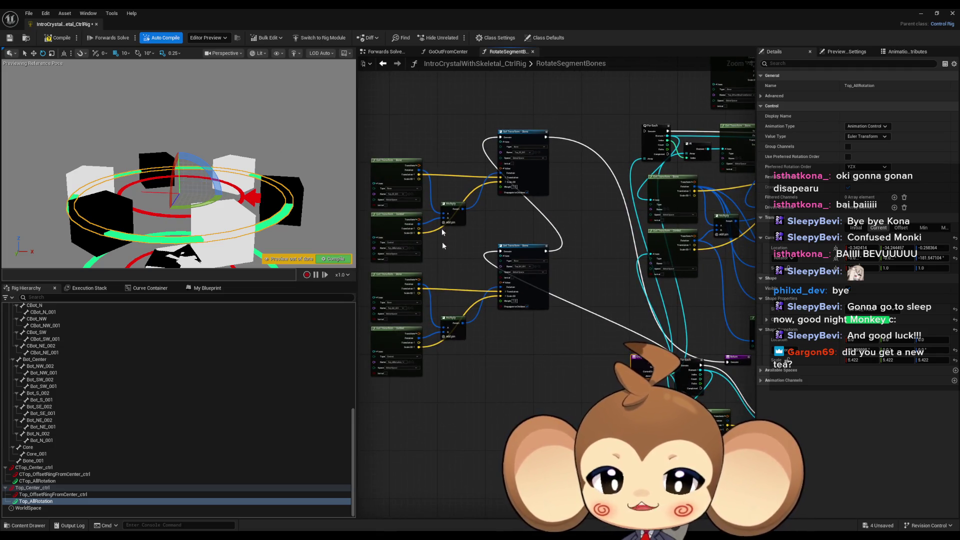
scroll(442, 246, down, 2)
scroll(508, 275, up, 2)
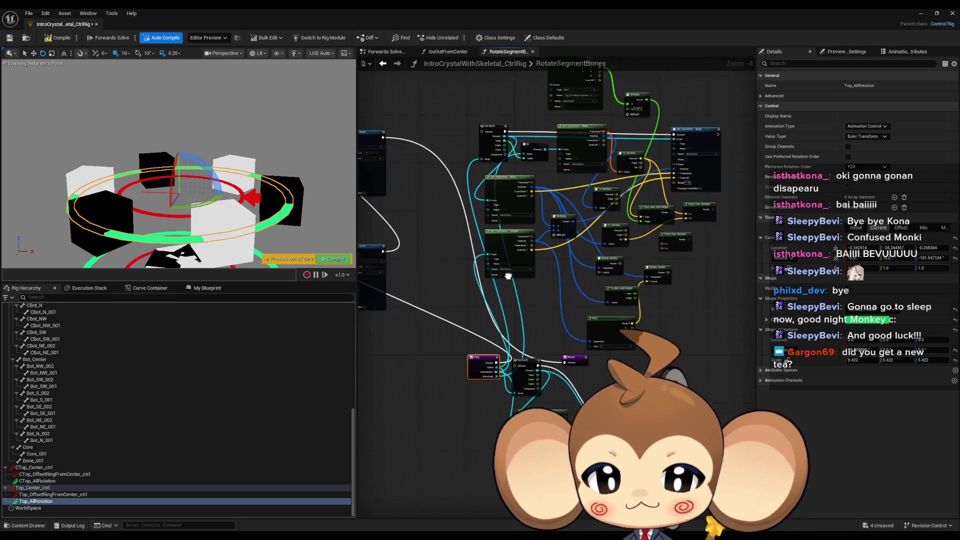
scroll(508, 275, down, 1)
scroll(525, 310, down, 1)
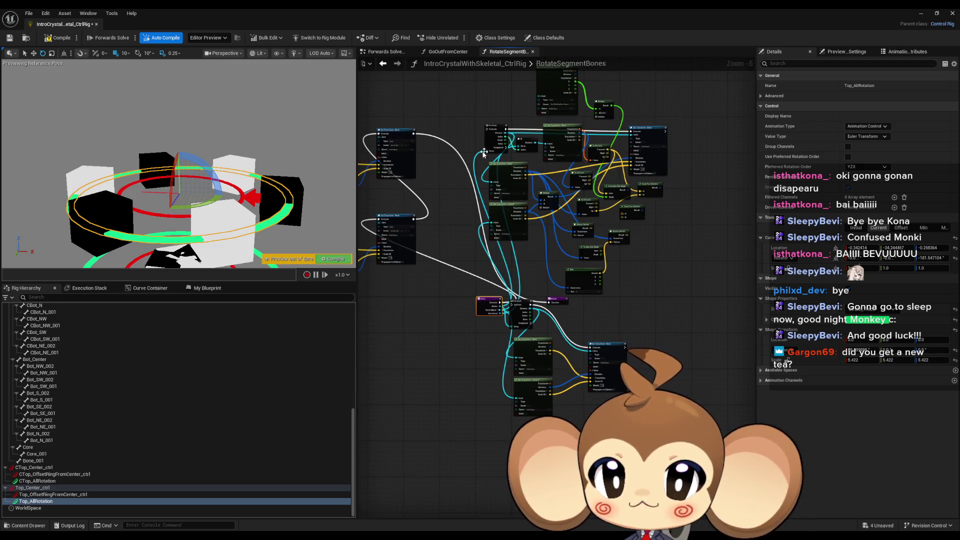
scroll(483, 152, up, 1)
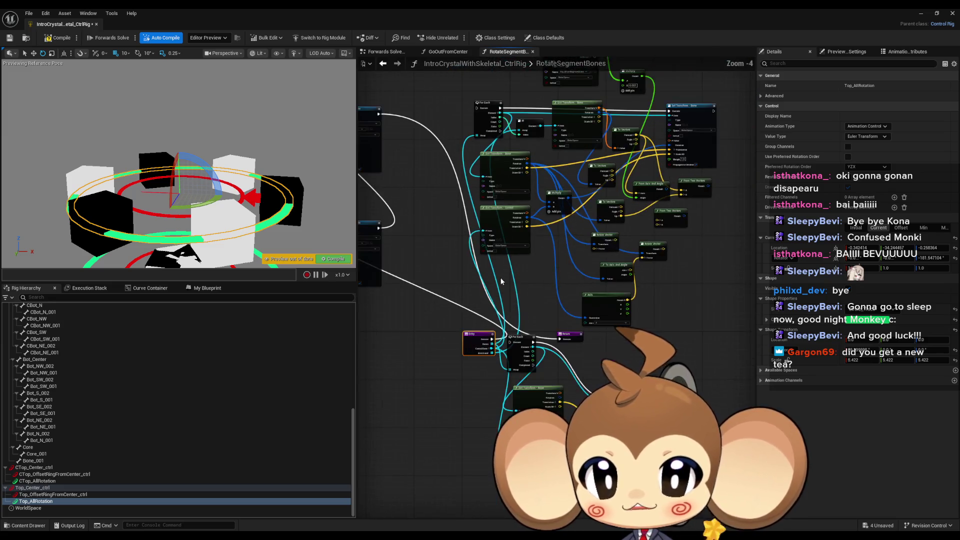
mouse_move(501, 281)
mouse_down()
mouse_move(643, 306)
mouse_move(520, 197)
mouse_up()
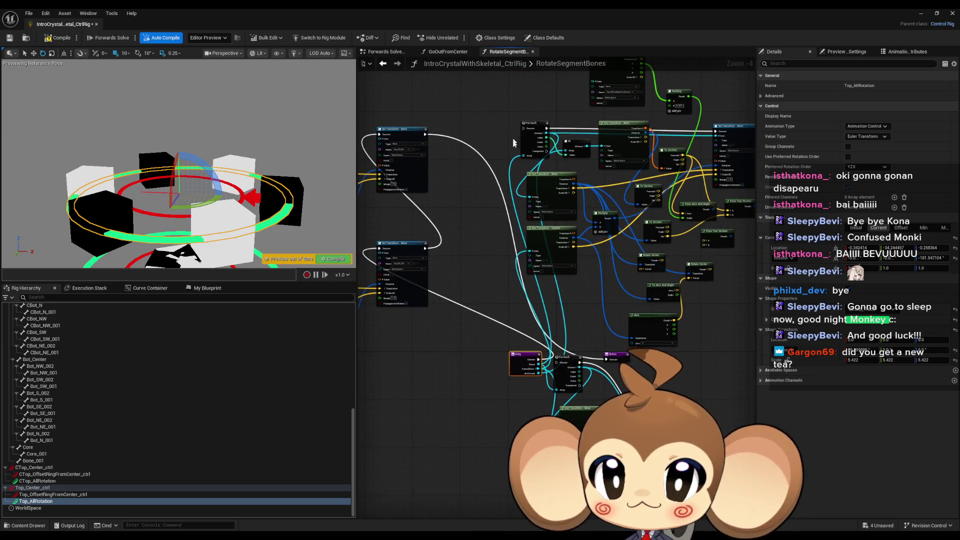
scroll(513, 143, down, 2)
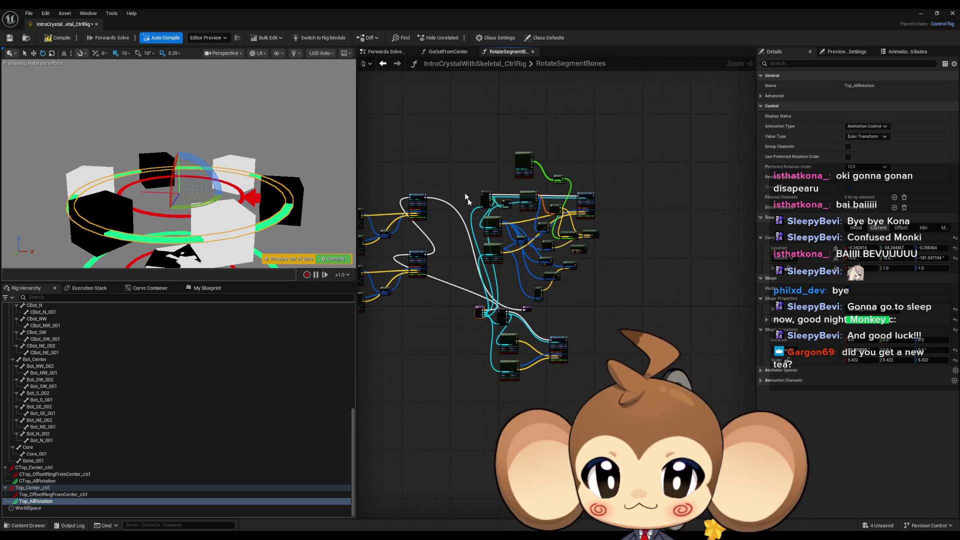
scroll(536, 308, up, 4)
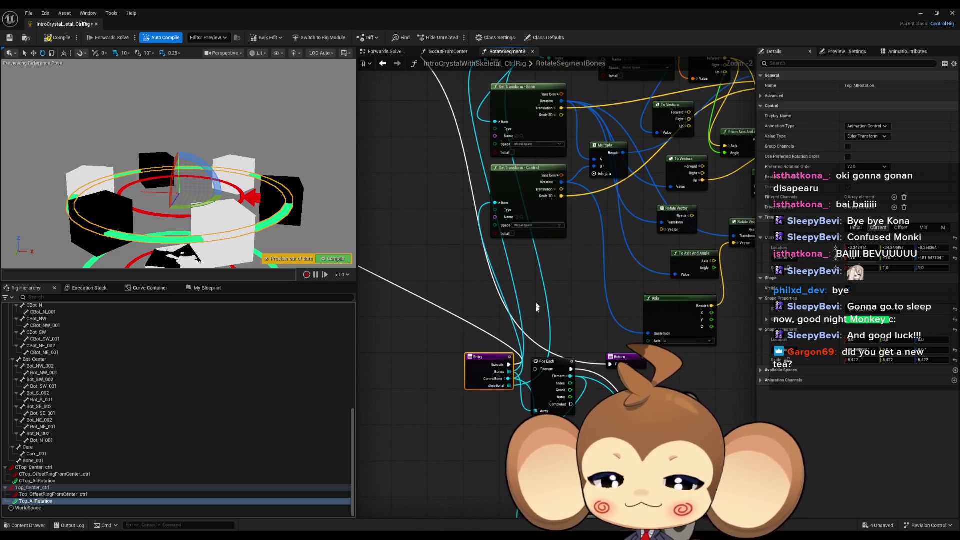
drag(525, 320, 528, 356)
drag(562, 74, 563, 128)
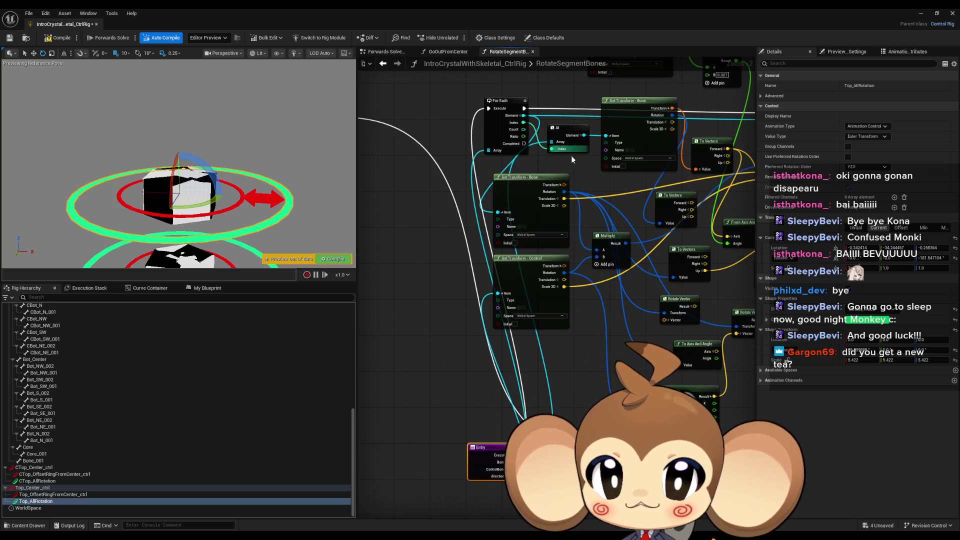
drag(571, 159, 530, 170)
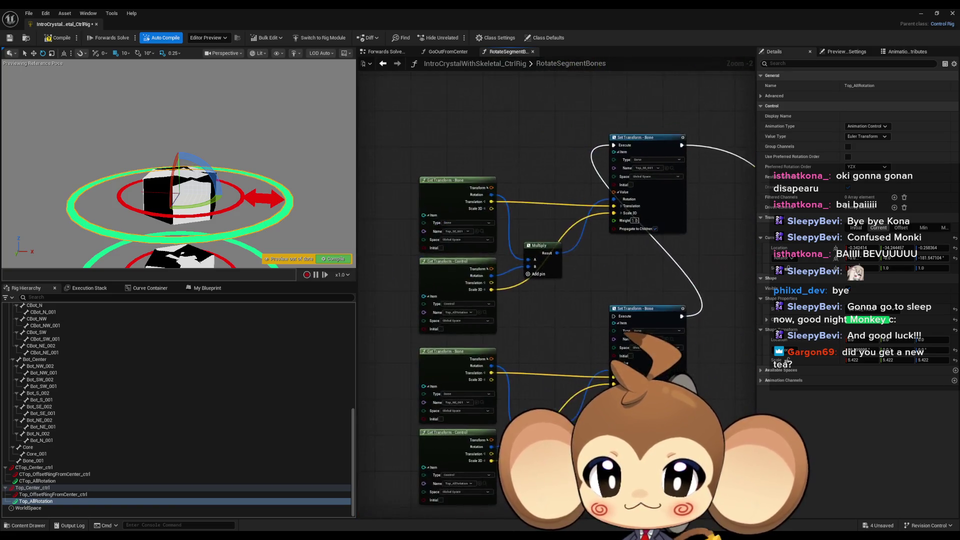
drag(483, 249, 475, 231)
Step: Wire the loop's Completed output to the next node and check both rings in the preview
scroll(468, 176, down, 2)
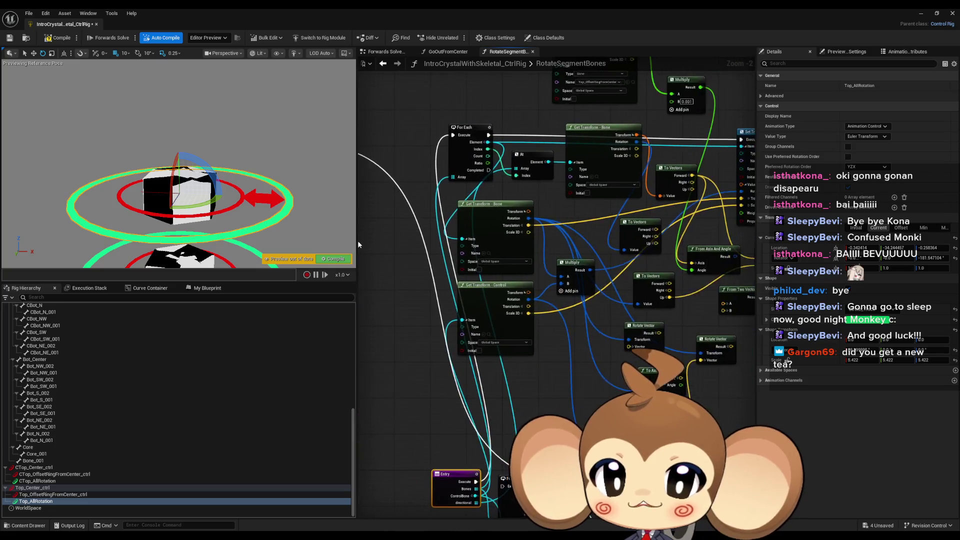
scroll(556, 247, up, 4)
scroll(551, 261, down, 2)
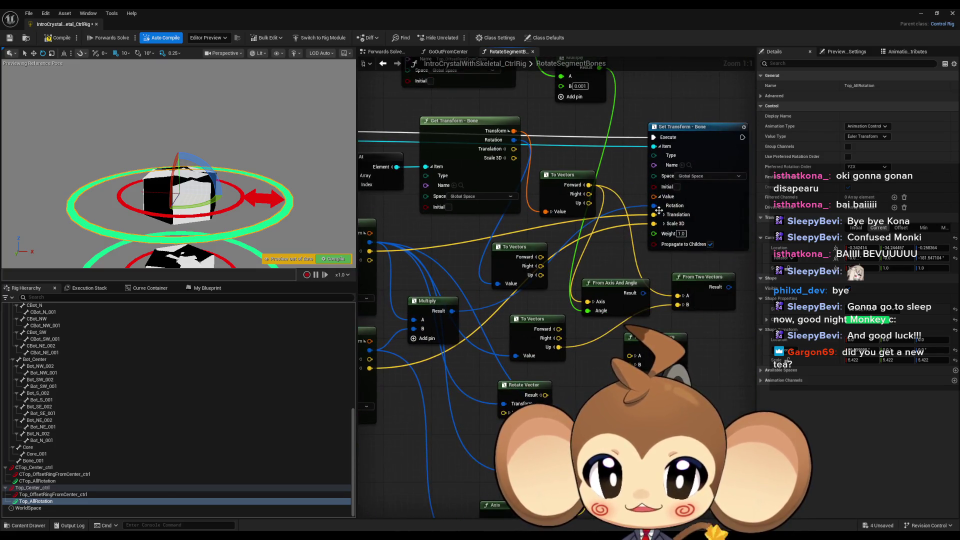
scroll(658, 211, down, 1)
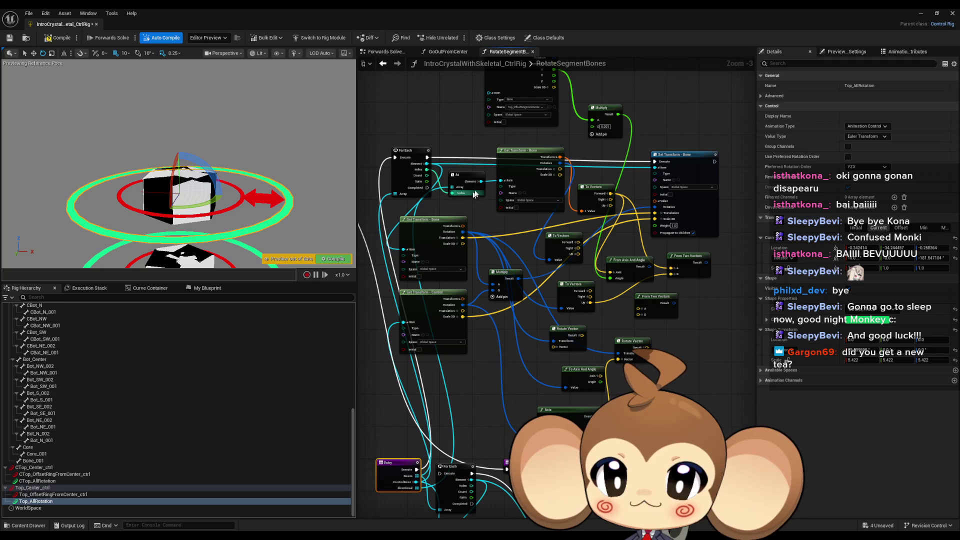
mouse_move(423, 193)
mouse_down()
mouse_move(460, 403)
mouse_move(507, 469)
mouse_up()
mouse_move(157, 100)
mouse_down()
mouse_move(156, 123)
mouse_move(176, 116)
mouse_move(181, 100)
mouse_move(172, 90)
mouse_move(159, 150)
mouse_move(213, 120)
mouse_up()
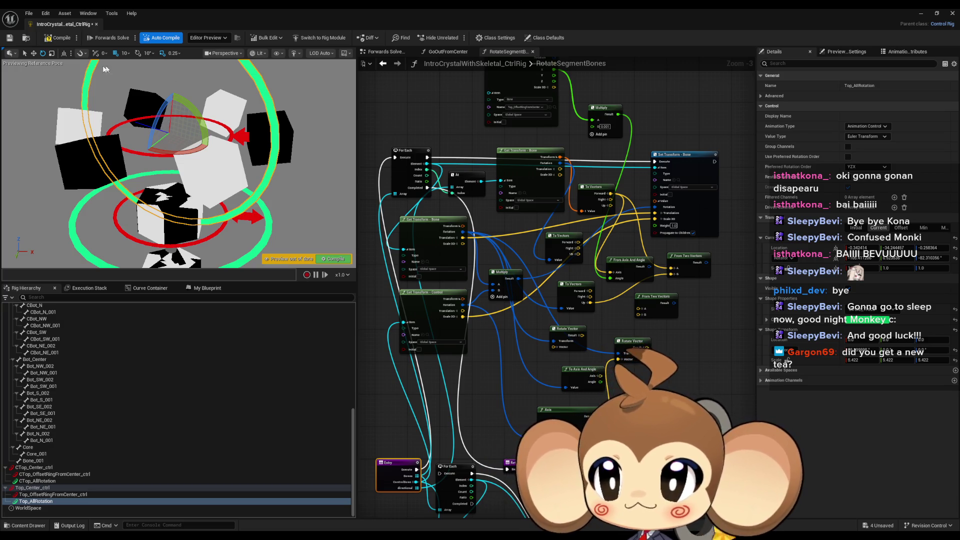
Step: Save the rig, then move the lower ring control, zero its location and restore its initial transform
key(ctrl+s)
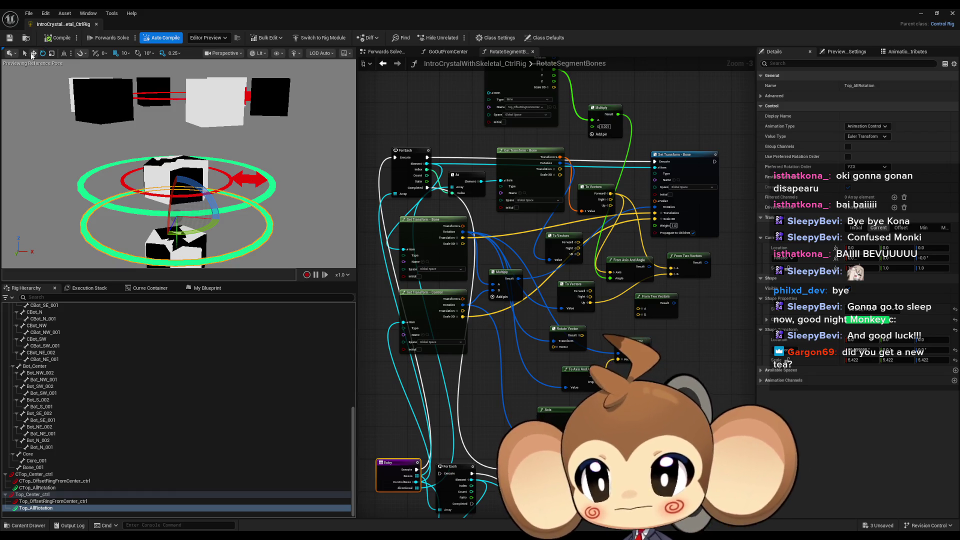
click(33, 53)
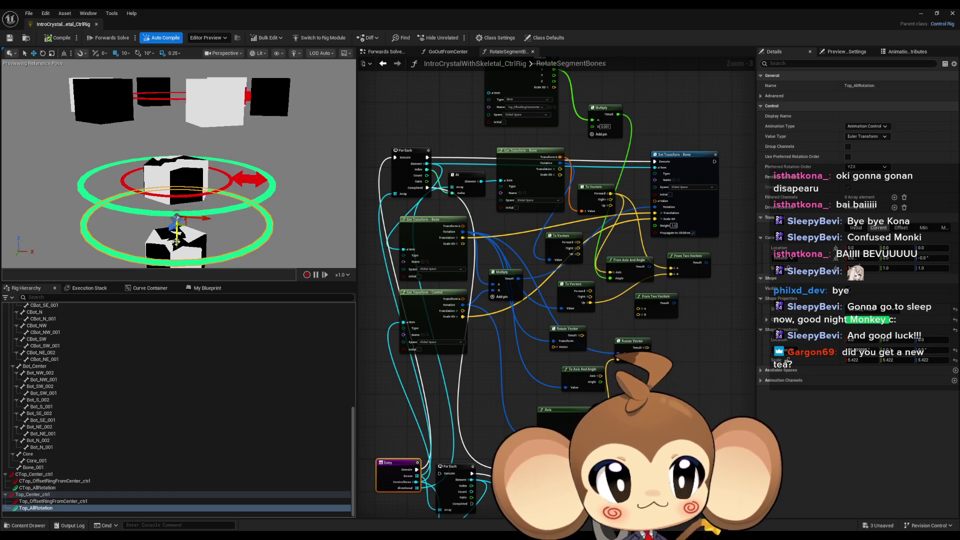
drag(176, 241, 176, 199)
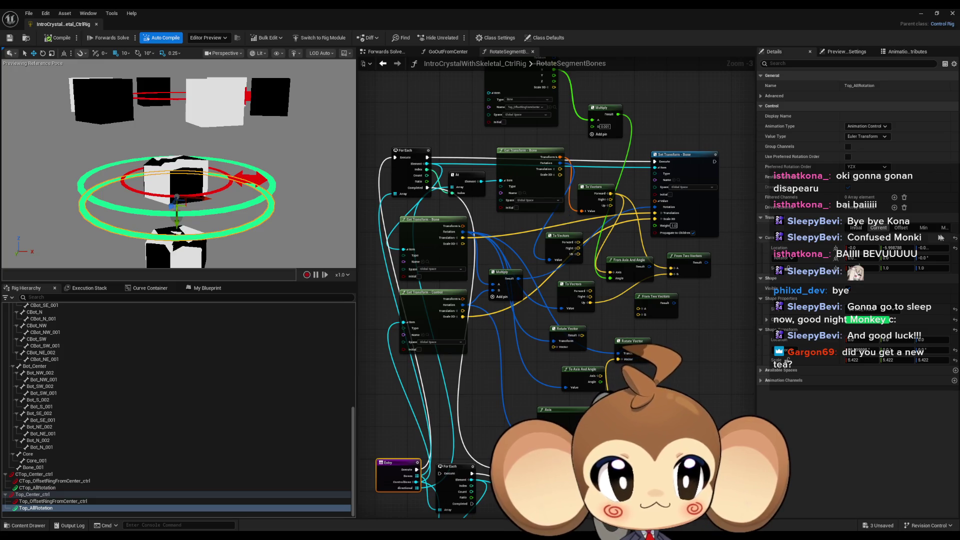
click(955, 247)
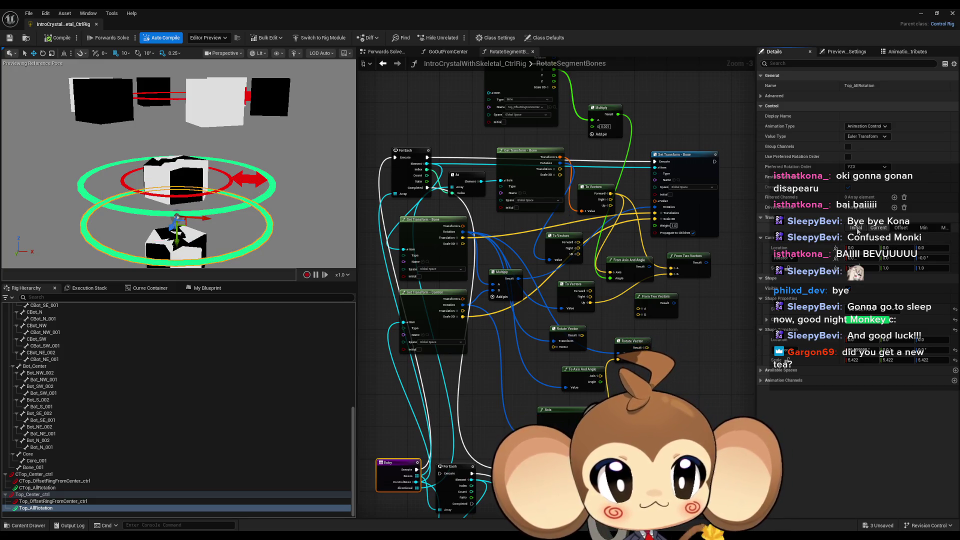
drag(177, 235, 173, 122)
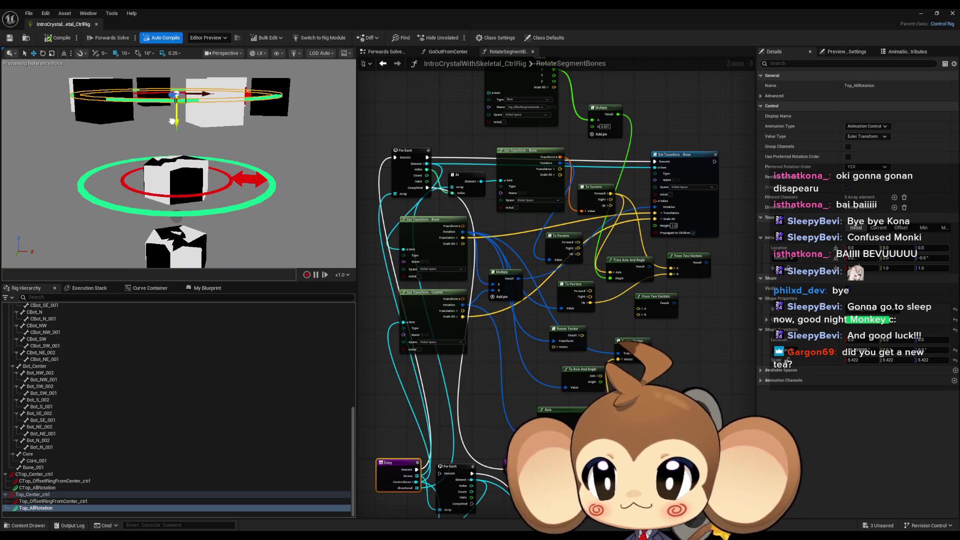
click(878, 228)
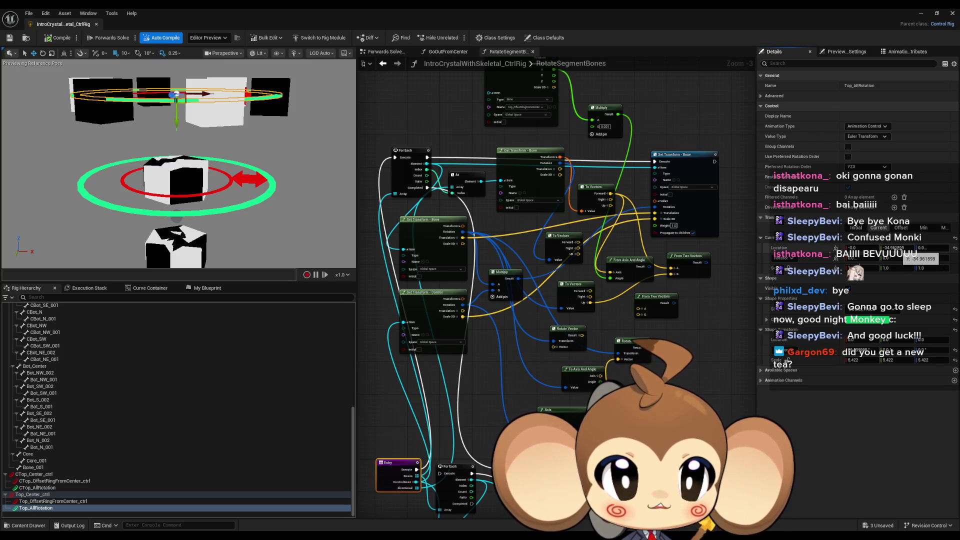
click(856, 228)
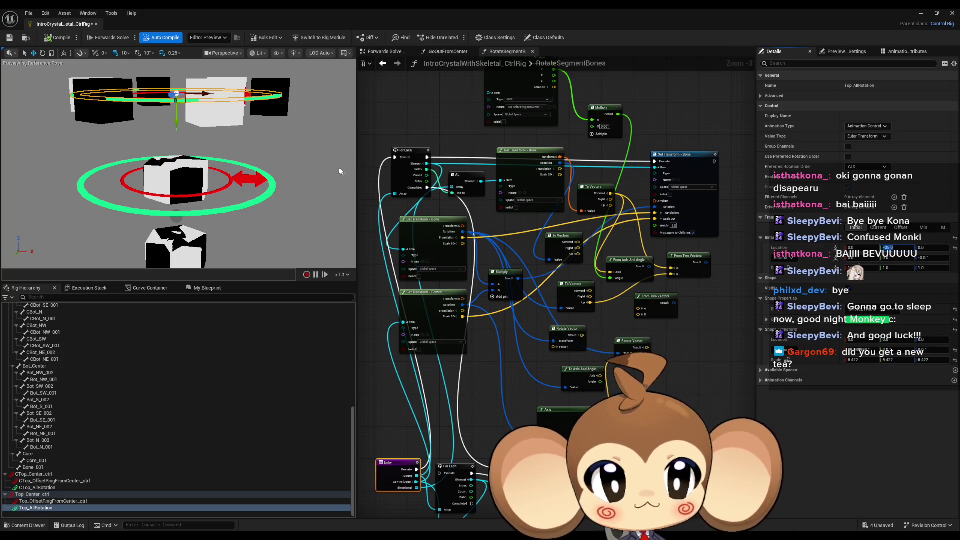
Step: Compile and save the rig, then view more of the RotateSegmentBones nodes
click(62, 38)
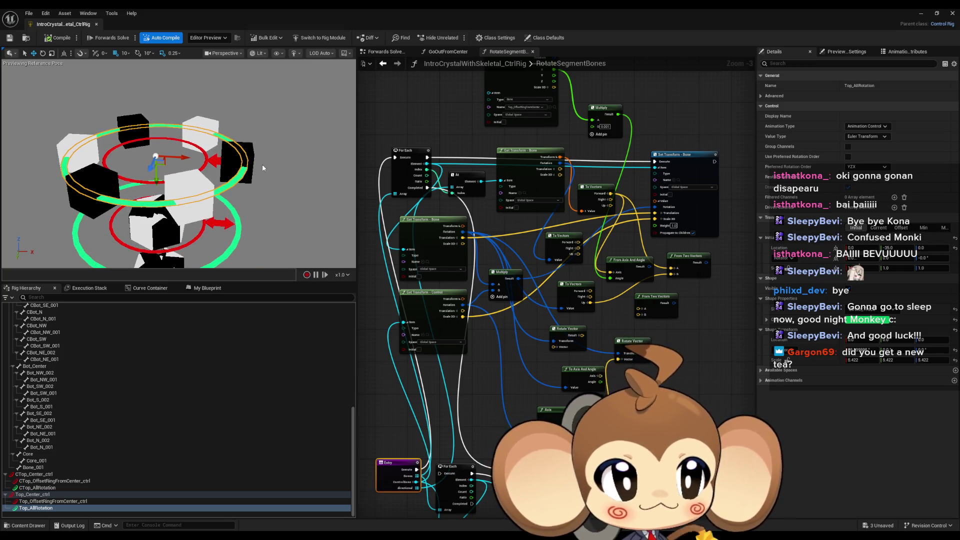
drag(491, 200, 539, 135)
scroll(468, 278, down, 4)
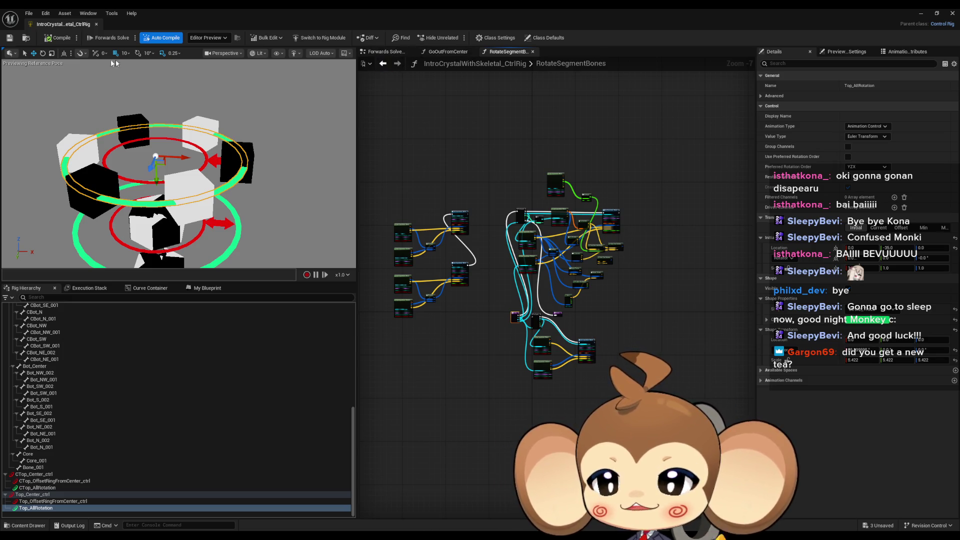
Step: In GoOutFromCenter, wire the reroute value into Multiply's B input, collapse it and compile
click(207, 288)
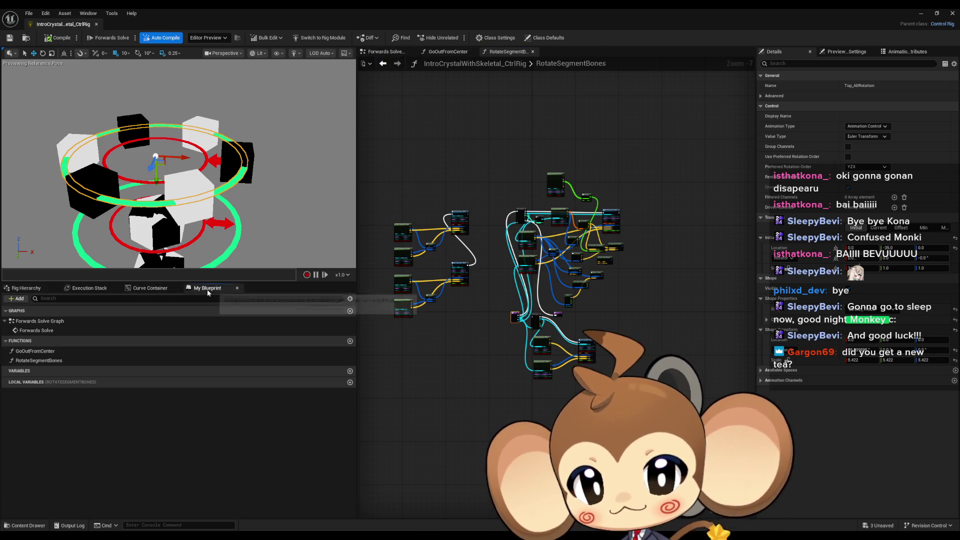
double_click(31, 351)
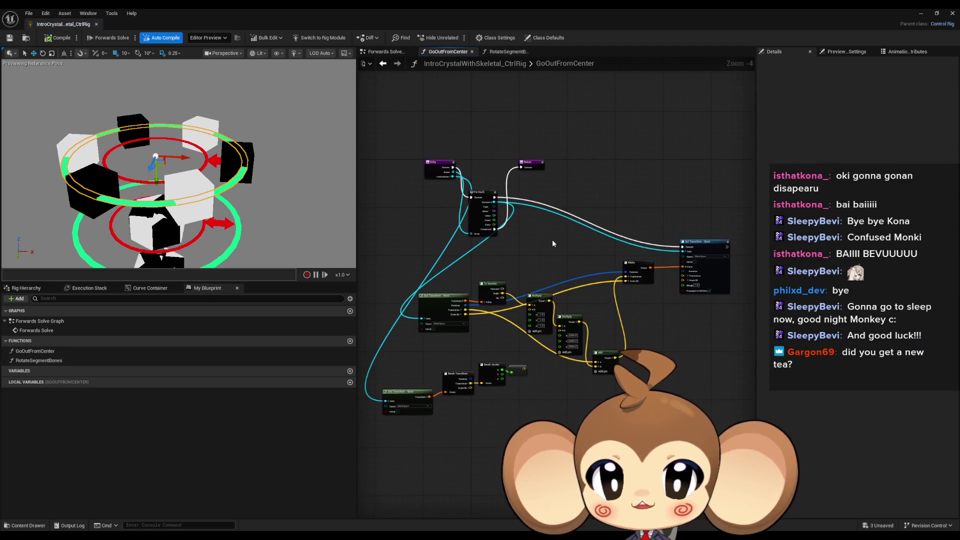
drag(560, 234, 564, 236)
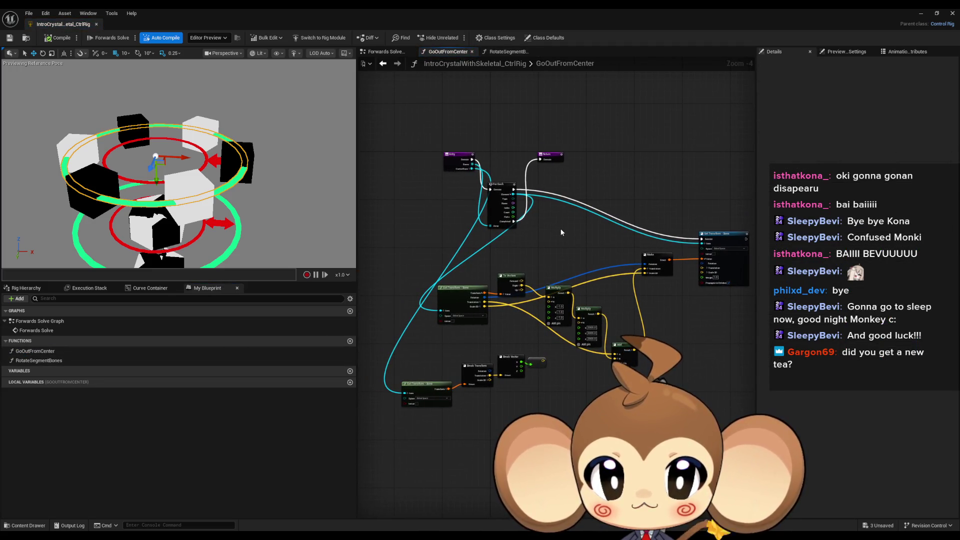
scroll(550, 358, up, 4)
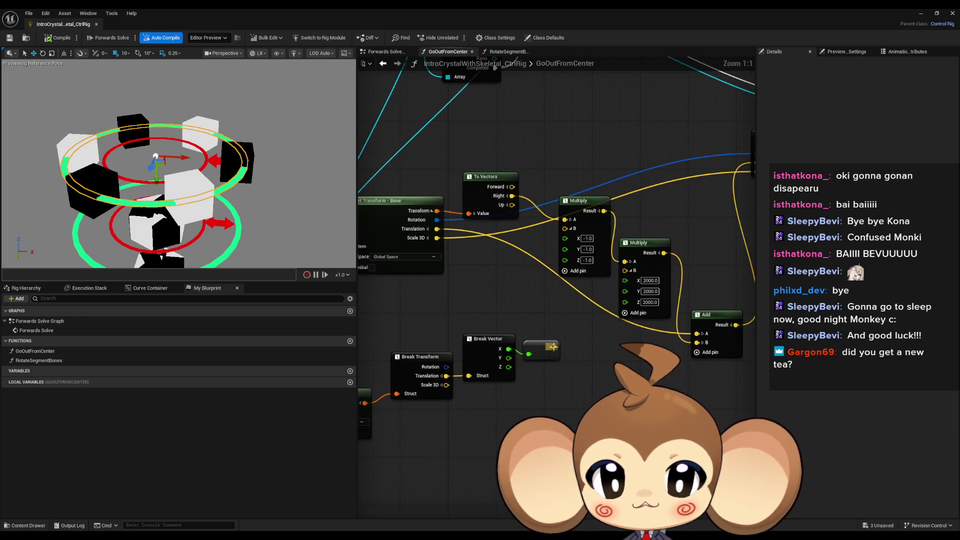
mouse_move(625, 270)
mouse_down()
mouse_move(585, 329)
mouse_move(554, 349)
mouse_up()
click(631, 271)
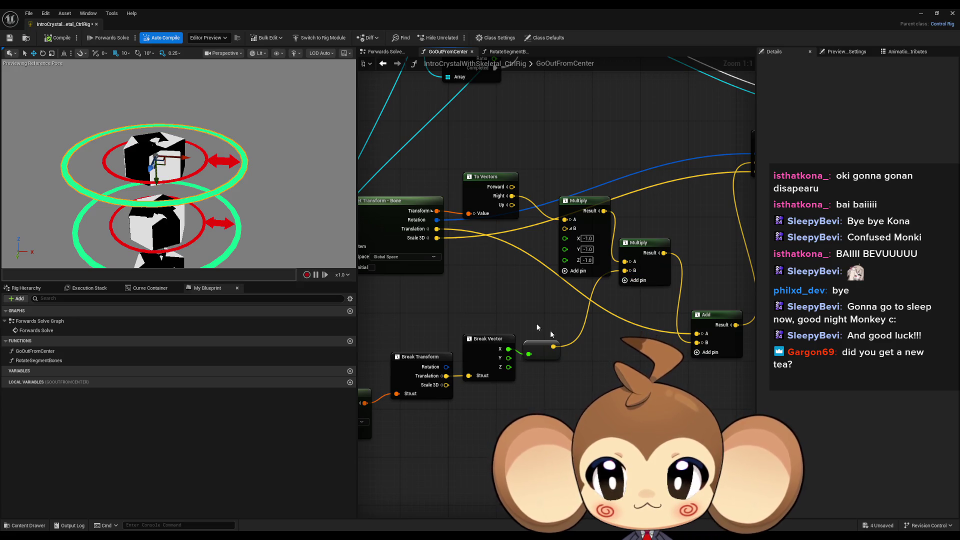
click(66, 44)
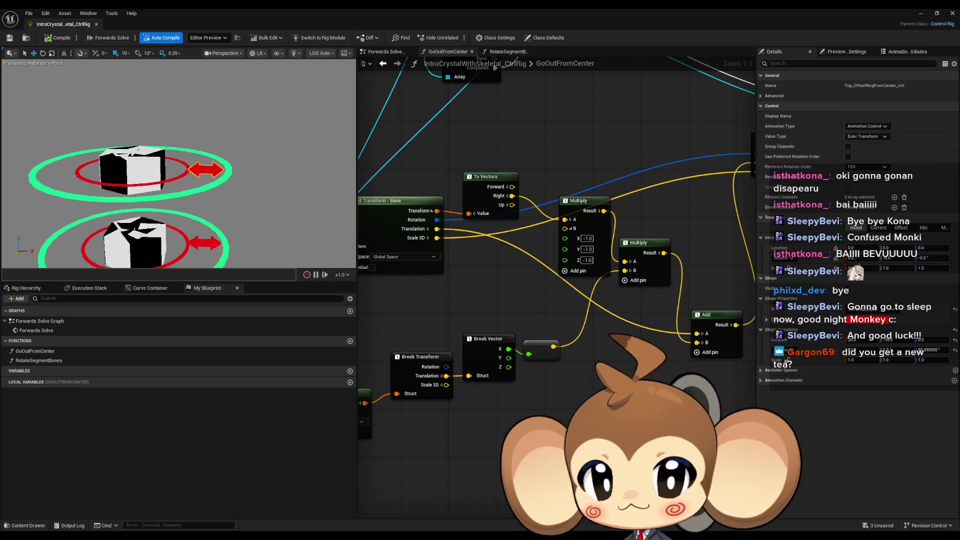
Step: Toggle the control between current and initial transform values and orbit the preview to check the cubes
click(878, 228)
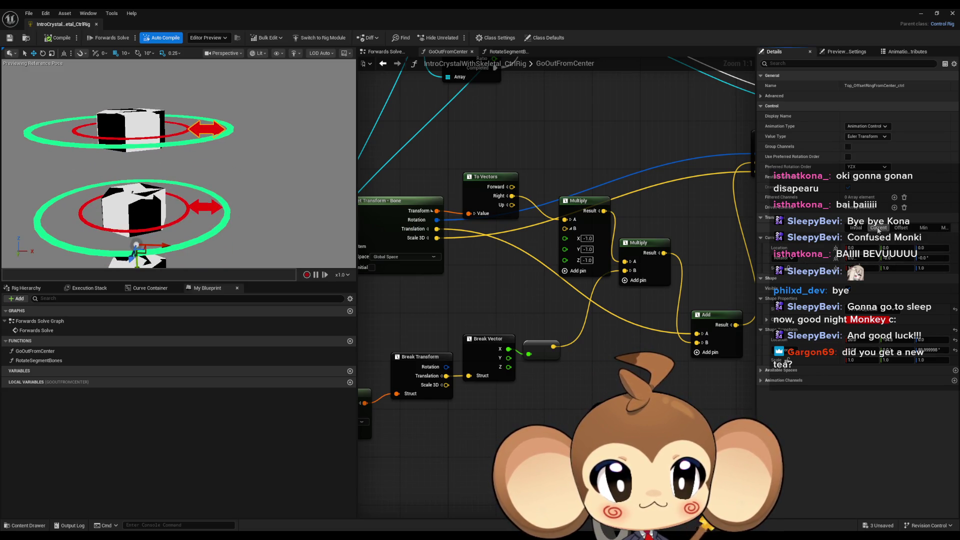
click(856, 228)
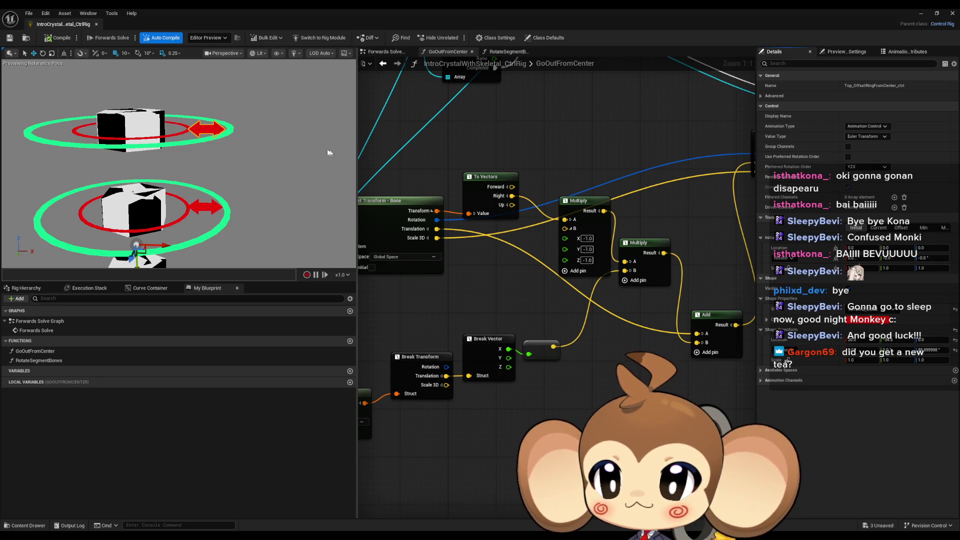
drag(328, 152, 295, 142)
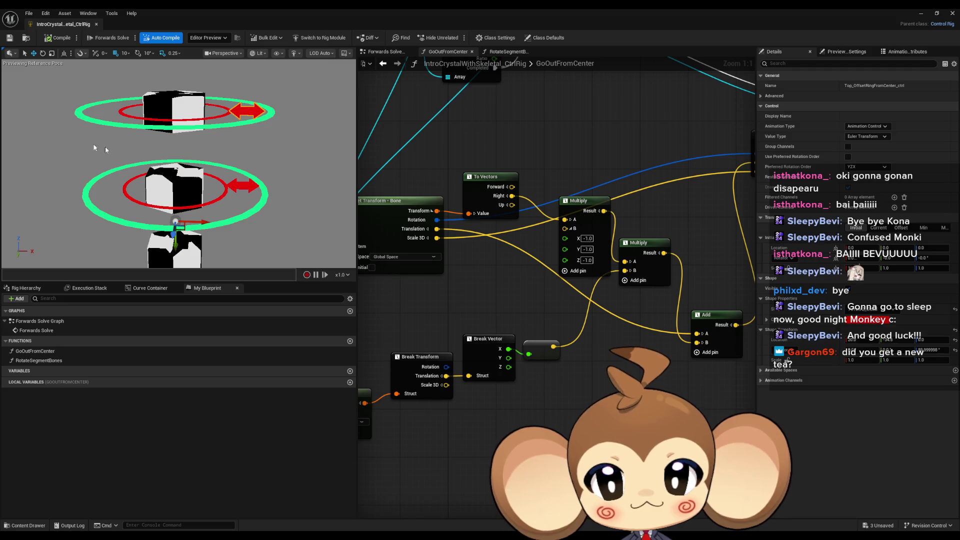
Step: Reset Top_Center_ctrl's location to 0.0 and compile the rig
click(273, 112)
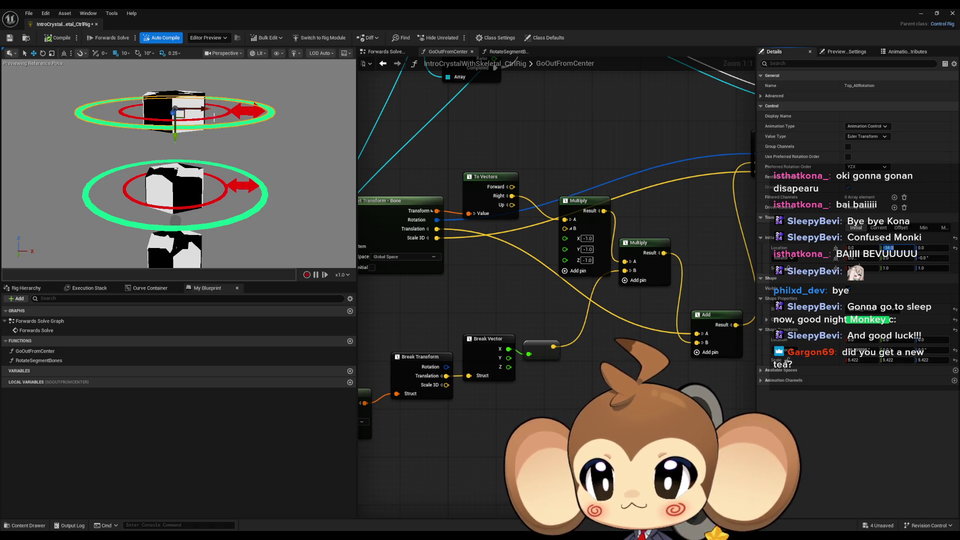
click(214, 117)
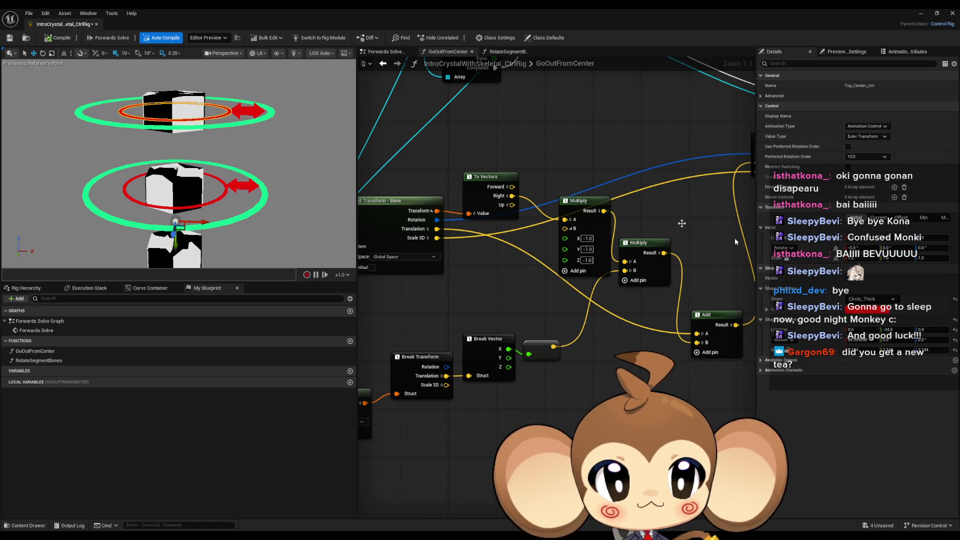
click(954, 329)
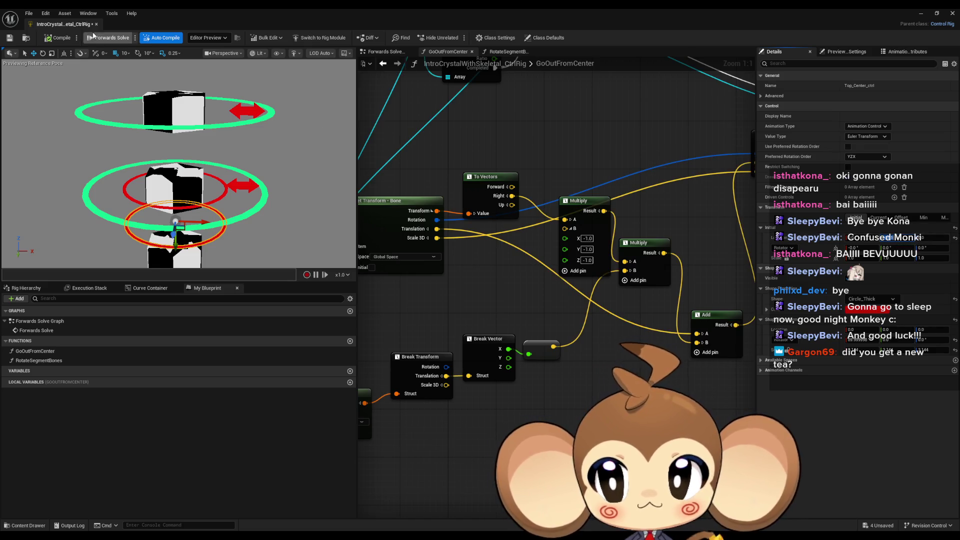
click(62, 38)
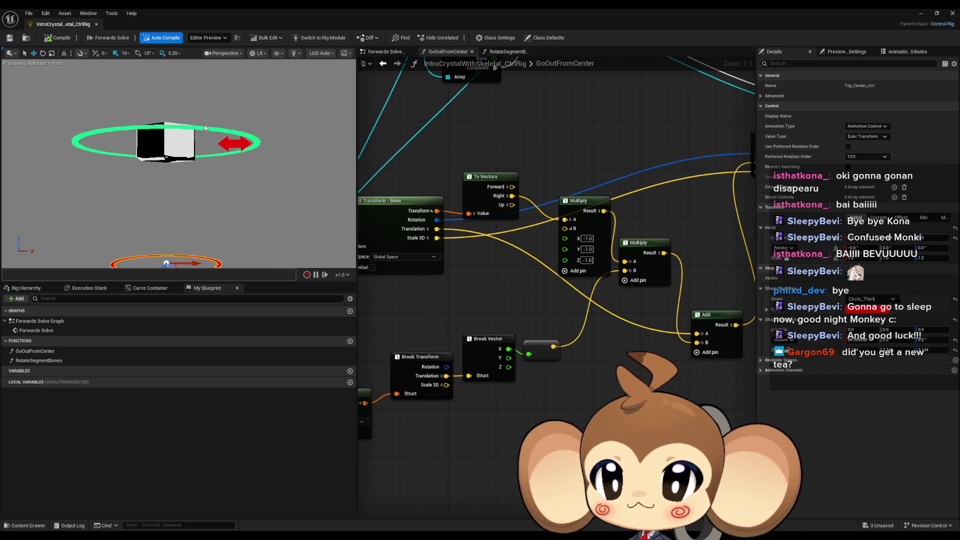
Step: Return Top_OffsetRingFromCenter_ctrl onto its ring and recompile the rig
click(201, 126)
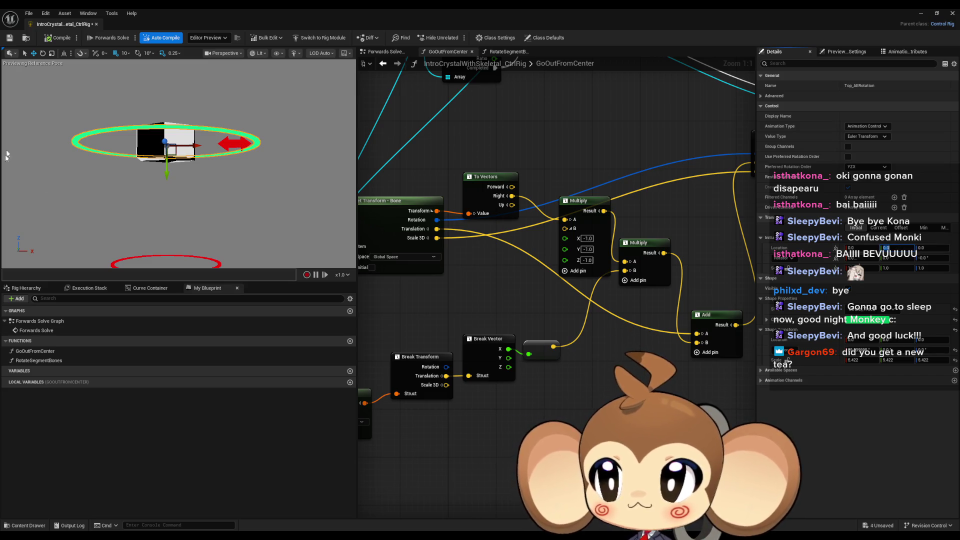
click(50, 39)
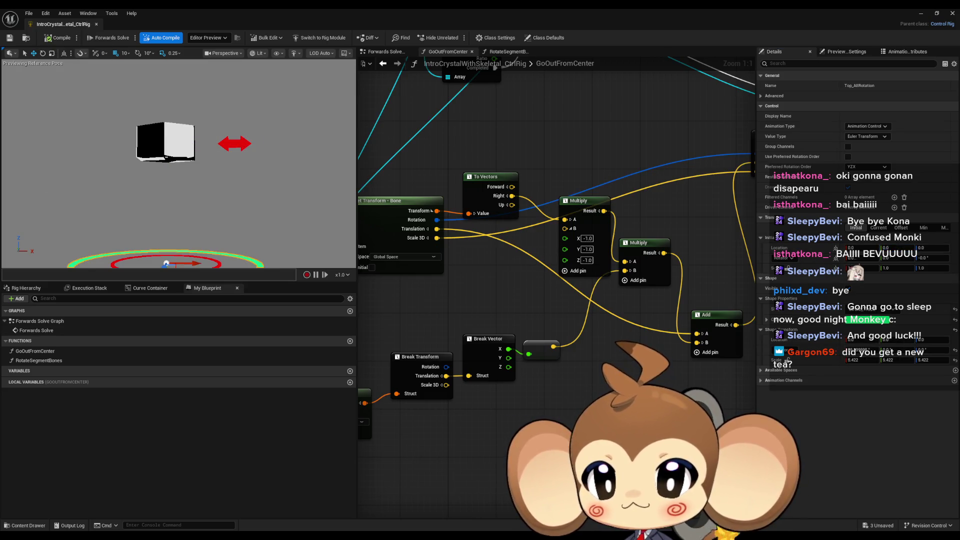
click(253, 122)
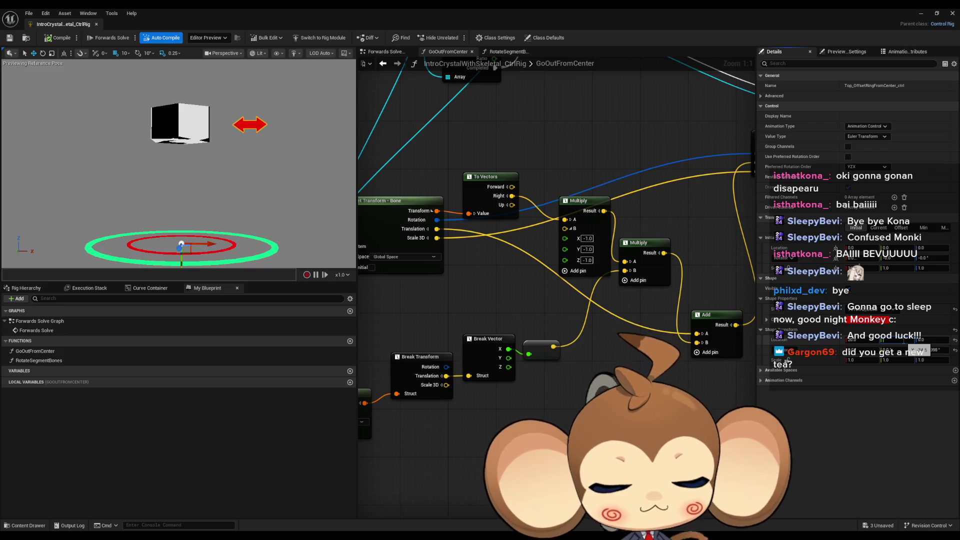
key(ctrl+z)
click(60, 44)
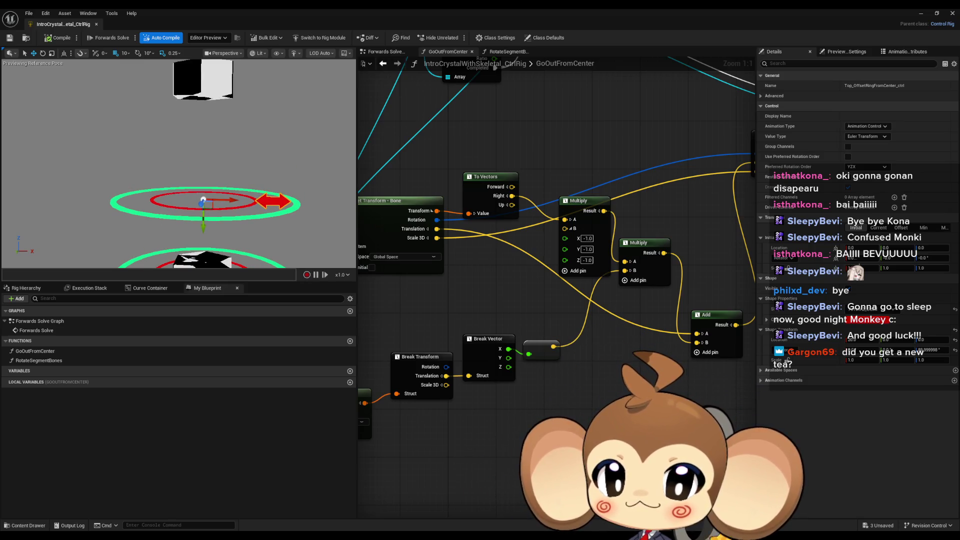
scroll(646, 283, down, 5)
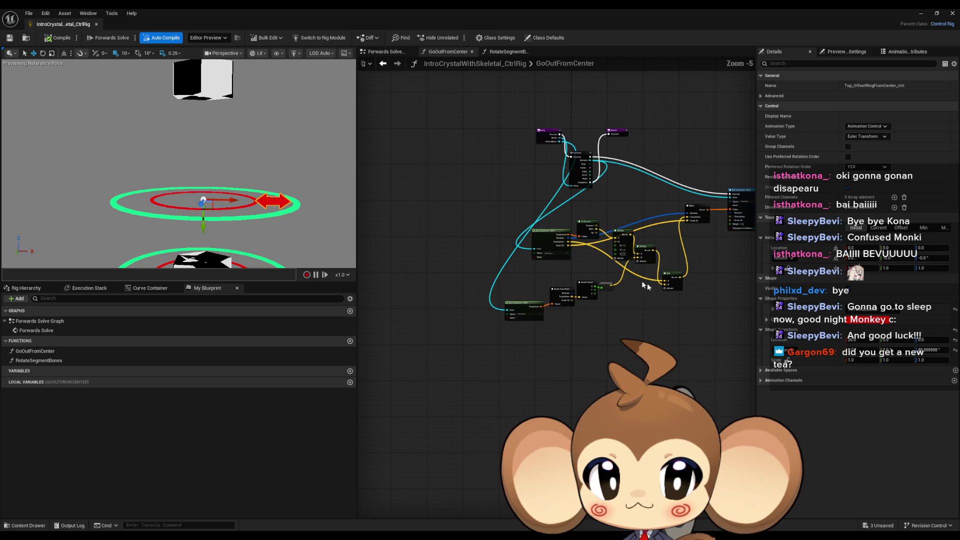
Step: Pan the function graph to centre it in view
mouse_move(574, 284)
mouse_down()
mouse_move(650, 285)
mouse_move(622, 283)
mouse_up()
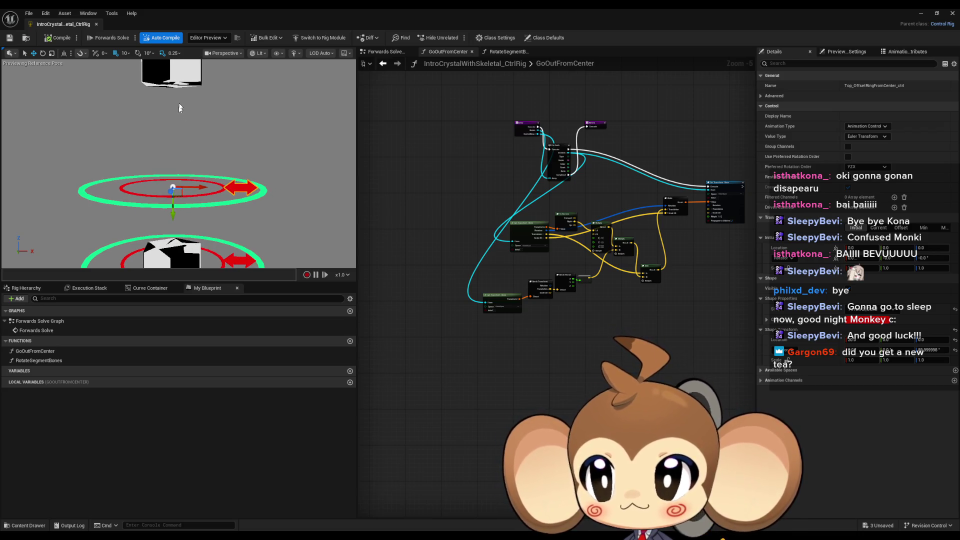
Step: Open the Forwards Solve Graph and split the Get Transform - Control output into components
double_click(38, 321)
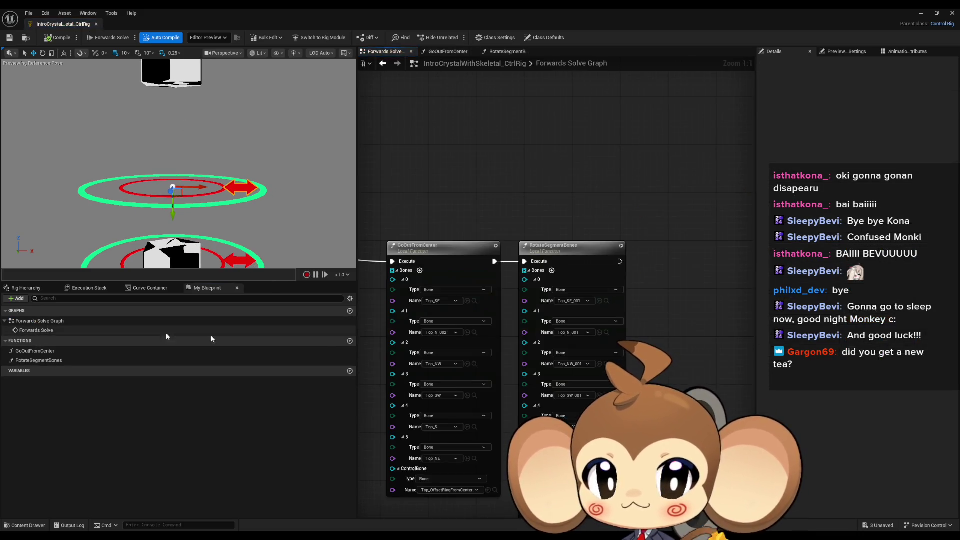
scroll(554, 351, up, 6)
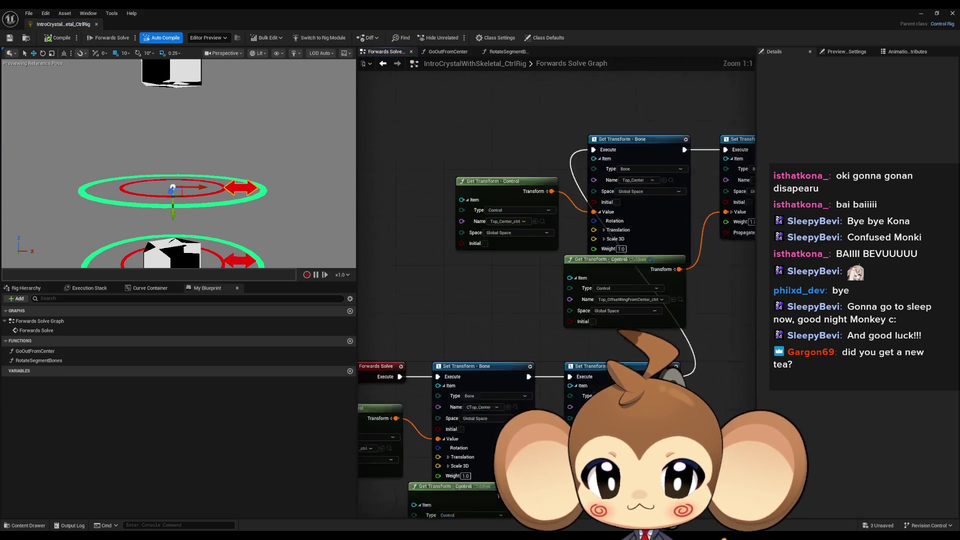
drag(726, 238, 677, 152)
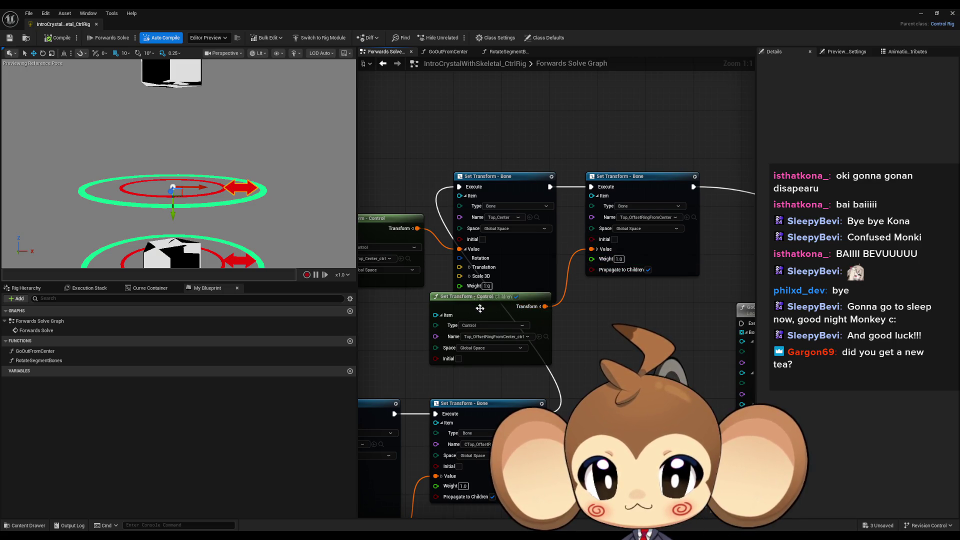
mouse_move(480, 309)
mouse_down()
mouse_move(482, 326)
mouse_move(475, 323)
mouse_up()
click(538, 326)
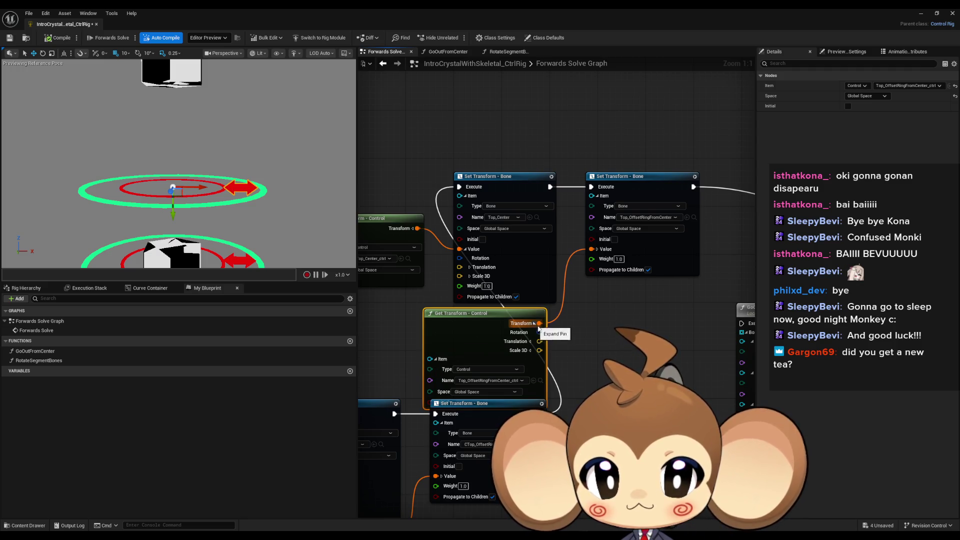
scroll(488, 292, down, 3)
mouse_move(438, 310)
mouse_down()
mouse_move(440, 279)
mouse_move(589, 243)
mouse_up()
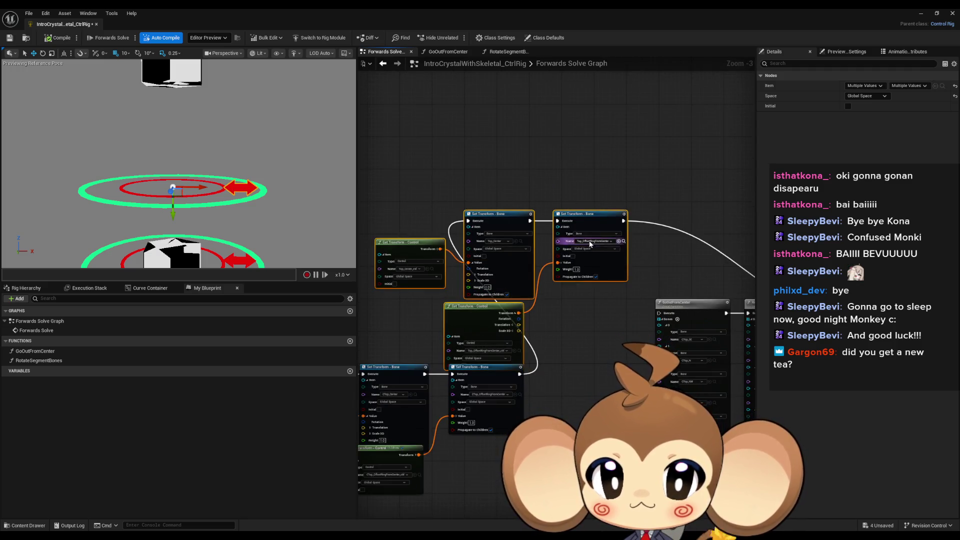
scroll(536, 261, up, 3)
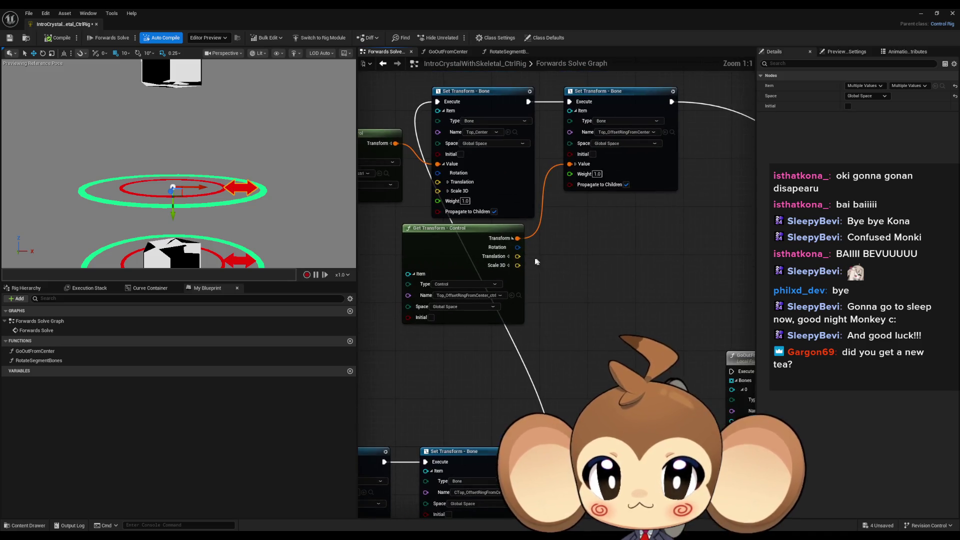
Step: Connect the control's X translation to the bone and feed an Accumulate Add result into the bone's Z
click(576, 164)
mouse_move(569, 173)
mouse_down()
mouse_move(548, 239)
mouse_move(517, 247)
mouse_move(569, 191)
mouse_up()
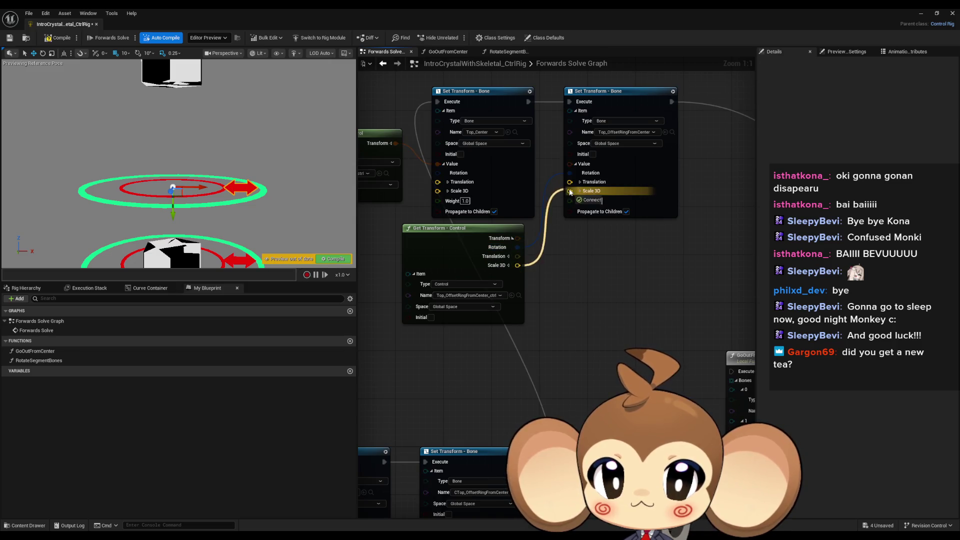
click(580, 182)
click(508, 256)
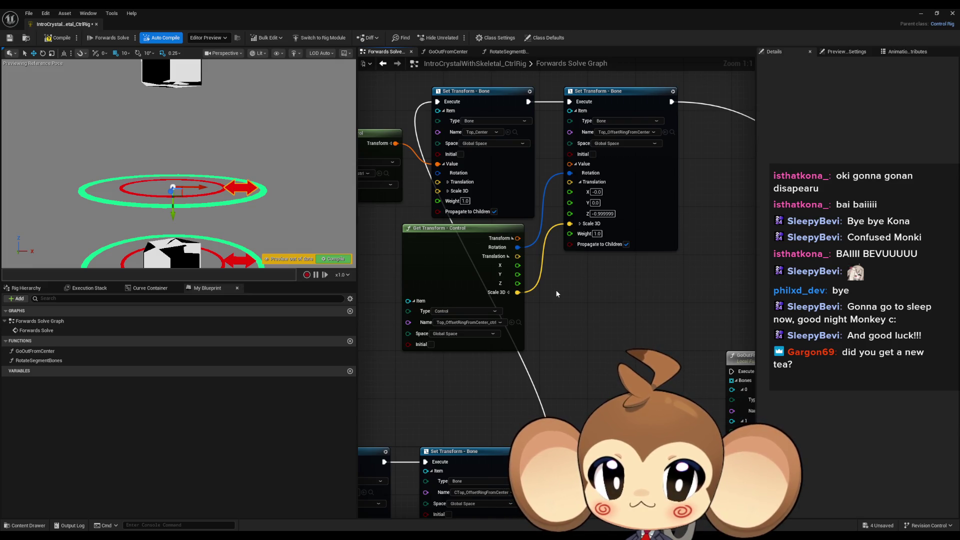
mouse_move(518, 265)
mouse_down()
mouse_move(570, 191)
mouse_move(518, 273)
mouse_move(552, 289)
mouse_up()
text(accumulate add)
key(Return)
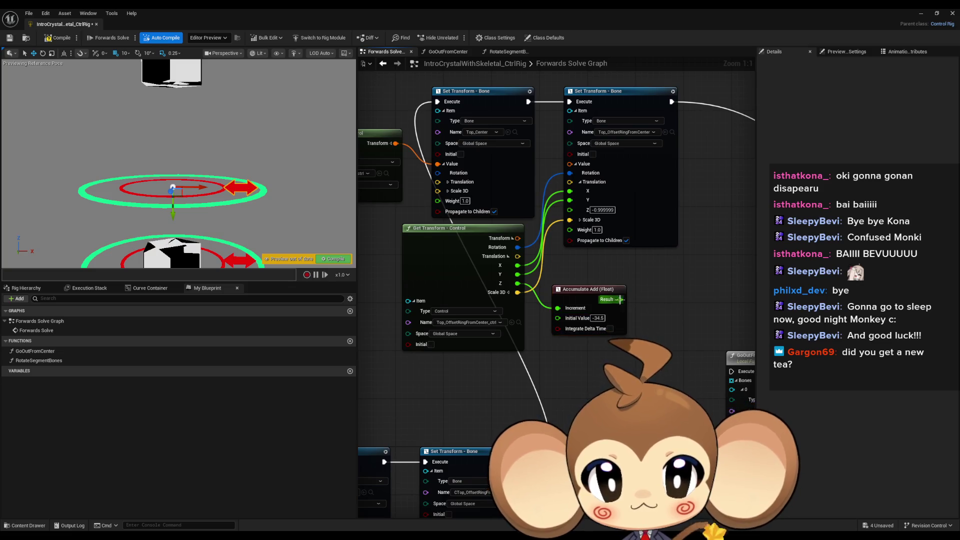
drag(620, 299, 569, 209)
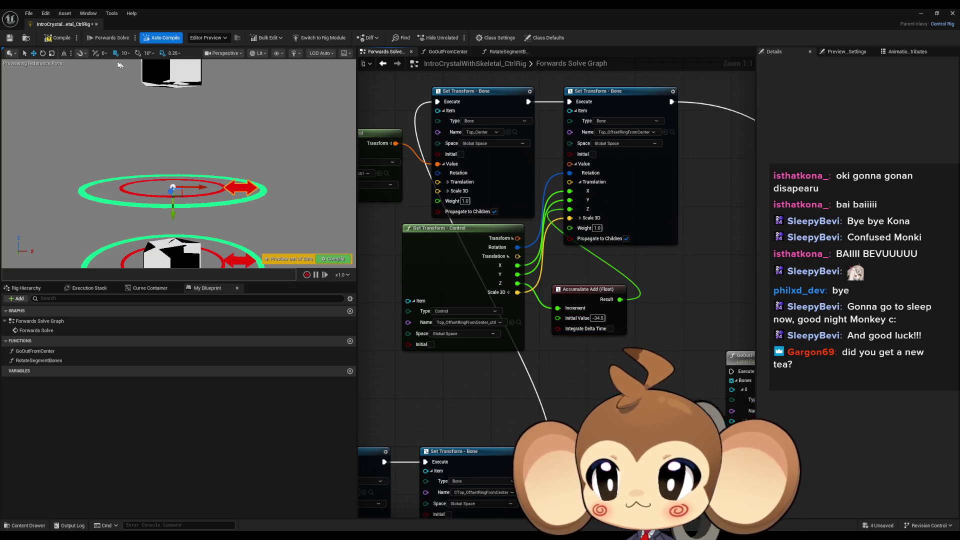
Step: Compile the rig, rearrange the graph, recompile and link the two Set Transform nodes' execution
click(62, 41)
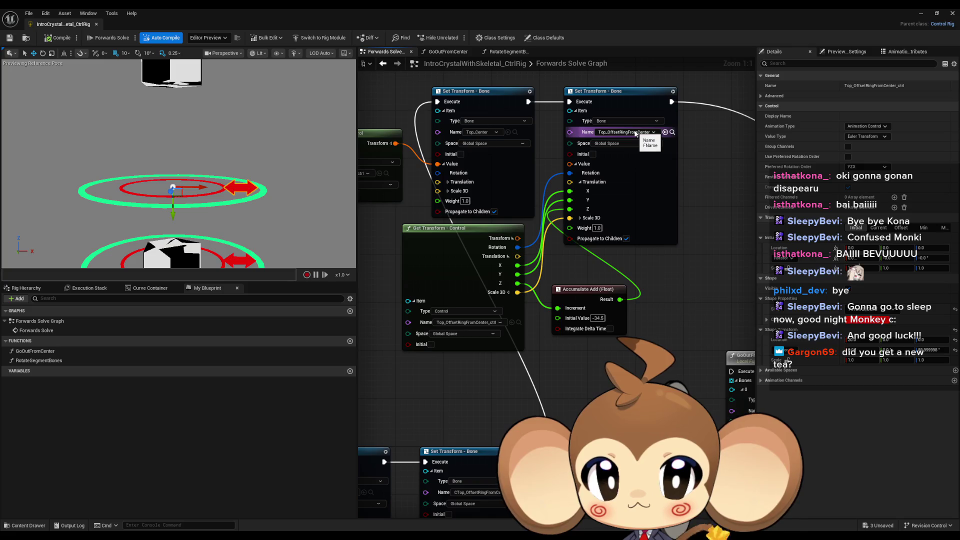
scroll(636, 132, down, 2)
drag(730, 220, 571, 217)
mouse_move(595, 254)
mouse_down()
mouse_move(570, 256)
mouse_move(680, 260)
mouse_up()
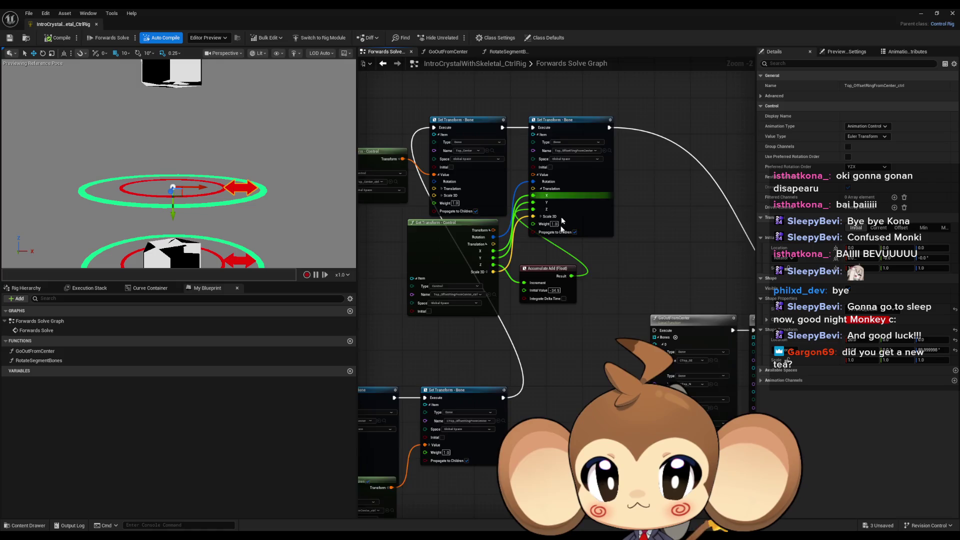
scroll(545, 243, up, 2)
drag(545, 243, 585, 286)
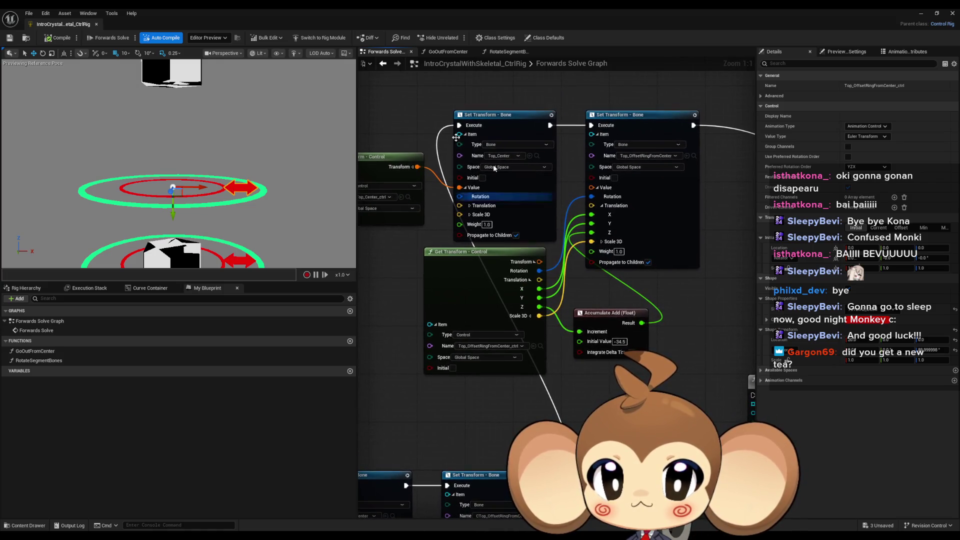
click(55, 40)
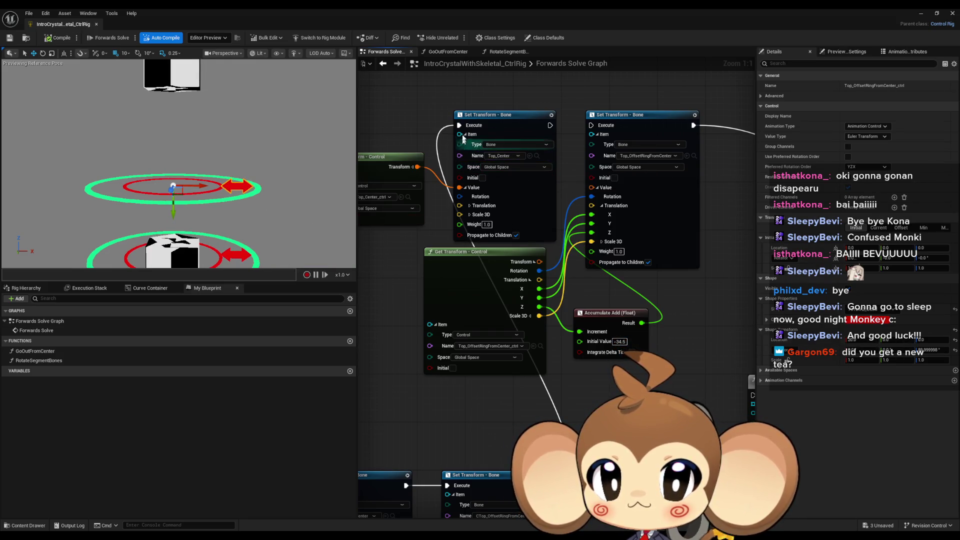
drag(550, 125, 594, 125)
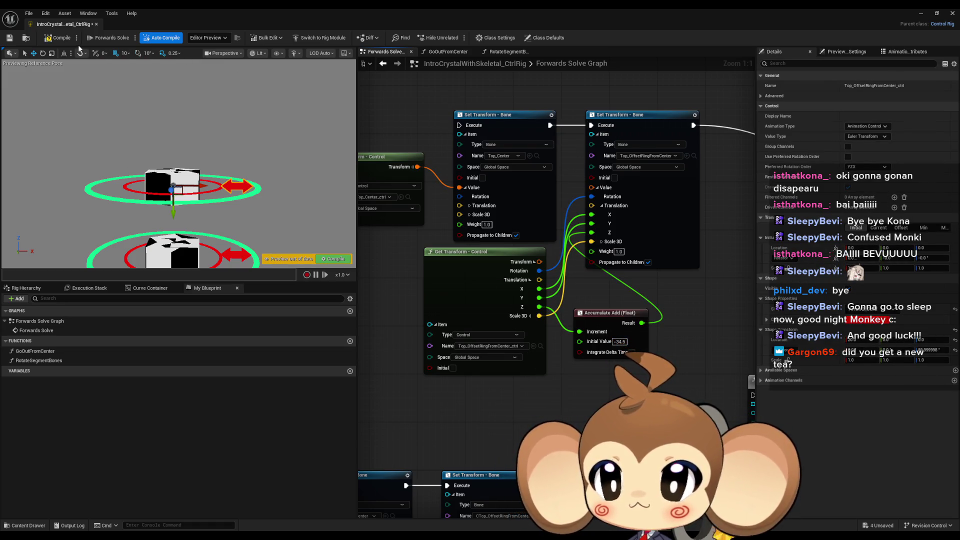
drag(596, 382, 613, 384)
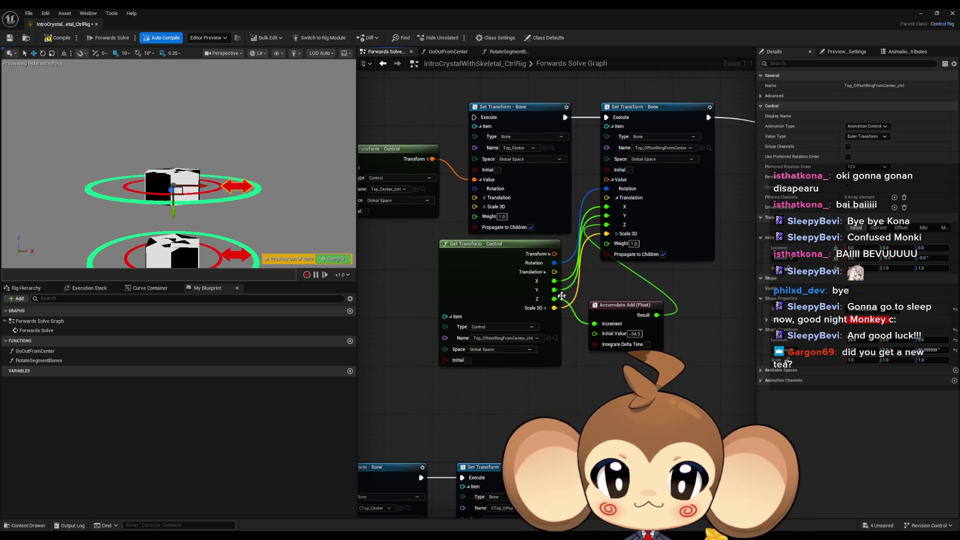
Step: Wire the whole control transform into the ring bone's Value and delete the Accumulate Add node
click(544, 273)
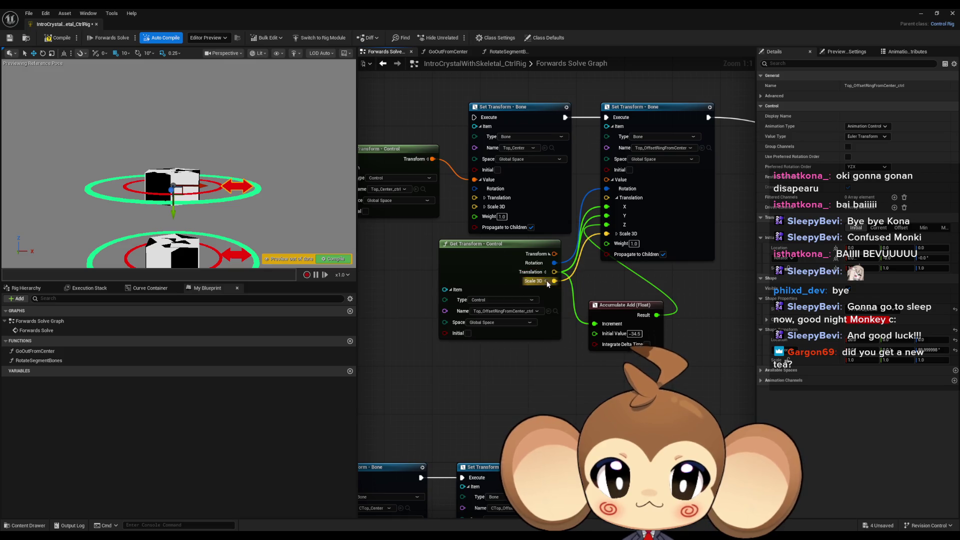
click(550, 254)
drag(554, 254, 607, 180)
click(615, 305)
key(Delete)
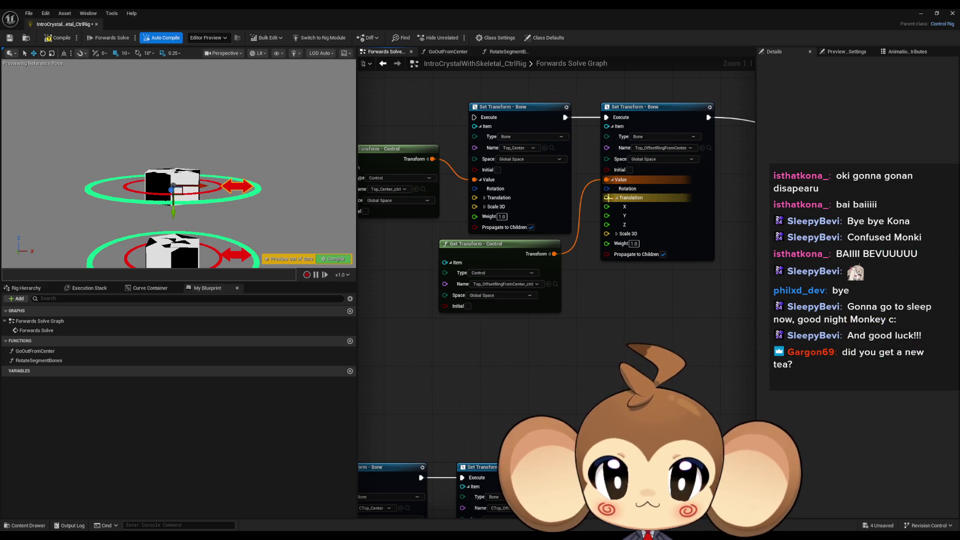
click(616, 197)
click(612, 179)
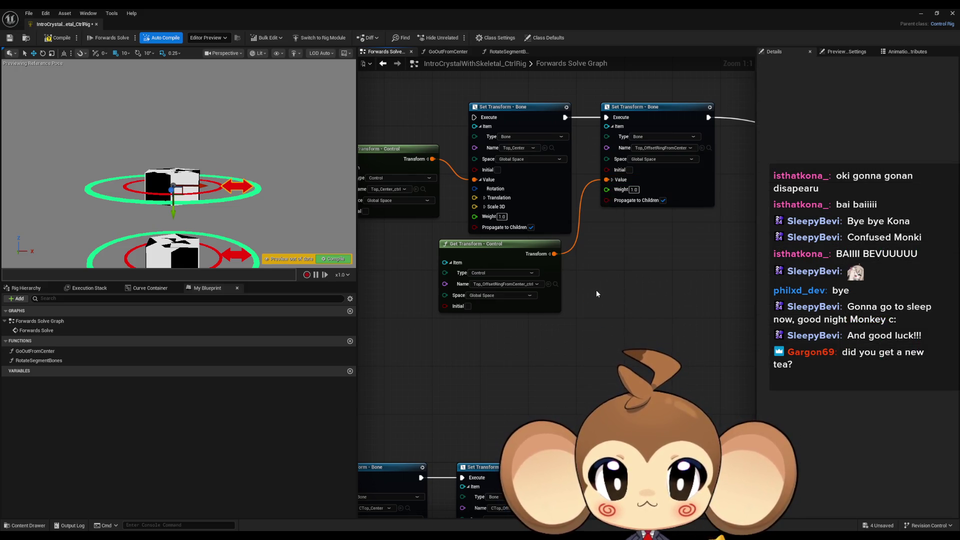
Step: Split Top_Center's transform, wire rotation, scale and Y to the bone, and add Accumulate Mul on Z
drag(604, 292, 775, 335)
drag(566, 216, 456, 222)
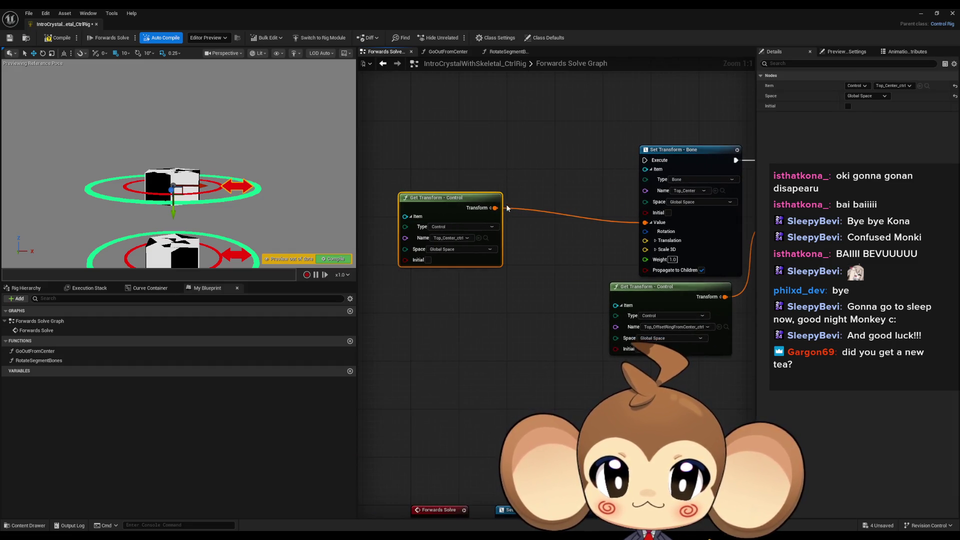
click(490, 208)
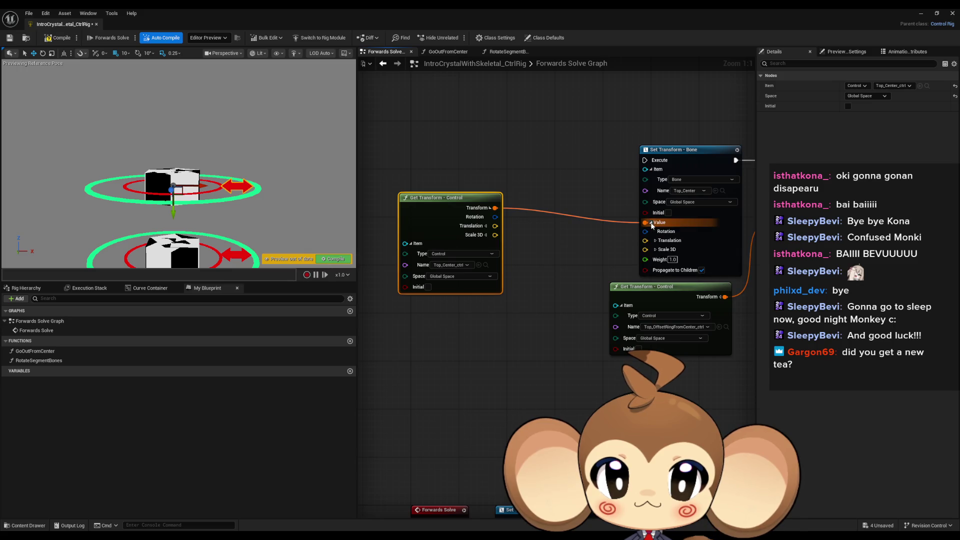
mouse_move(495, 217)
mouse_down()
mouse_move(645, 231)
mouse_move(550, 244)
mouse_move(495, 235)
mouse_up()
click(486, 226)
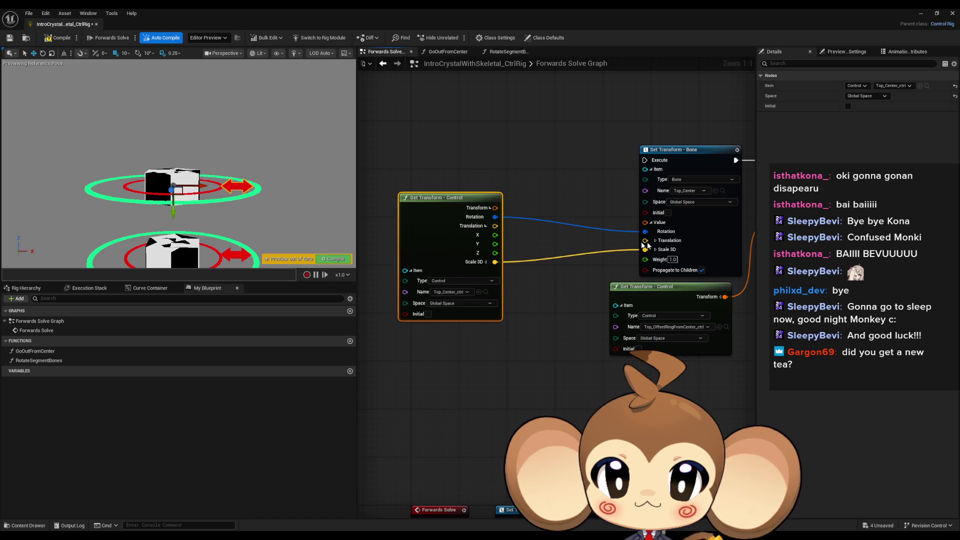
click(654, 241)
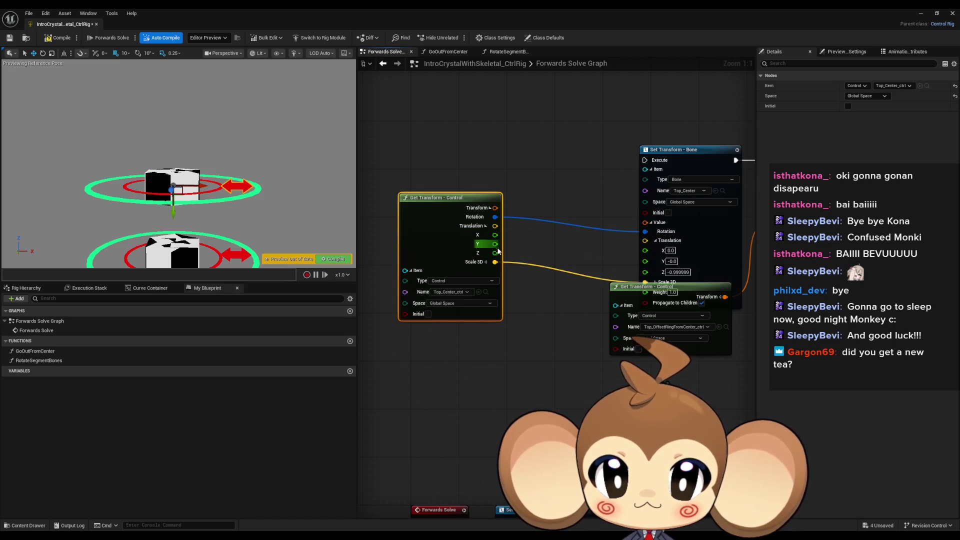
drag(495, 252, 529, 250)
text(accumulate mul)
click(570, 286)
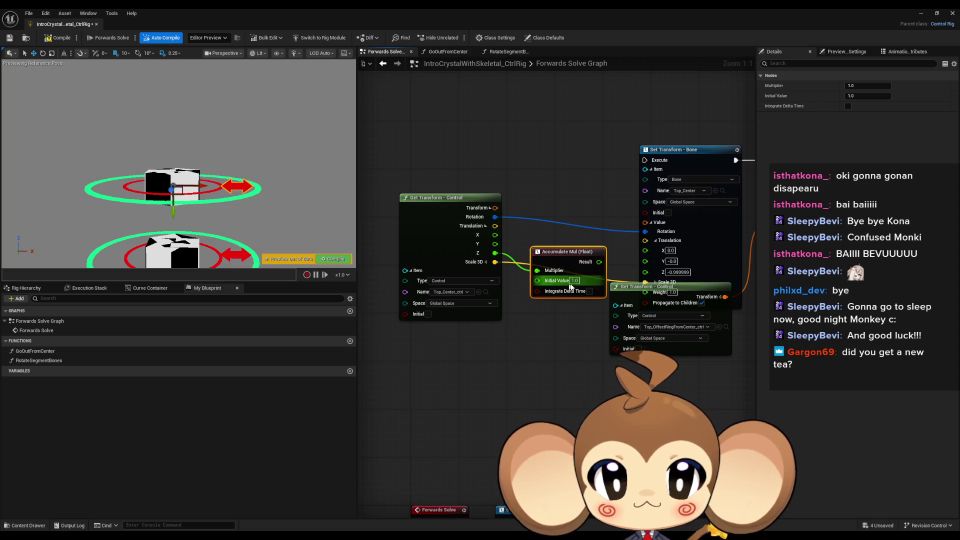
mouse_move(495, 244)
mouse_down()
mouse_move(589, 268)
mouse_move(650, 264)
mouse_up()
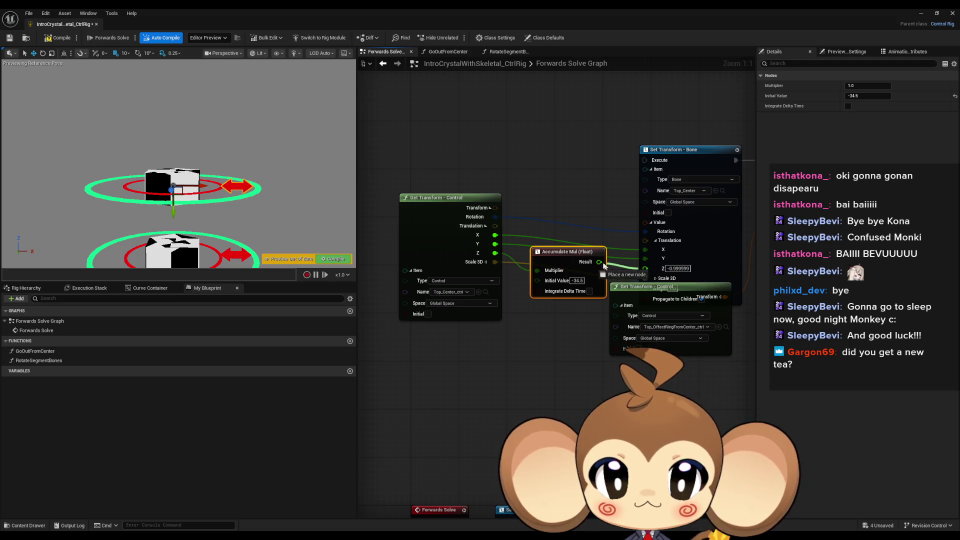
mouse_move(740, 450)
mouse_down()
mouse_move(630, 220)
mouse_move(622, 102)
mouse_up()
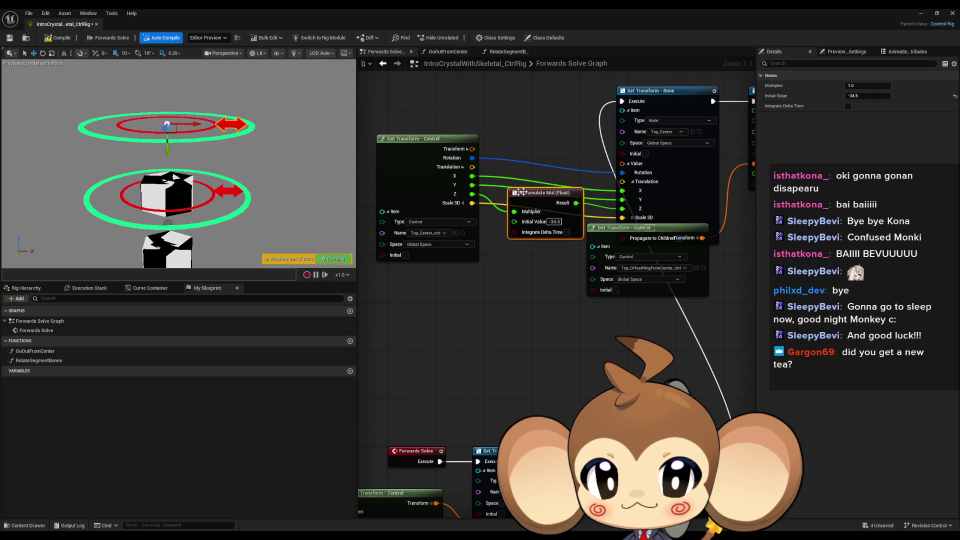
Step: Replace Accumulate Mul with an Add node feeding the bone's Z, with offset B set to -34.5
drag(472, 194, 501, 250)
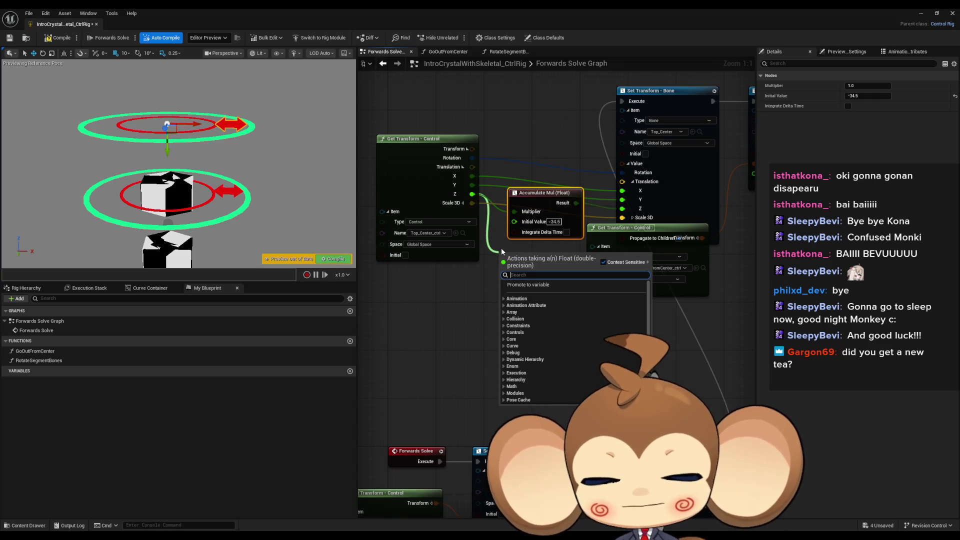
text(add)
key(Return)
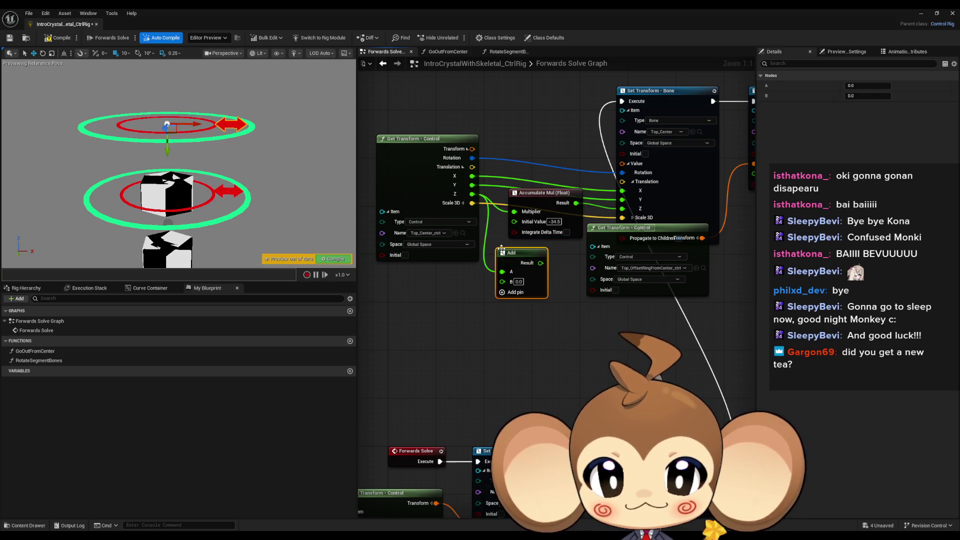
drag(540, 263, 622, 208)
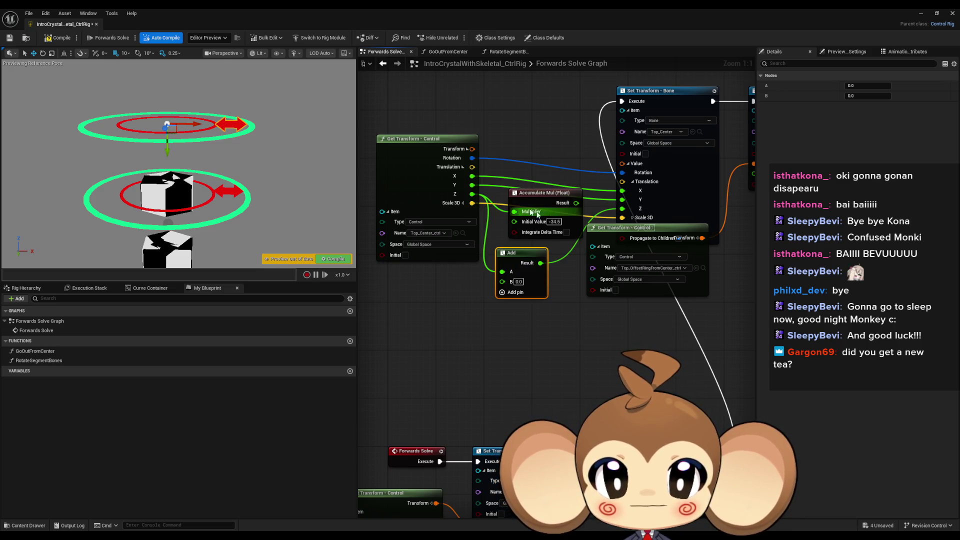
click(537, 215)
key(Delete)
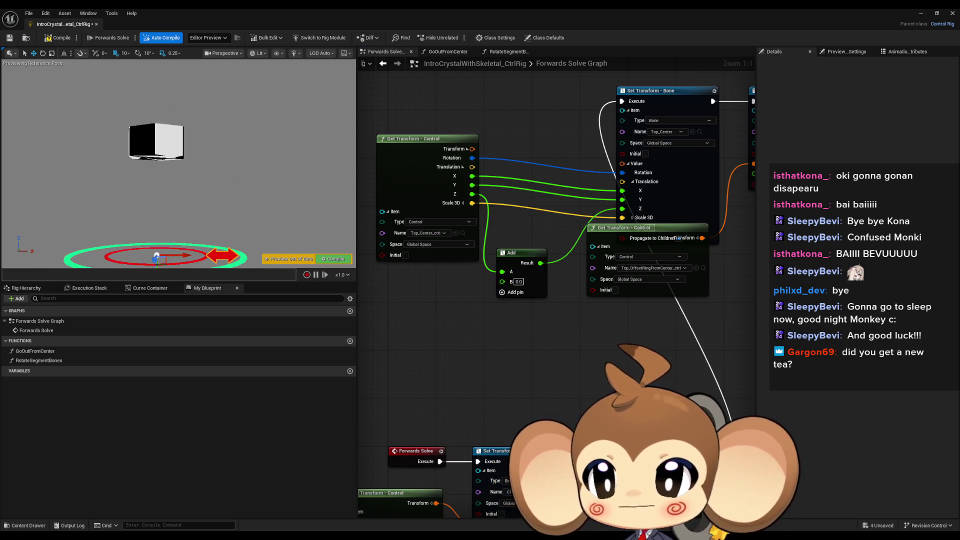
drag(518, 281, 495, 281)
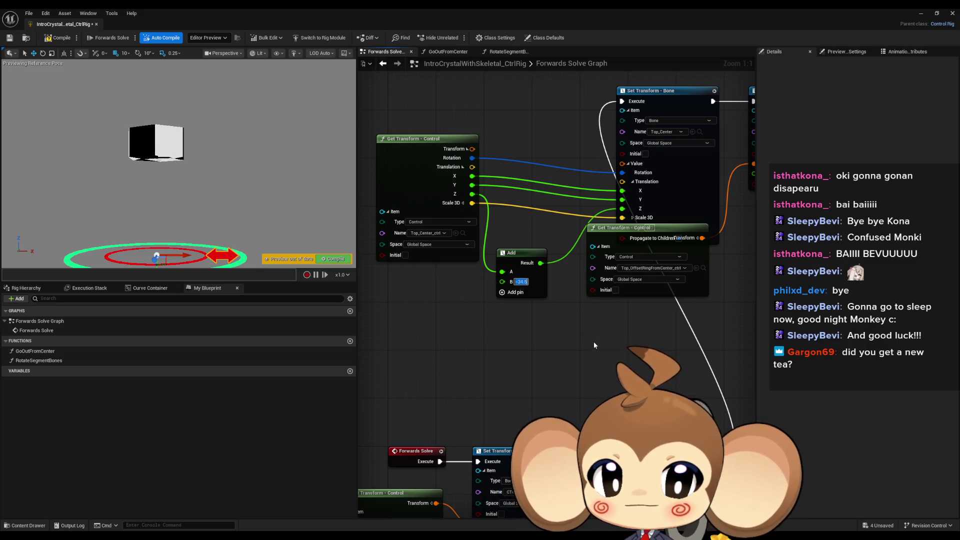
text(-345)
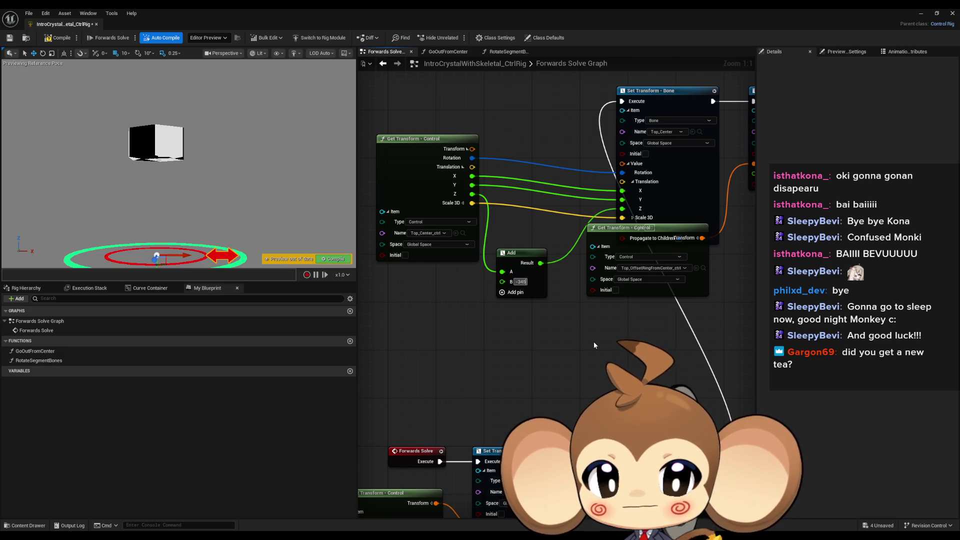
text(0)
Step: Commit the Add node's -34.5 offset and compile the control rig
key(Return)
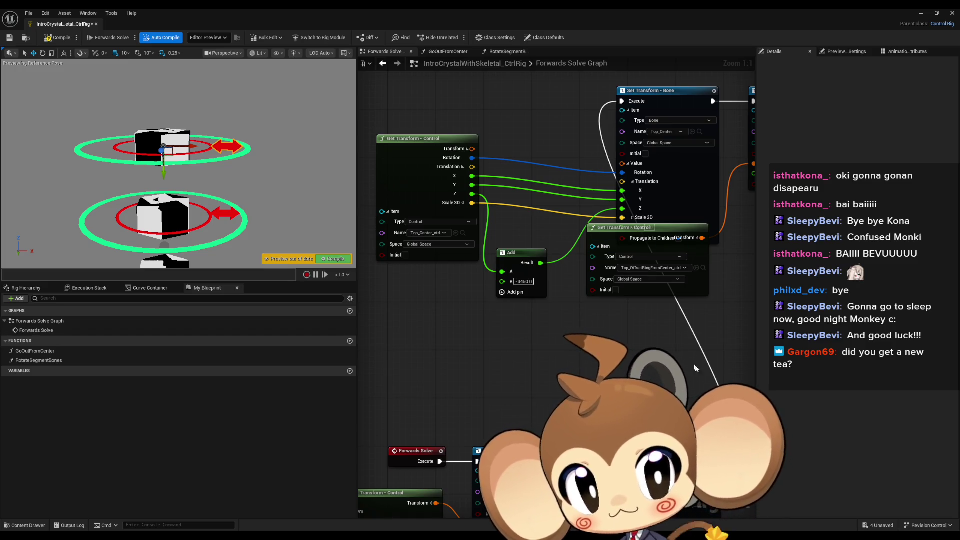
drag(640, 370, 611, 365)
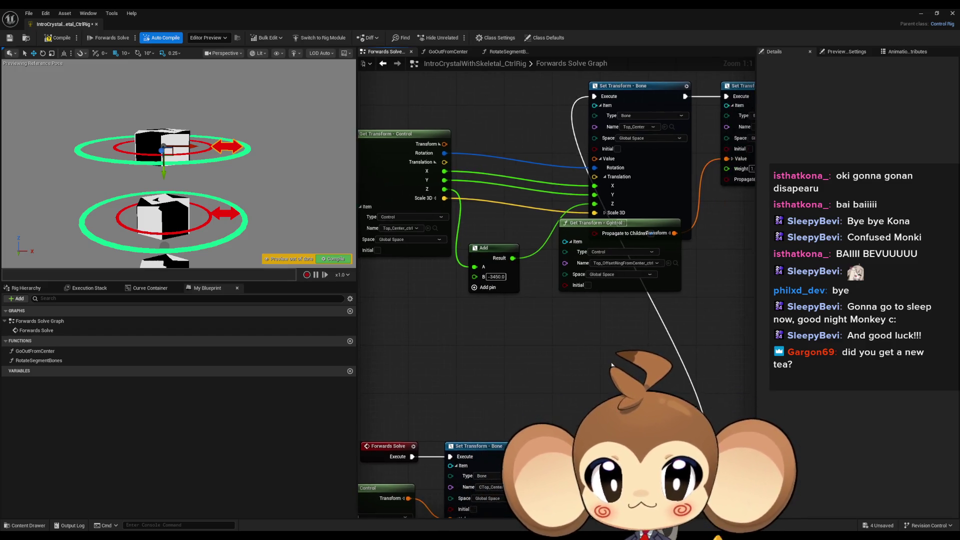
scroll(611, 365, down, 3)
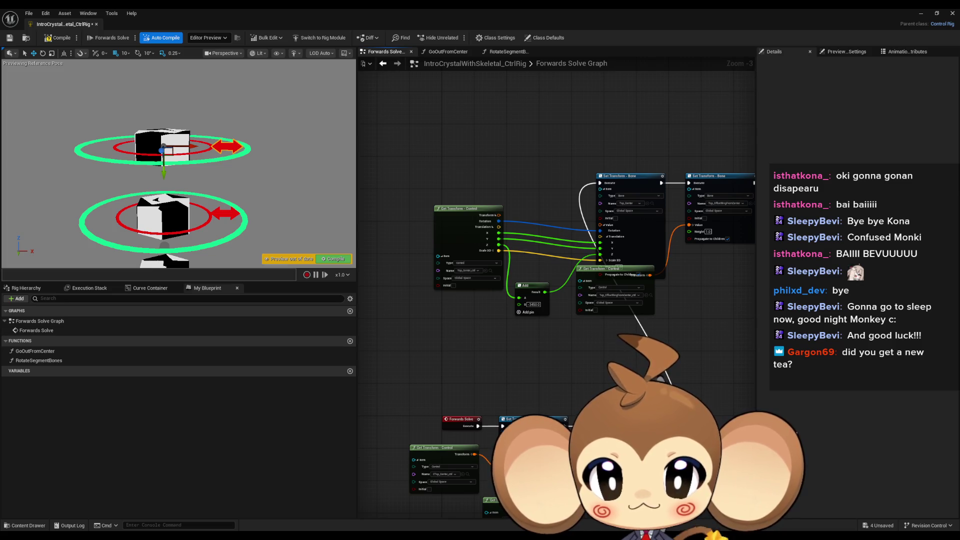
drag(654, 338, 473, 342)
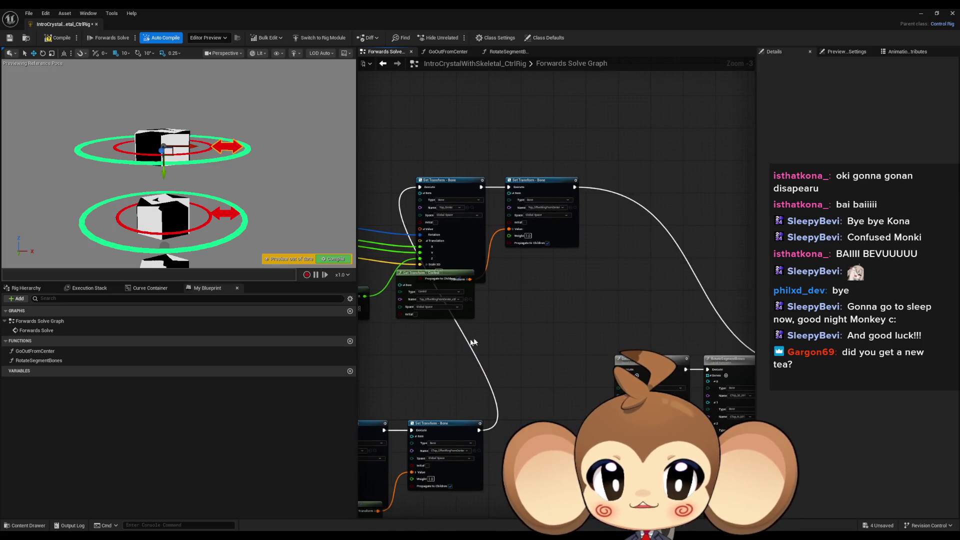
key(ctrl+s)
Step: Move Top_Center_ctrl upward and rotate Top_AllRotation around the cubes to test the top ring
click(158, 189)
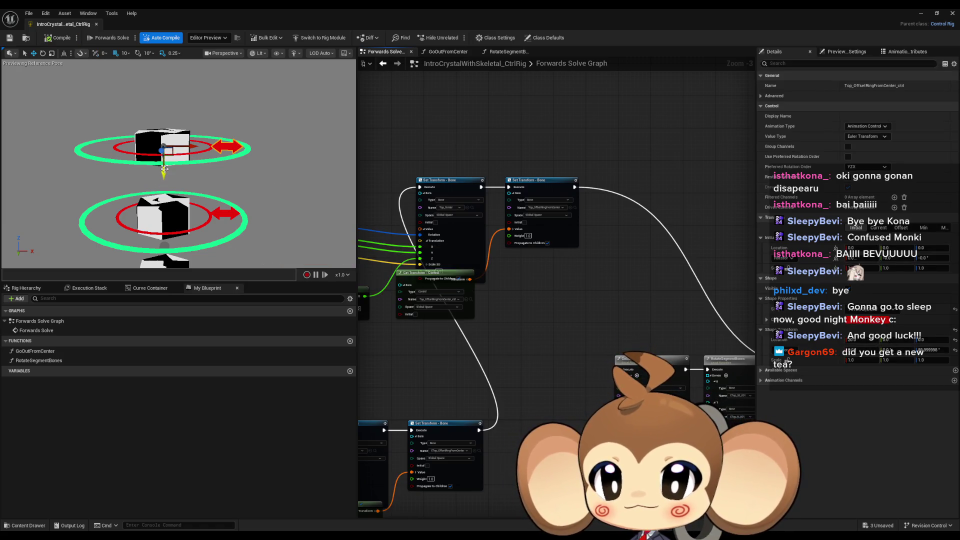
click(192, 157)
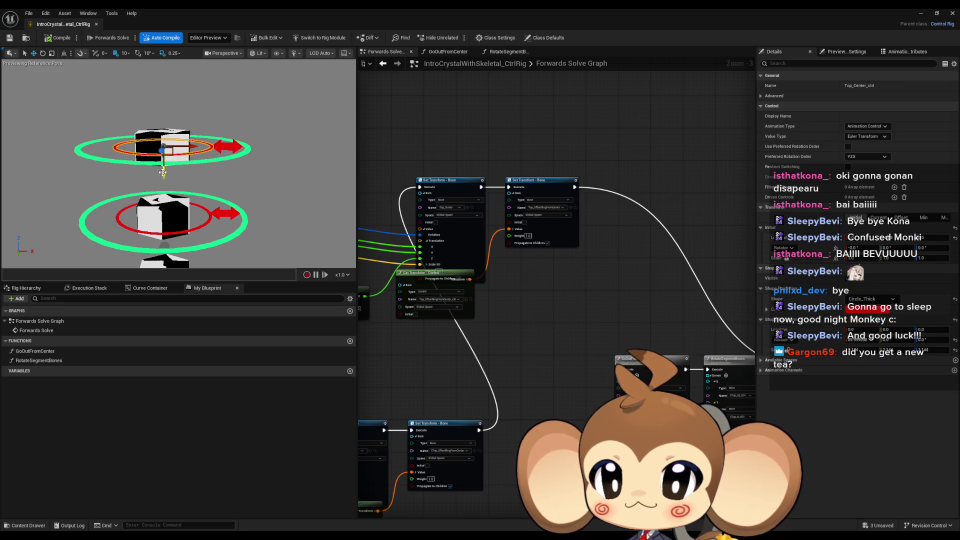
mouse_move(162, 173)
mouse_down()
mouse_move(162, 159)
mouse_move(200, 134)
mouse_move(320, 144)
mouse_move(182, 128)
mouse_move(248, 131)
mouse_up()
click(226, 135)
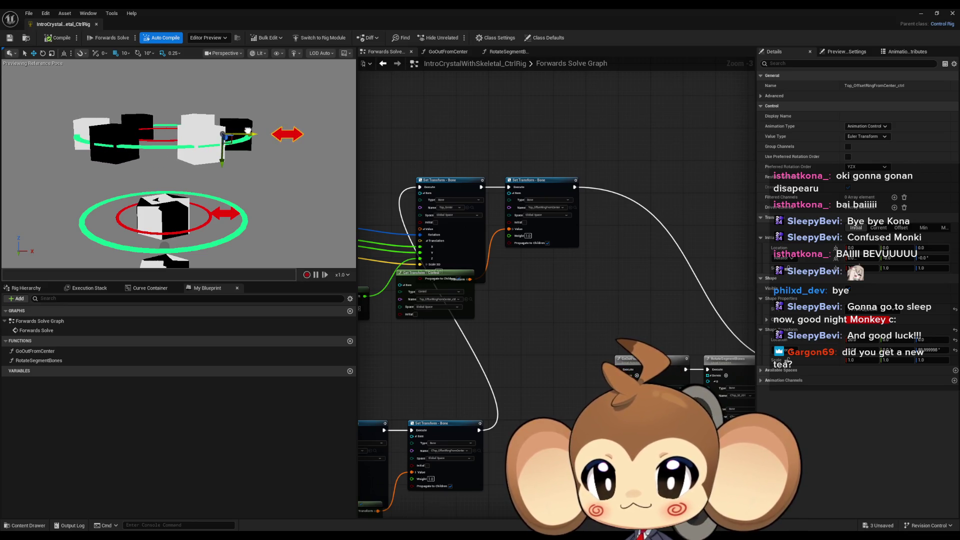
click(154, 146)
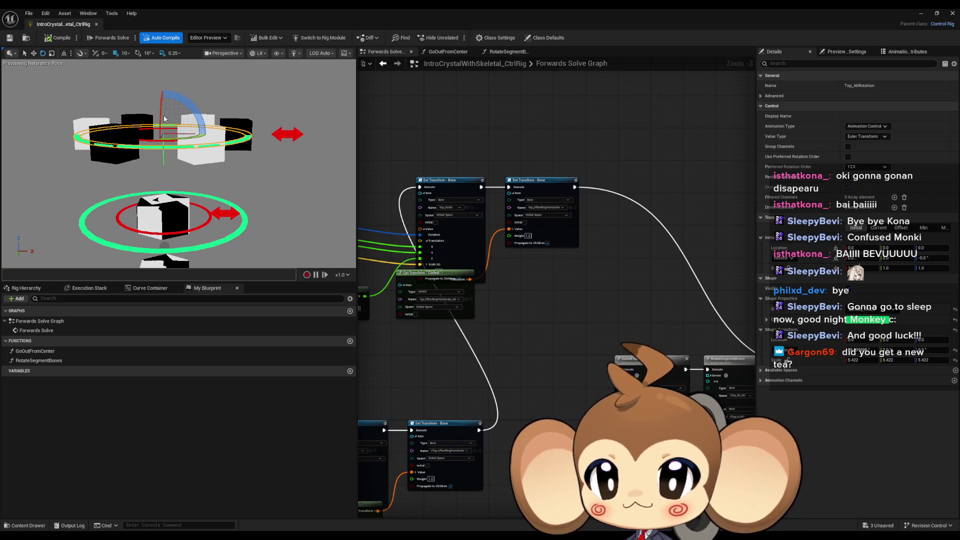
mouse_move(164, 118)
mouse_down()
mouse_move(152, 126)
mouse_move(162, 196)
mouse_move(167, 150)
mouse_up()
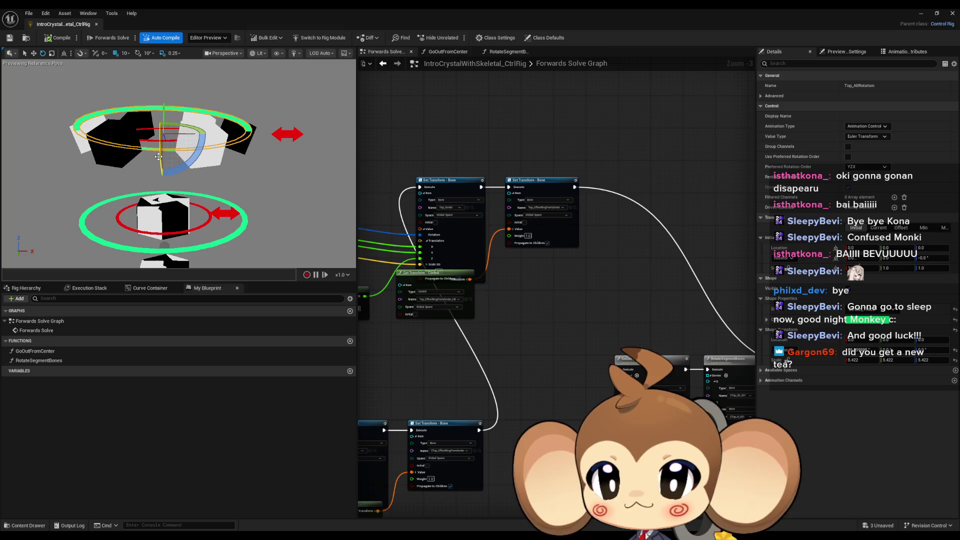
Step: Tilt the upper ring with Top_Center_ctrl to near-vertical, then to a new angle
click(143, 142)
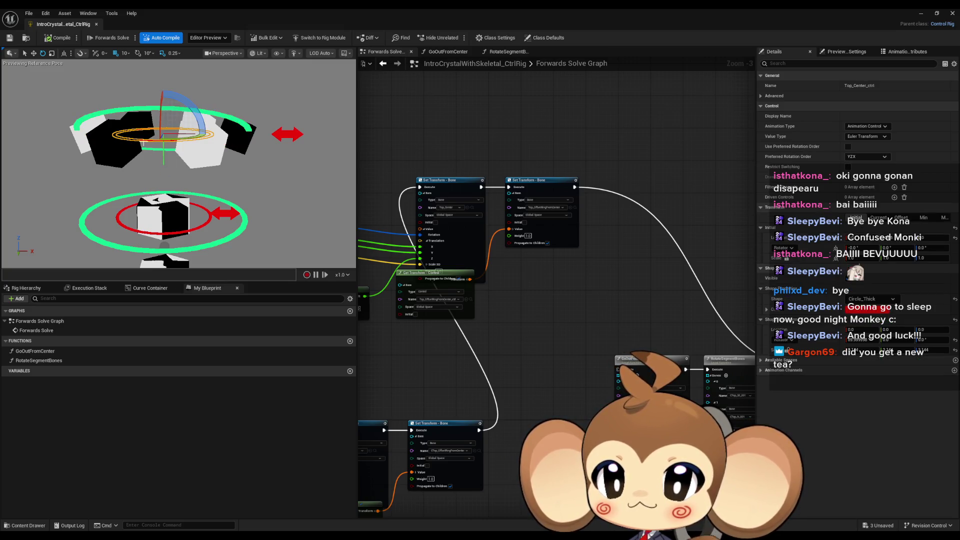
mouse_move(186, 102)
mouse_down()
mouse_move(170, 178)
mouse_move(190, 172)
mouse_move(159, 178)
mouse_move(190, 170)
mouse_move(205, 145)
mouse_move(196, 100)
mouse_move(170, 79)
mouse_move(150, 100)
mouse_move(135, 150)
mouse_move(148, 177)
mouse_move(125, 150)
mouse_move(140, 100)
mouse_move(195, 120)
mouse_move(177, 176)
mouse_move(145, 115)
mouse_move(180, 110)
mouse_move(215, 127)
mouse_move(223, 150)
mouse_move(200, 170)
mouse_move(173, 85)
mouse_move(150, 125)
mouse_move(160, 155)
mouse_move(178, 176)
mouse_move(189, 103)
mouse_up()
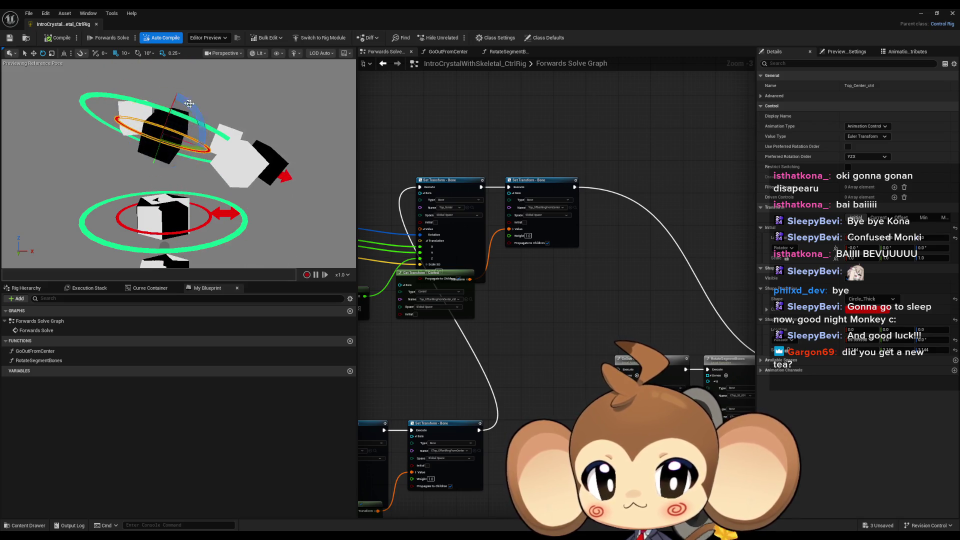
mouse_move(531, 389)
mouse_down()
mouse_move(571, 395)
mouse_move(608, 373)
mouse_move(569, 371)
mouse_up()
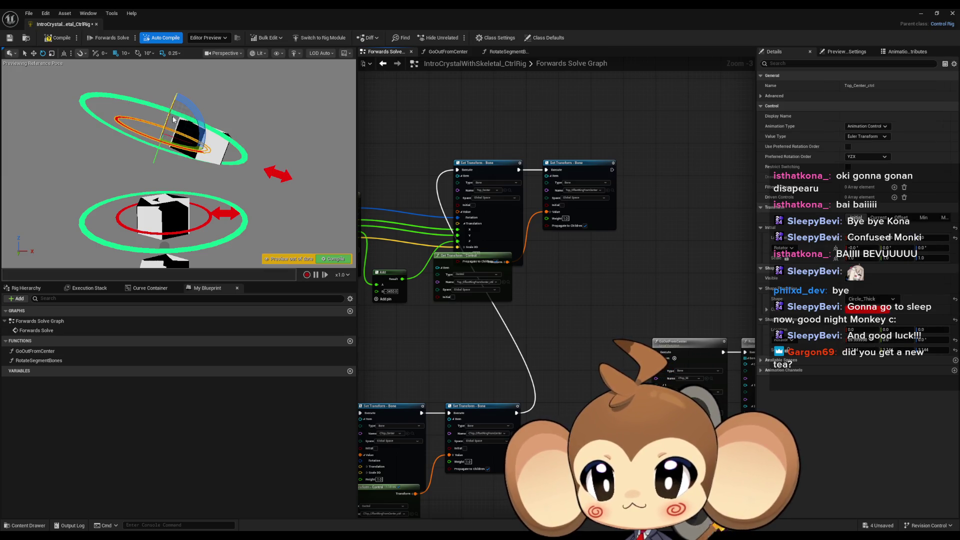
mouse_move(191, 104)
mouse_down()
mouse_move(206, 146)
mouse_move(193, 167)
mouse_up()
scroll(564, 282, down, 1)
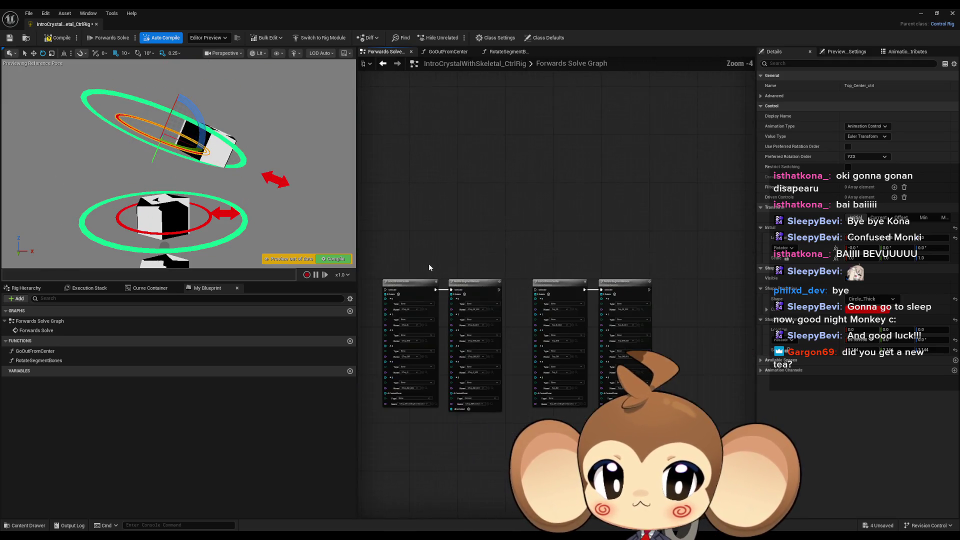
Step: Chain the upper Set Transform's execution into GoOutFromCenter and rotate the crystal segment to check it
click(696, 300)
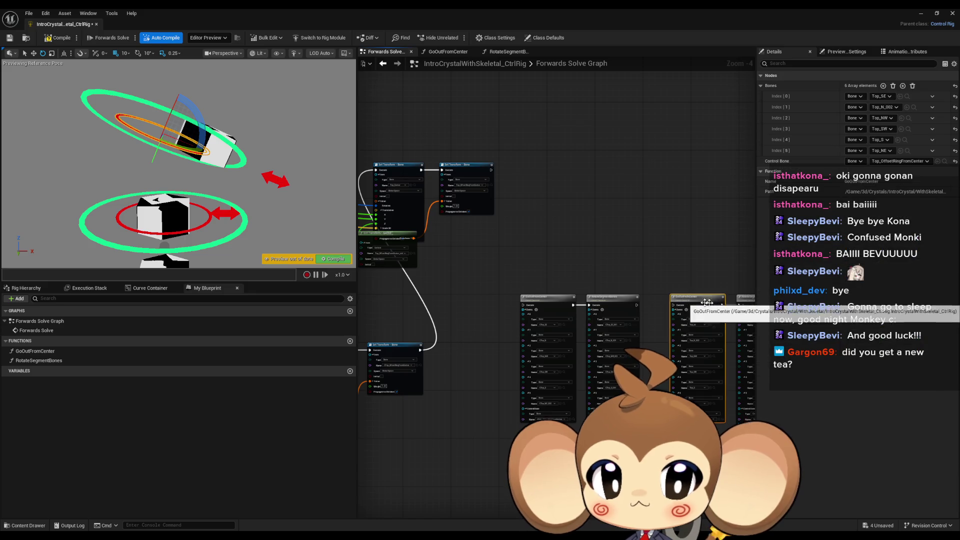
mouse_move(675, 310)
mouse_down()
mouse_move(478, 173)
mouse_move(491, 170)
mouse_up()
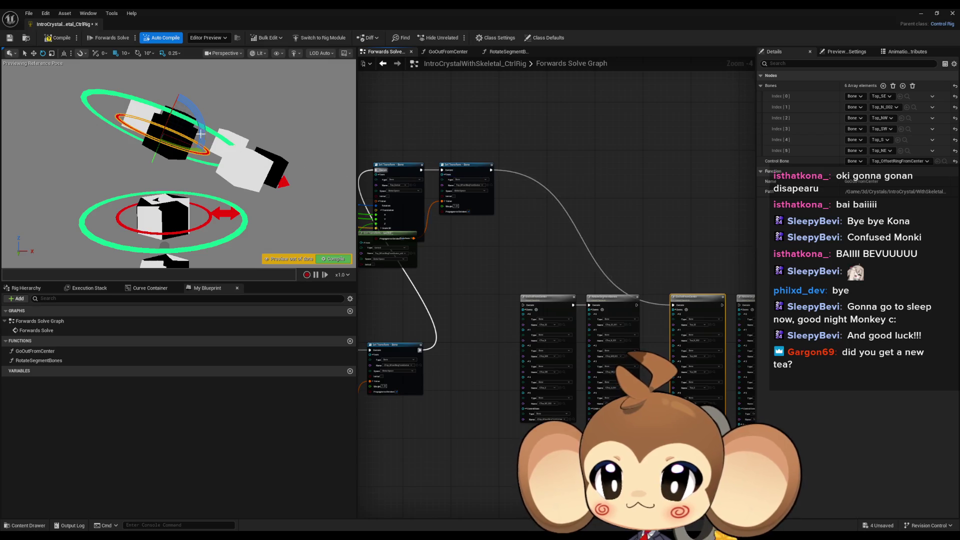
mouse_move(195, 117)
mouse_down()
mouse_move(202, 150)
mouse_move(186, 91)
mouse_move(168, 80)
mouse_move(200, 150)
mouse_move(185, 180)
mouse_move(164, 185)
mouse_move(310, 128)
mouse_up()
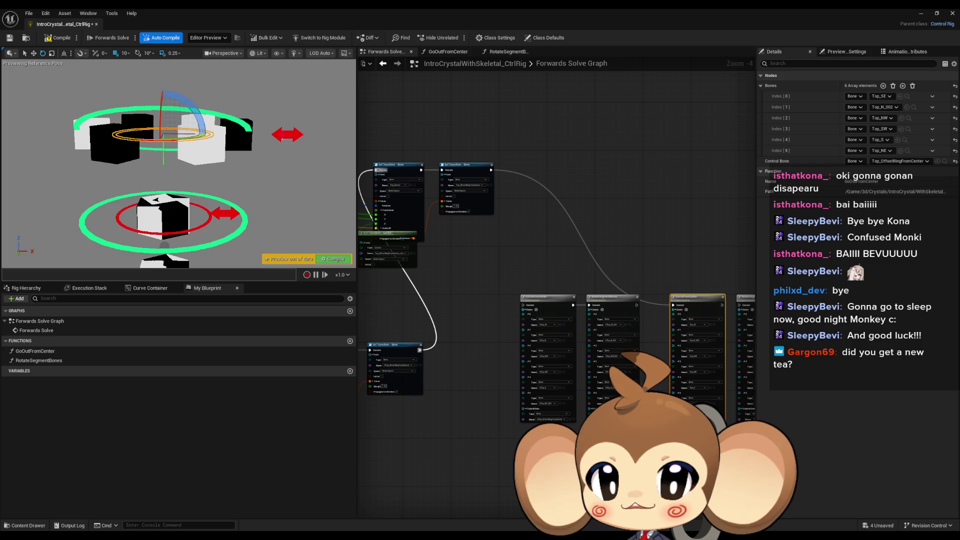
scroll(605, 284, up, 5)
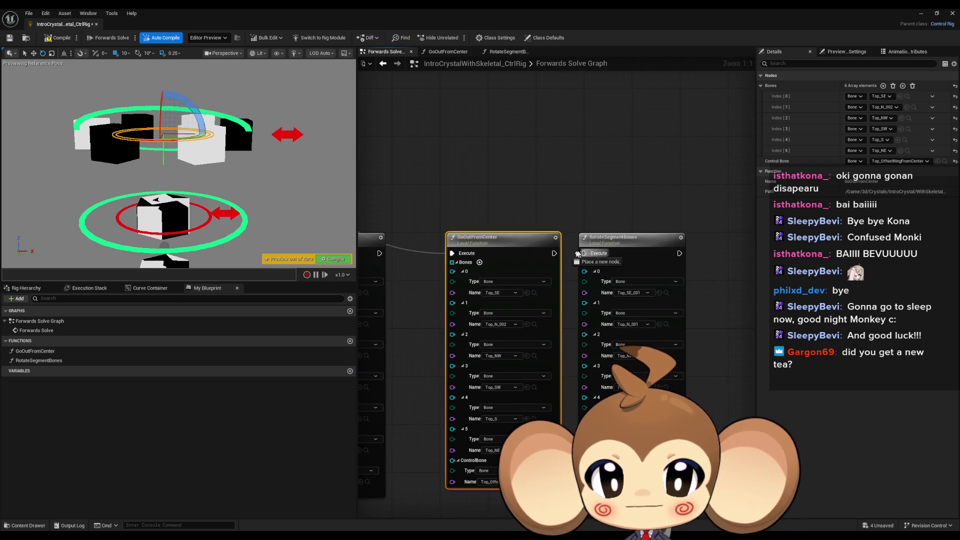
double_click(516, 319)
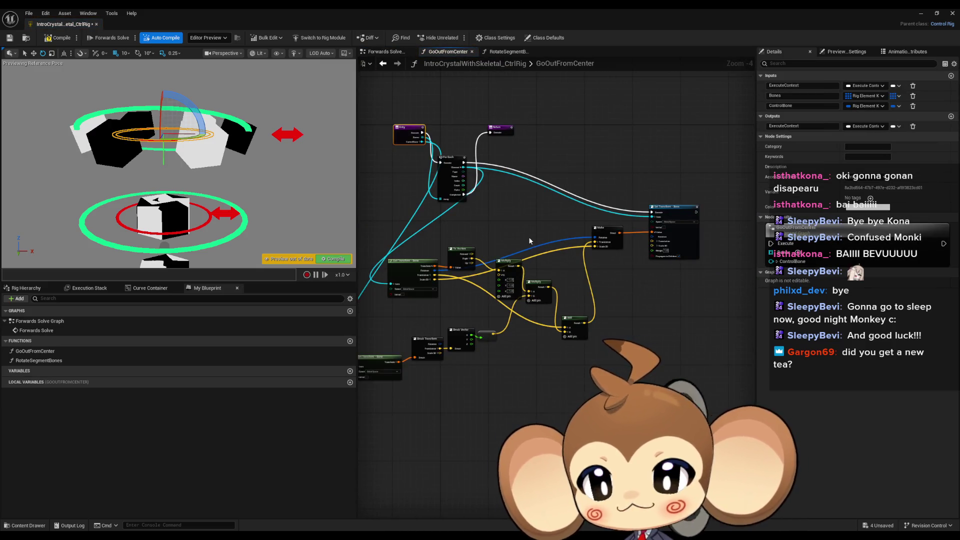
click(287, 134)
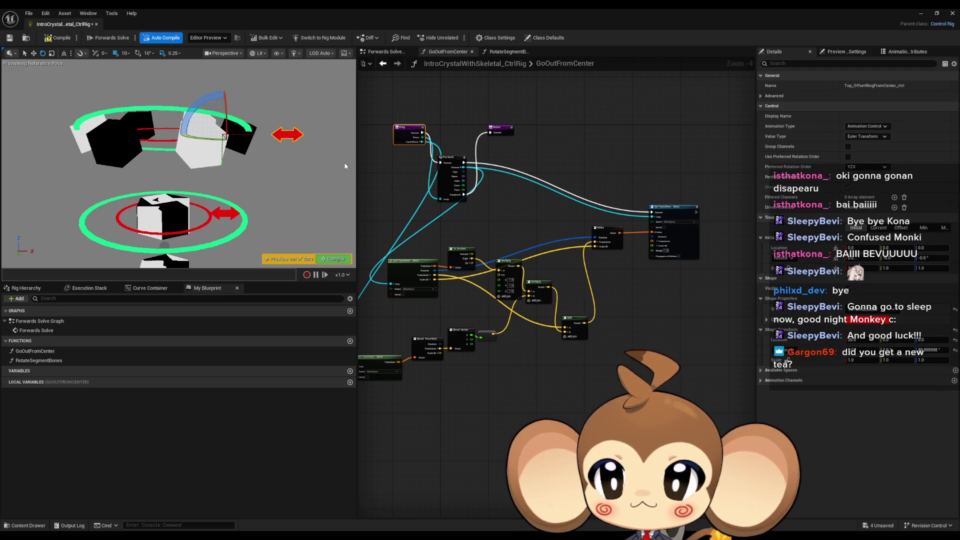
drag(524, 217, 610, 216)
scroll(455, 370, up, 4)
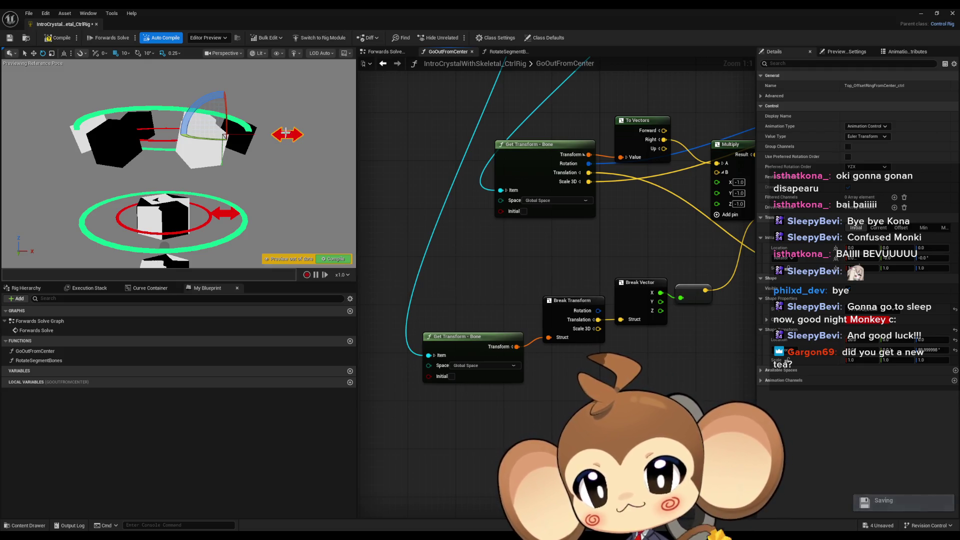
scroll(595, 259, down, 4)
mouse_move(594, 259)
mouse_down()
mouse_move(407, 329)
mouse_move(478, 332)
mouse_up()
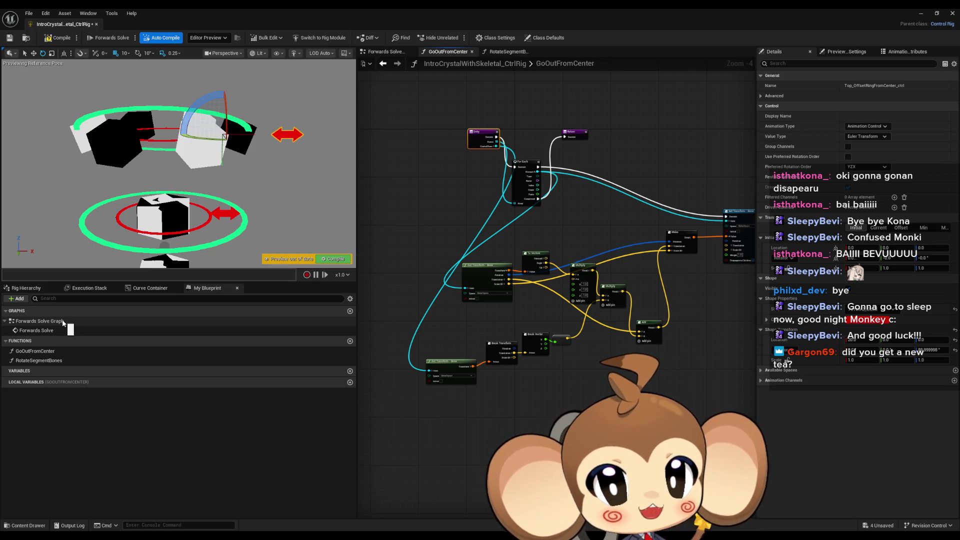
double_click(62, 323)
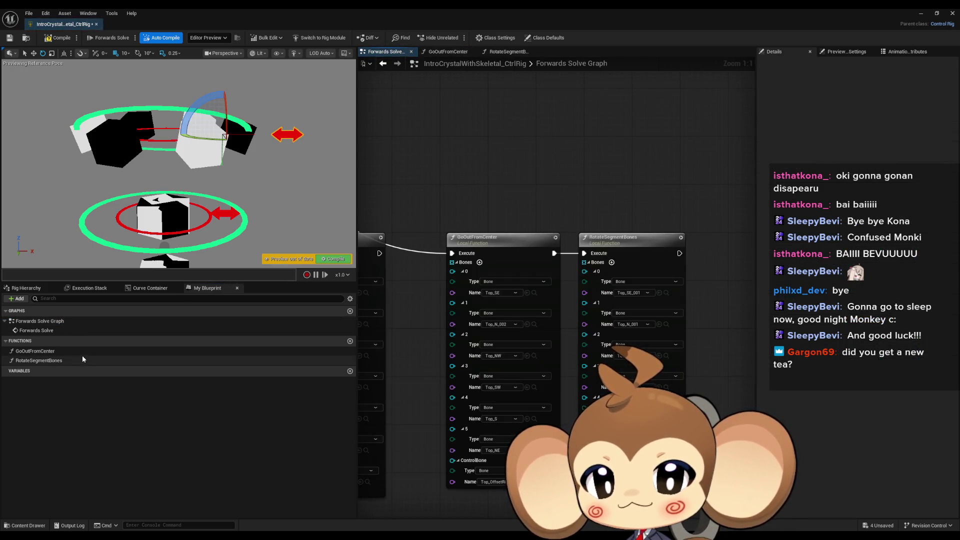
Step: In the Rig Hierarchy, drag Top_OffsetRingFromCenter_ctrl above Top_Center_ctrl and open its context menu
click(37, 289)
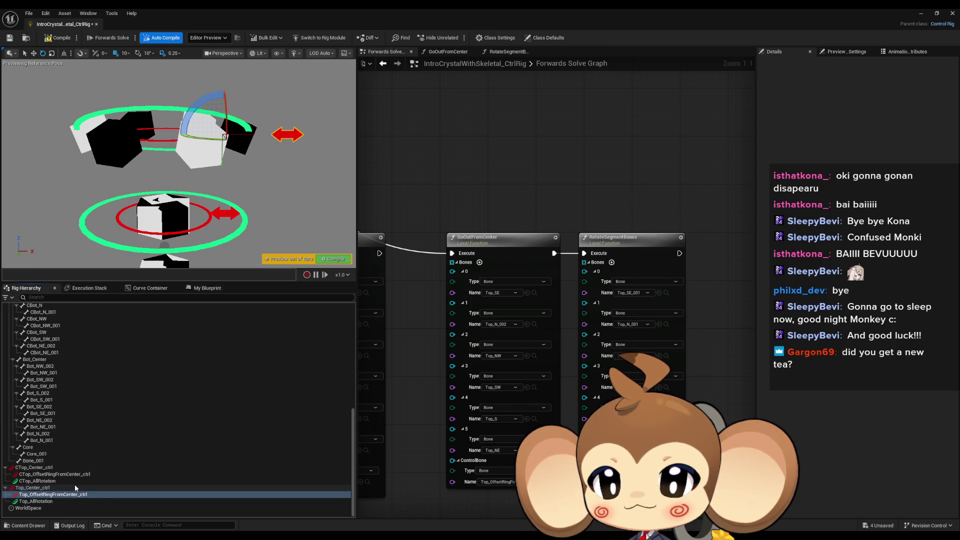
click(42, 494)
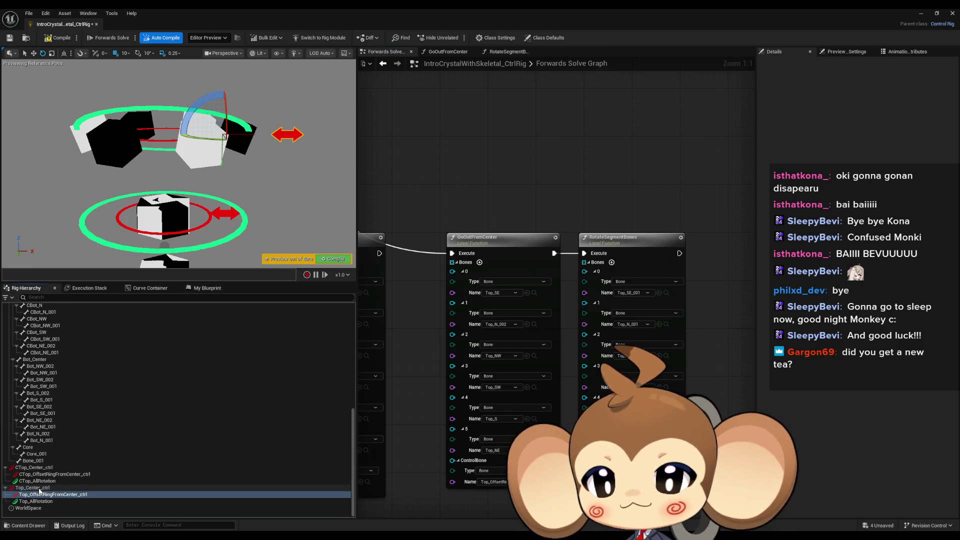
click(40, 488)
click(40, 495)
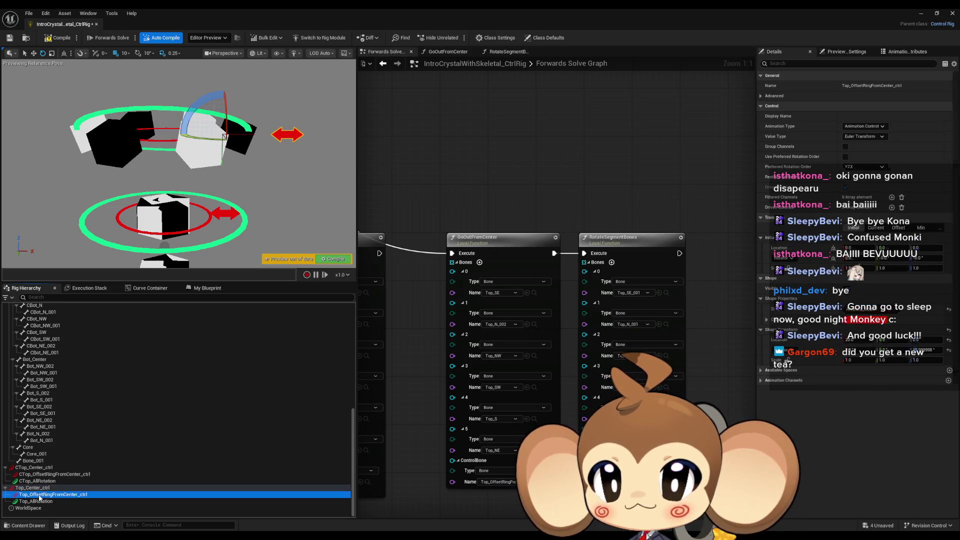
mouse_move(39, 498)
mouse_down()
mouse_move(35, 488)
mouse_move(50, 496)
mouse_move(38, 469)
mouse_move(44, 492)
mouse_up()
right_click(32, 495)
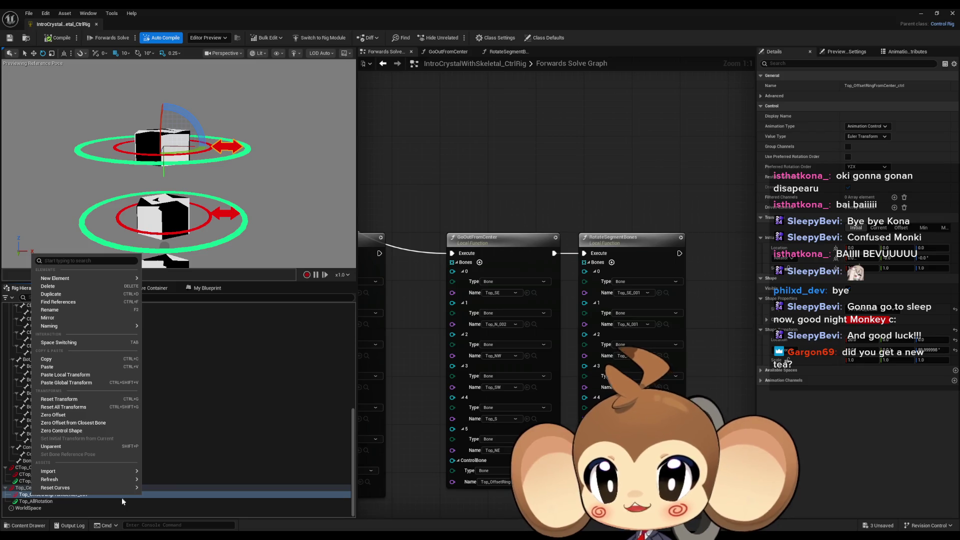
Step: Unparent Top_OffsetRingFromCenter_ctrl to the root, tilt Top_Center_ctrl near-vertical, and slide the offset control right
click(52, 448)
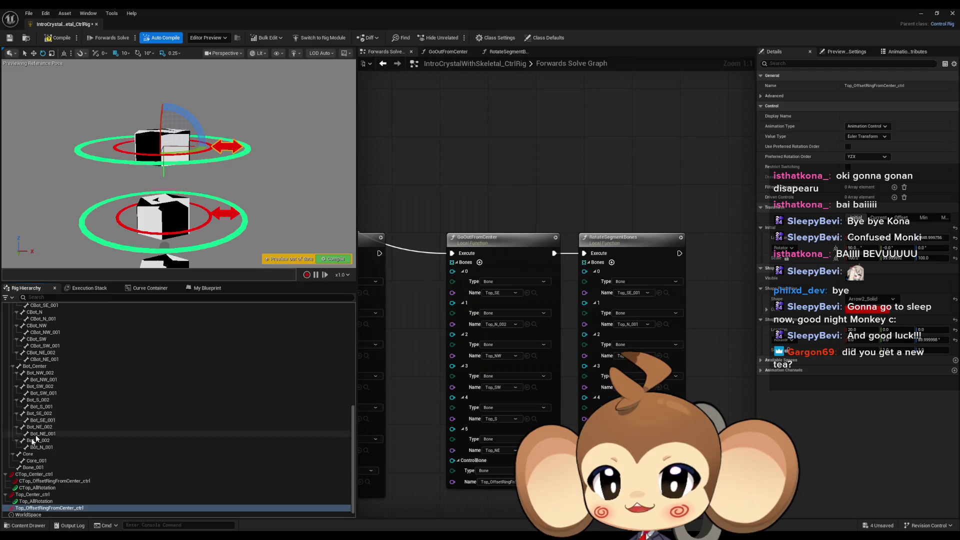
click(32, 495)
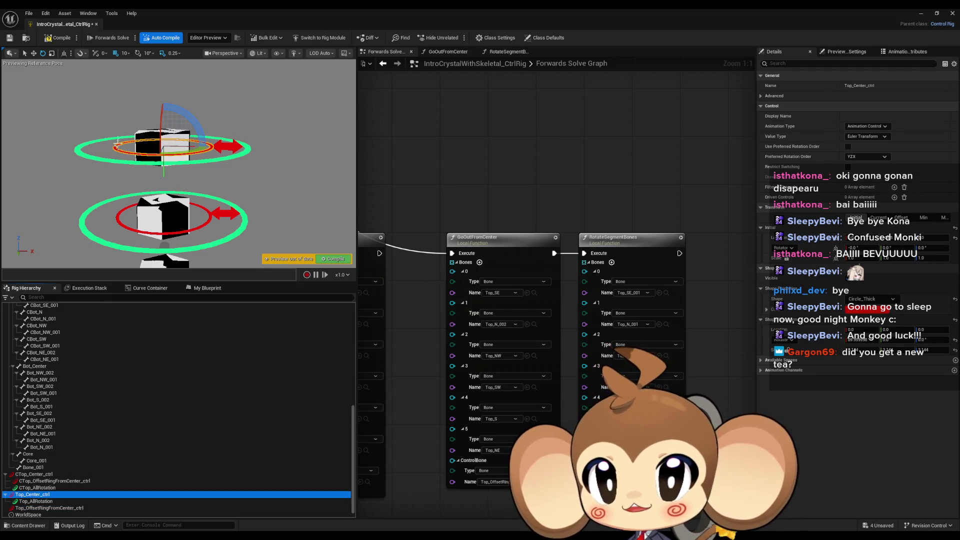
mouse_move(226, 140)
mouse_down()
mouse_move(187, 197)
mouse_move(90, 127)
mouse_move(225, 120)
mouse_move(165, 65)
mouse_move(218, 145)
mouse_move(203, 185)
mouse_move(169, 202)
mouse_move(214, 180)
mouse_move(225, 130)
mouse_move(203, 85)
mouse_move(166, 91)
mouse_move(142, 65)
mouse_move(203, 85)
mouse_move(190, 196)
mouse_move(202, 125)
mouse_move(165, 75)
mouse_move(150, 85)
mouse_move(195, 80)
mouse_move(132, 105)
mouse_move(165, 75)
mouse_move(200, 100)
mouse_move(210, 165)
mouse_move(198, 192)
mouse_move(215, 165)
mouse_move(278, 148)
mouse_up()
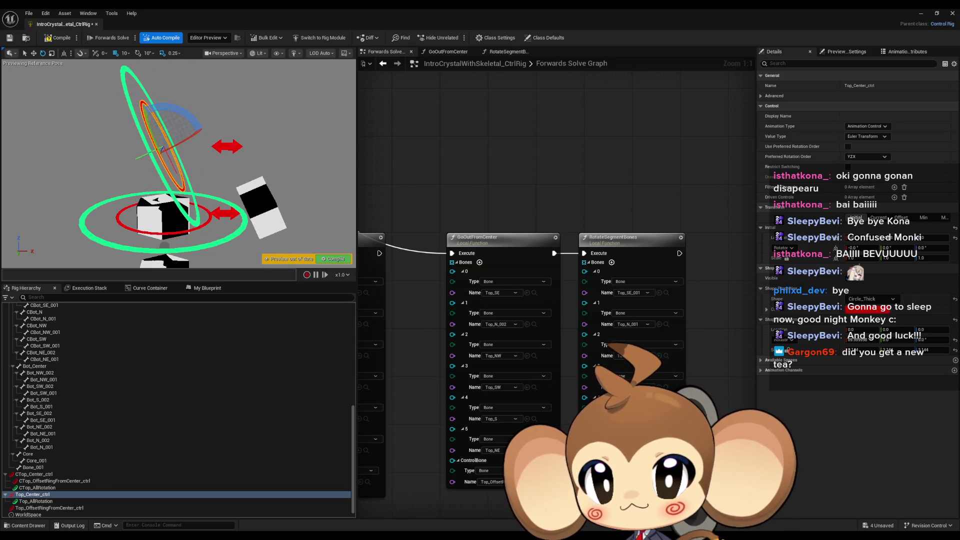
click(49, 507)
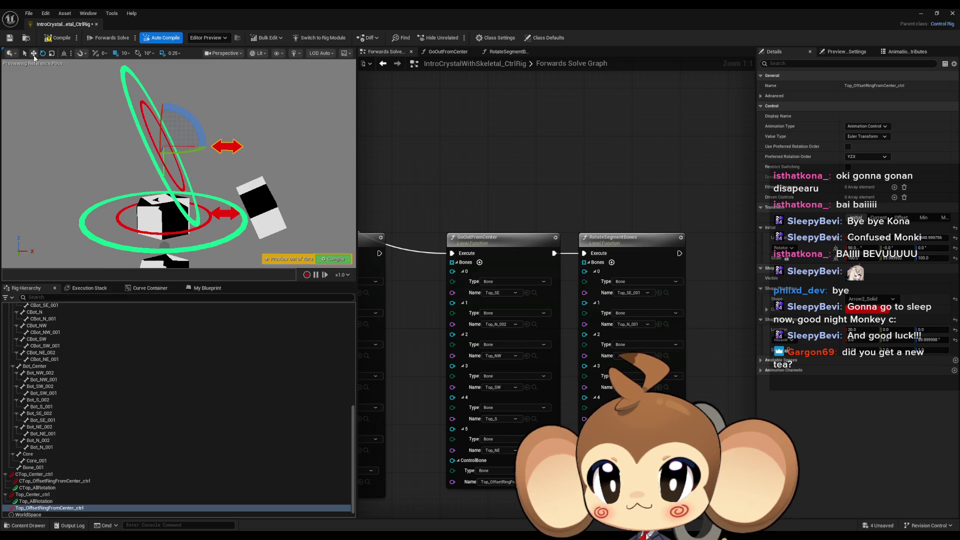
click(34, 54)
drag(189, 146, 249, 147)
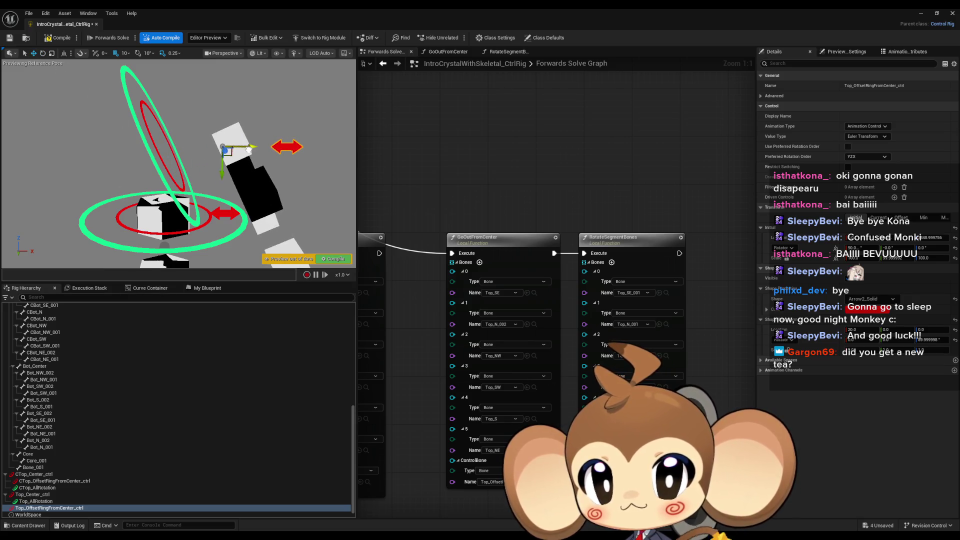
Step: Rotate the Top_Center_ctrl ring to a new angle to rearrange the cube segments
click(161, 158)
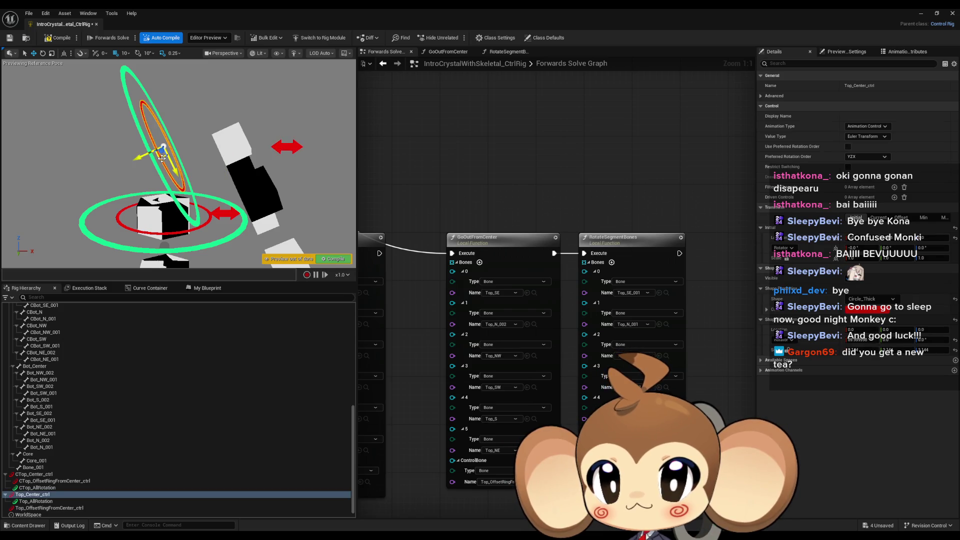
key(e)
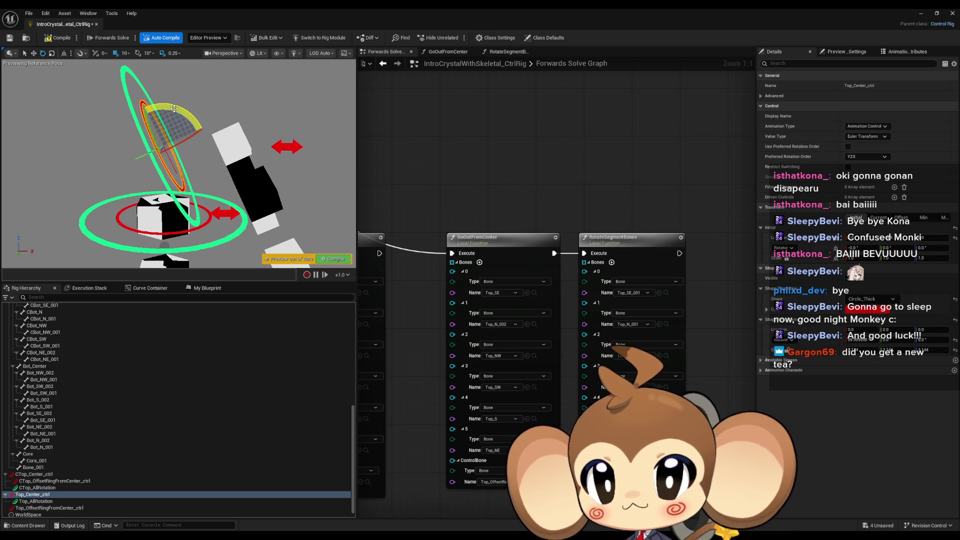
drag(174, 109, 184, 103)
key(f)
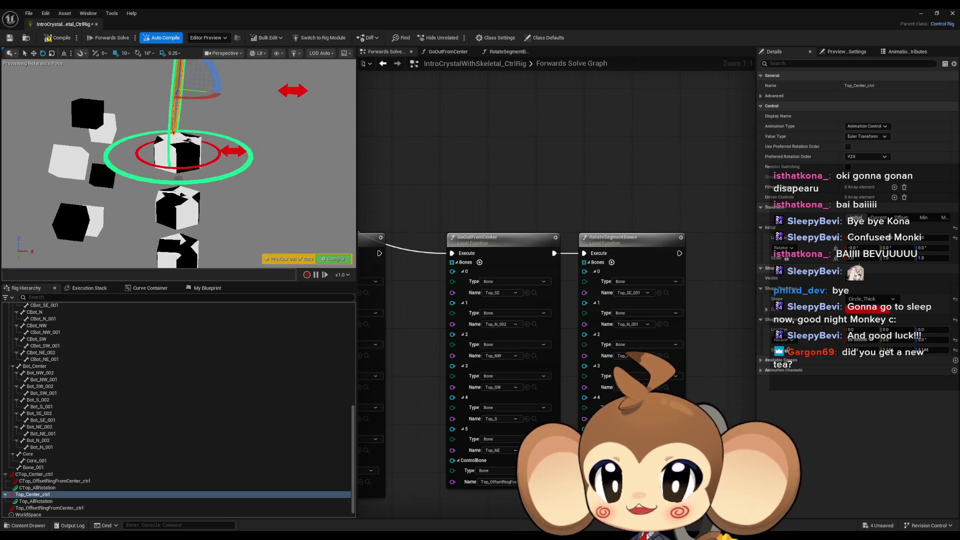
drag(208, 88, 226, 158)
drag(150, 225, 110, 222)
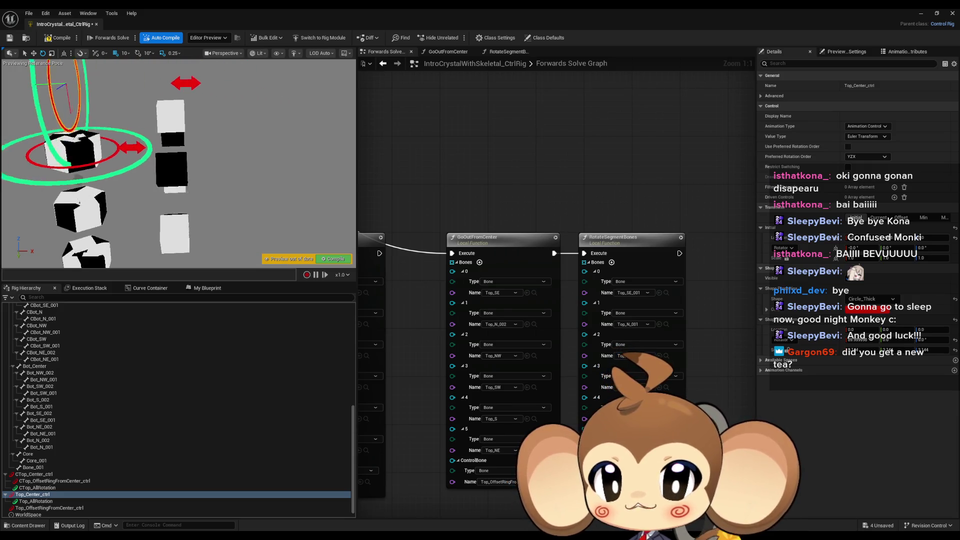
mouse_move(143, 124)
mouse_down()
mouse_move(141, 112)
mouse_move(143, 124)
mouse_move(241, 122)
mouse_up()
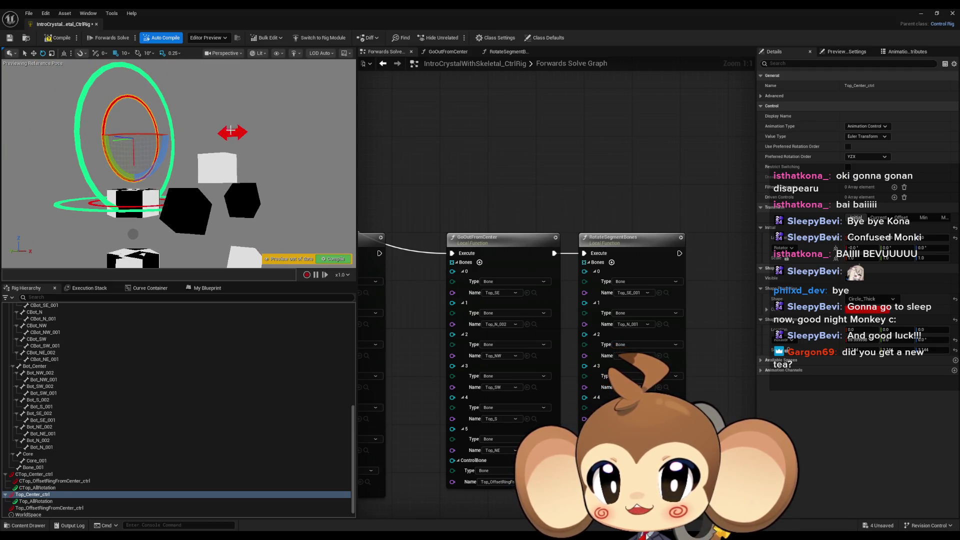
Step: Rotate Top_Center_ctrl about 191 degrees, then select the Top_AllRotation control
click(230, 131)
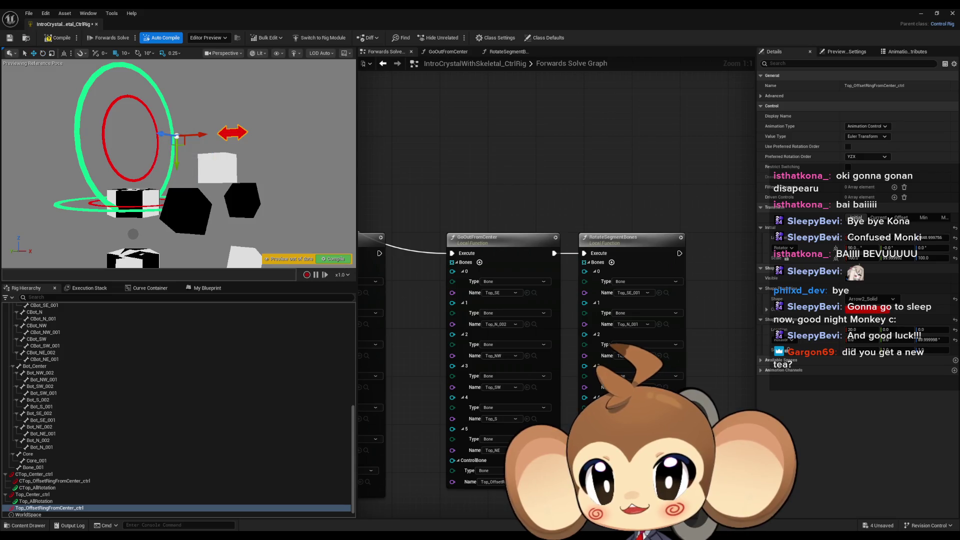
drag(177, 137, 166, 108)
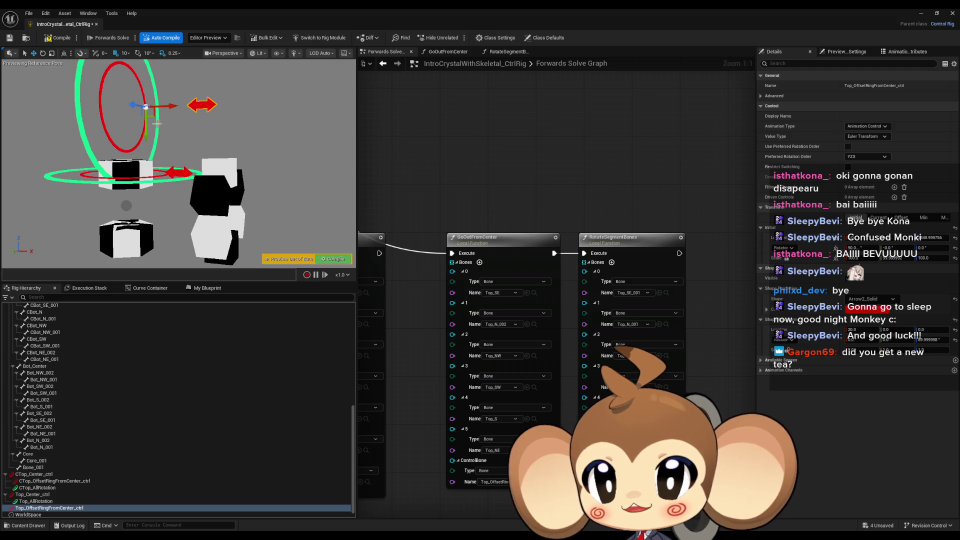
click(126, 149)
key(f)
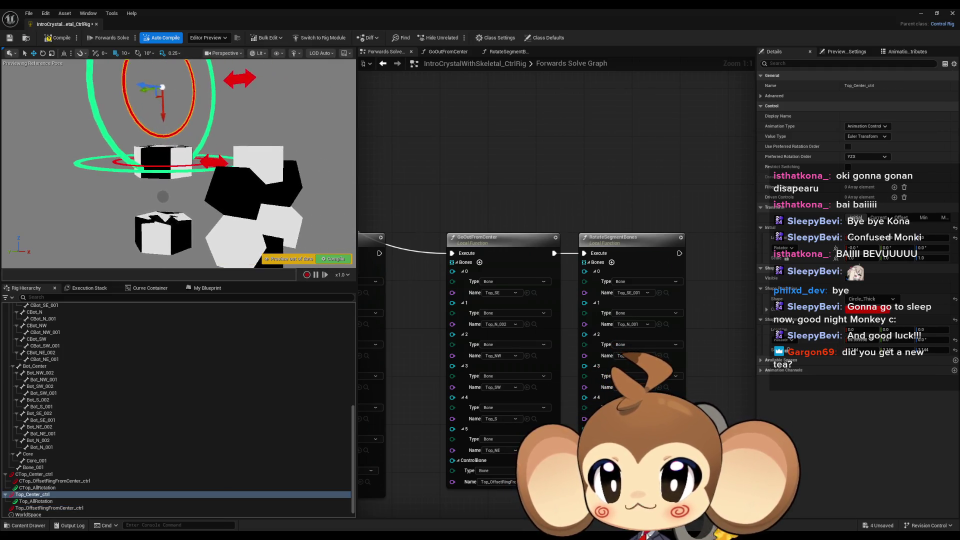
key(e)
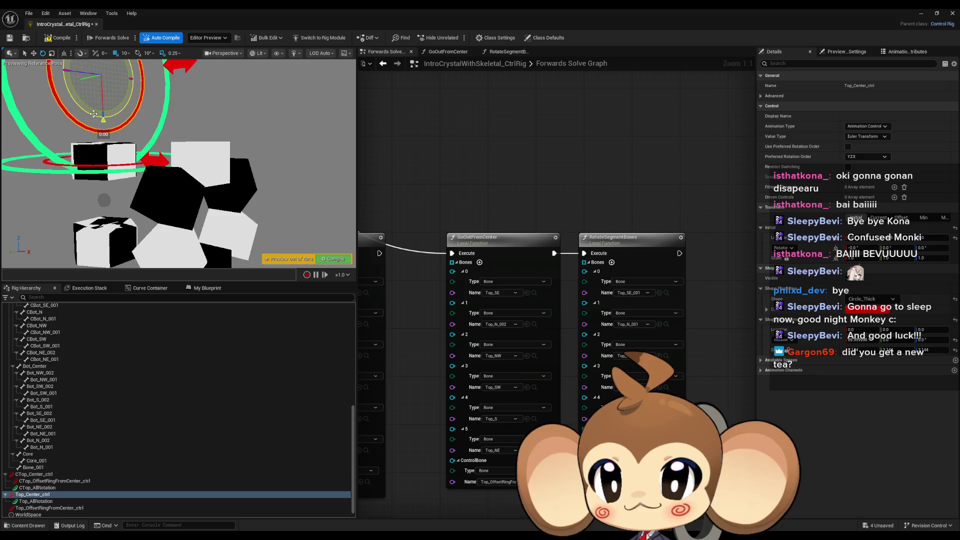
mouse_move(93, 114)
mouse_down()
mouse_move(57, 95)
mouse_move(65, 80)
mouse_move(131, 86)
mouse_move(131, 77)
mouse_up()
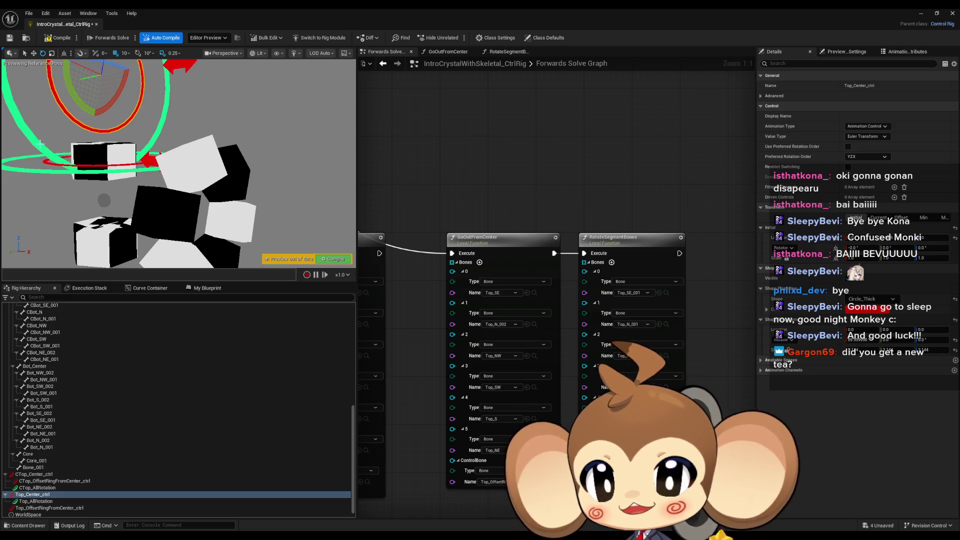
key(Down)
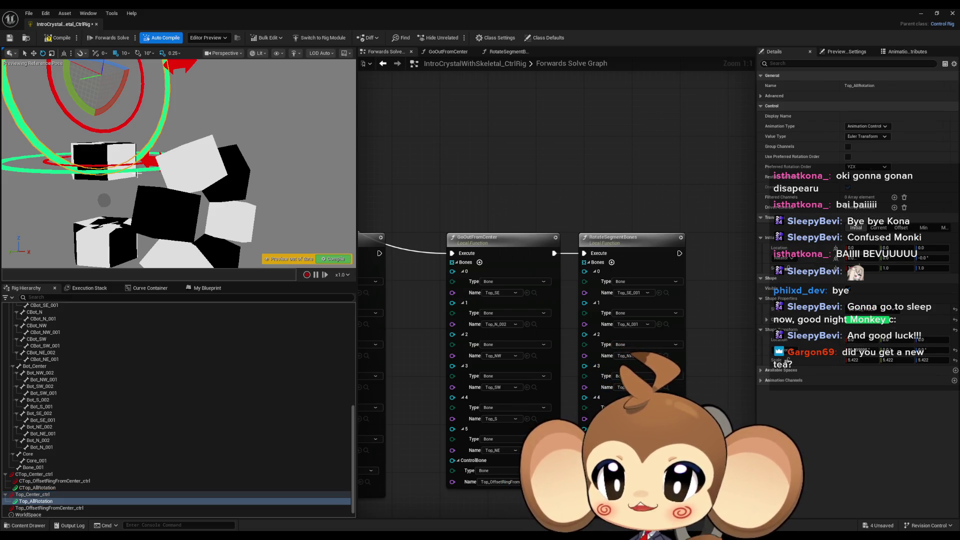
mouse_move(92, 115)
mouse_down()
mouse_move(115, 90)
mouse_move(75, 120)
mouse_move(130, 100)
mouse_move(136, 74)
mouse_move(163, 128)
mouse_up()
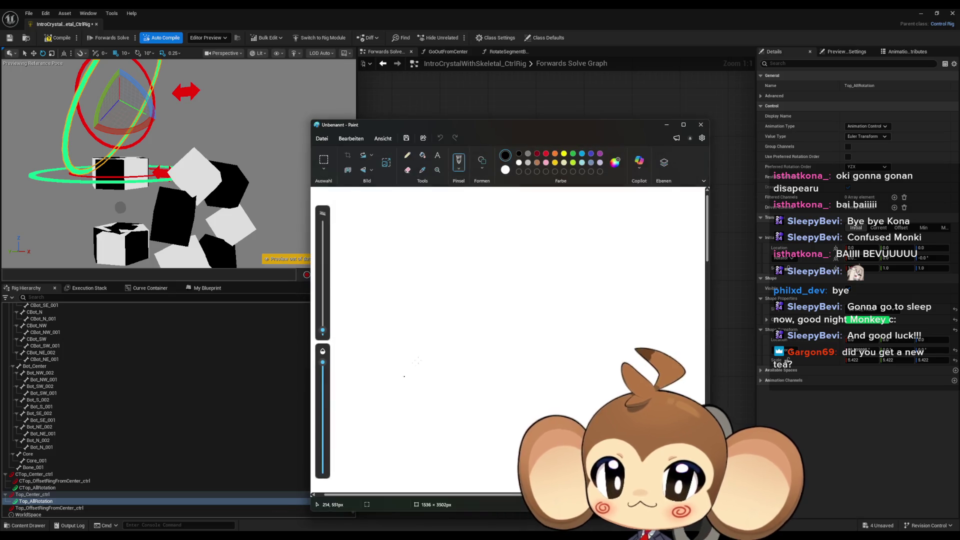
Step: Fill the Paint canvas black and pencil a left column of four white X marks
click(422, 155)
click(485, 272)
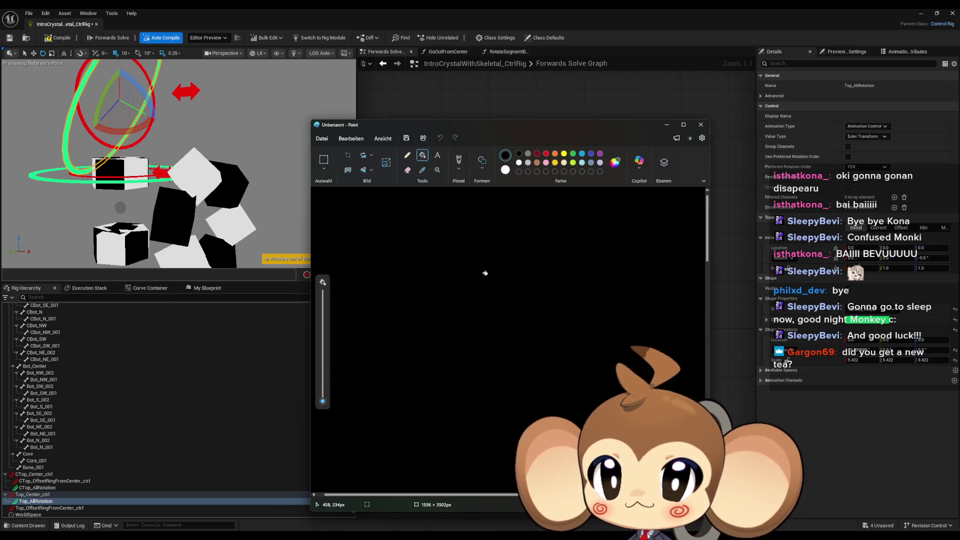
click(406, 155)
drag(324, 338, 324, 318)
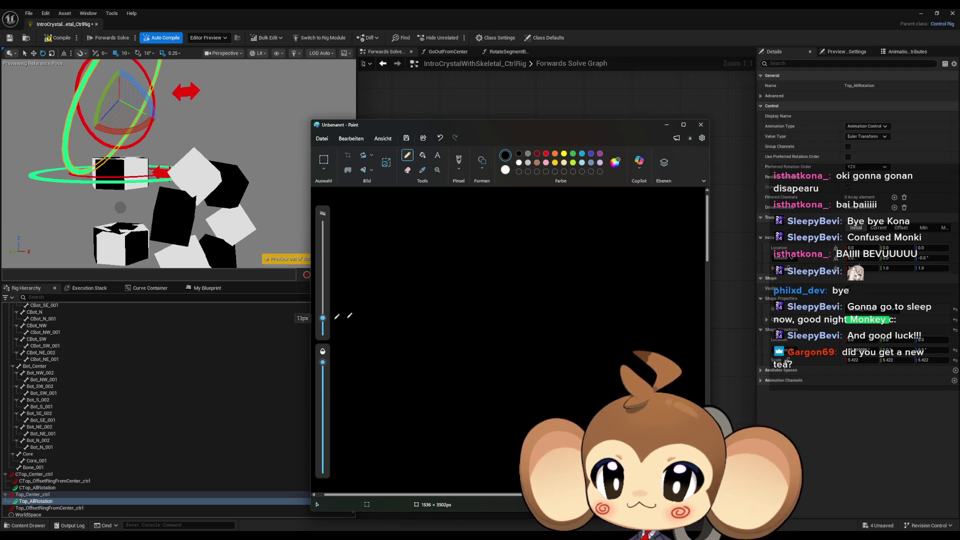
drag(424, 220, 446, 249)
drag(445, 218, 425, 251)
mouse_move(425, 320)
mouse_down()
mouse_move(448, 291)
mouse_move(440, 316)
mouse_up()
mouse_move(443, 361)
mouse_down()
mouse_move(428, 385)
mouse_move(444, 382)
mouse_up()
mouse_move(424, 447)
mouse_down()
mouse_move(445, 424)
mouse_move(445, 447)
mouse_up()
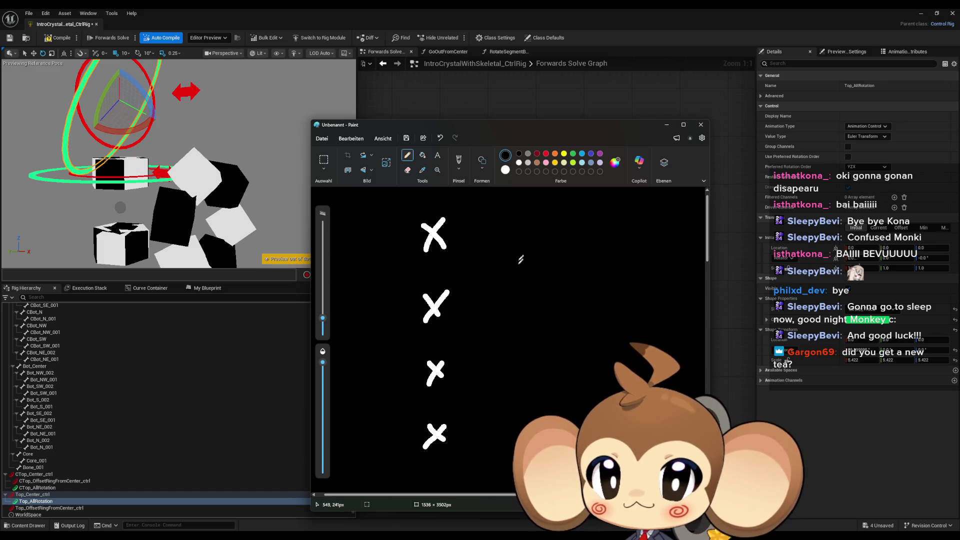
Step: Pencil a second column of four white X marks beside the first
drag(477, 231, 493, 250)
drag(492, 230, 474, 250)
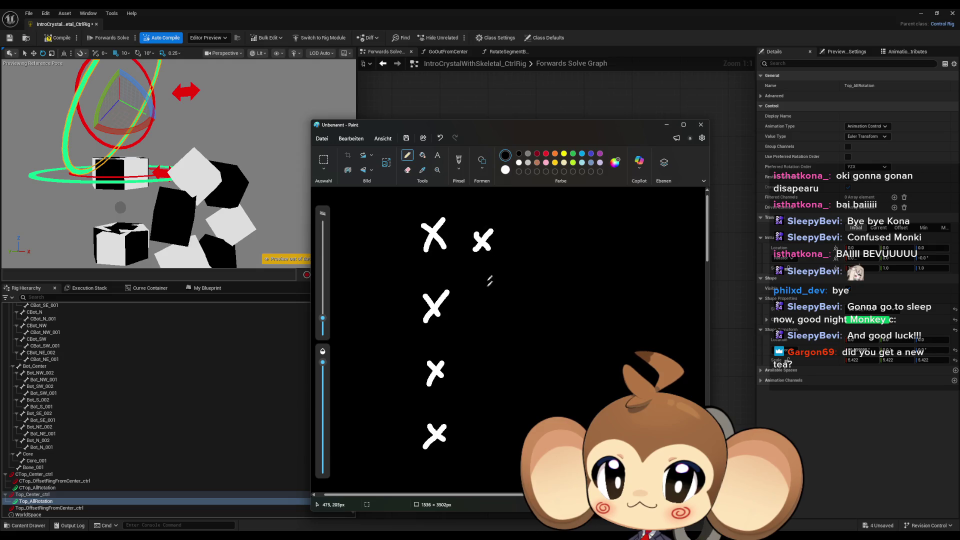
drag(468, 309, 489, 301)
drag(474, 295, 490, 320)
drag(475, 361, 493, 384)
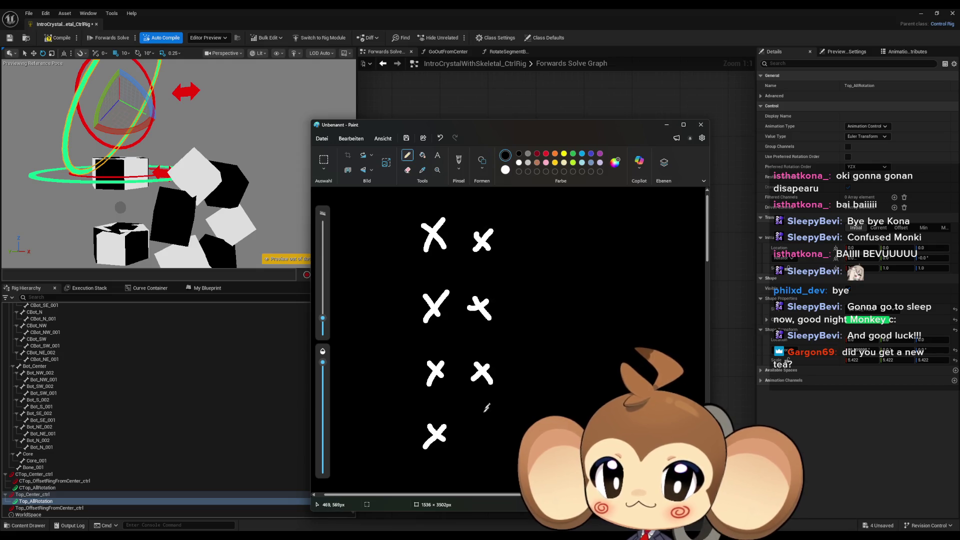
drag(483, 425, 469, 447)
drag(475, 425, 486, 446)
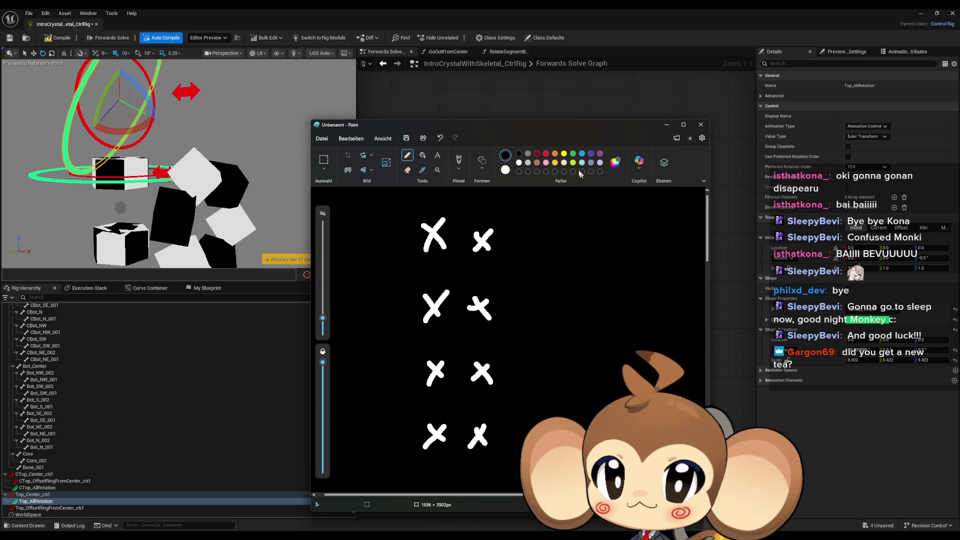
Step: Draw an orange vertical line along the X columns and a dark red line across both
click(554, 153)
drag(323, 319, 322, 325)
drag(483, 239, 479, 283)
key(ctrl+z)
mouse_move(483, 243)
mouse_down()
mouse_move(480, 442)
mouse_move(439, 425)
mouse_move(433, 227)
mouse_up()
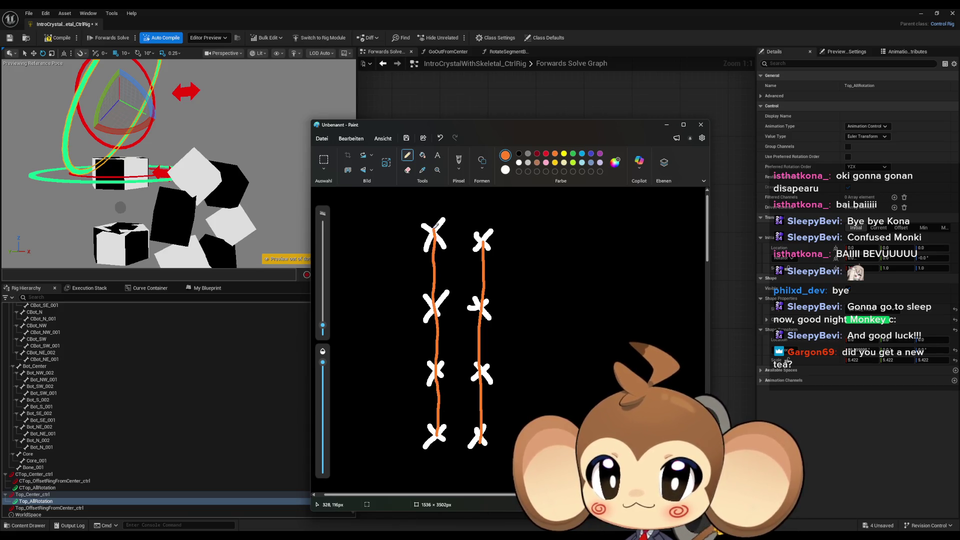
click(537, 153)
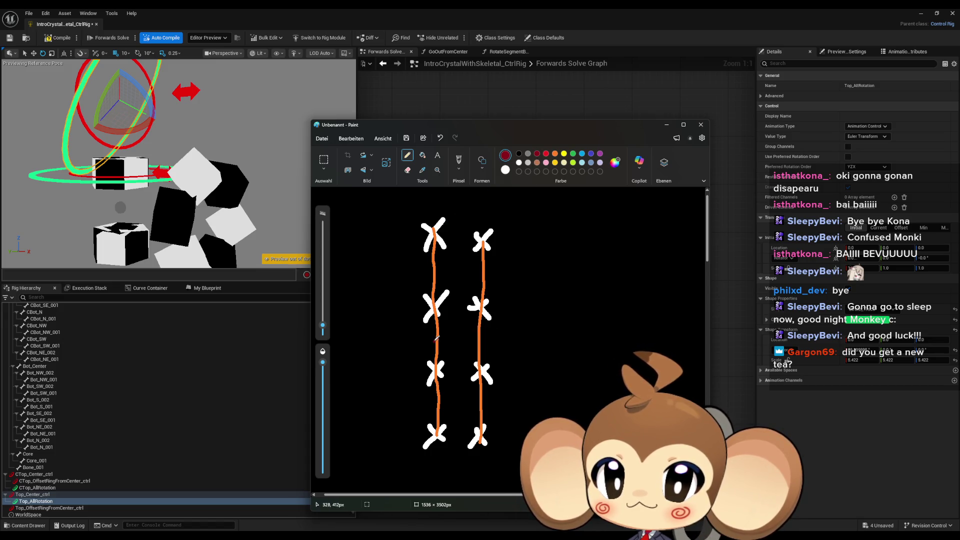
mouse_move(438, 341)
mouse_down()
mouse_move(512, 330)
mouse_move(478, 345)
mouse_up()
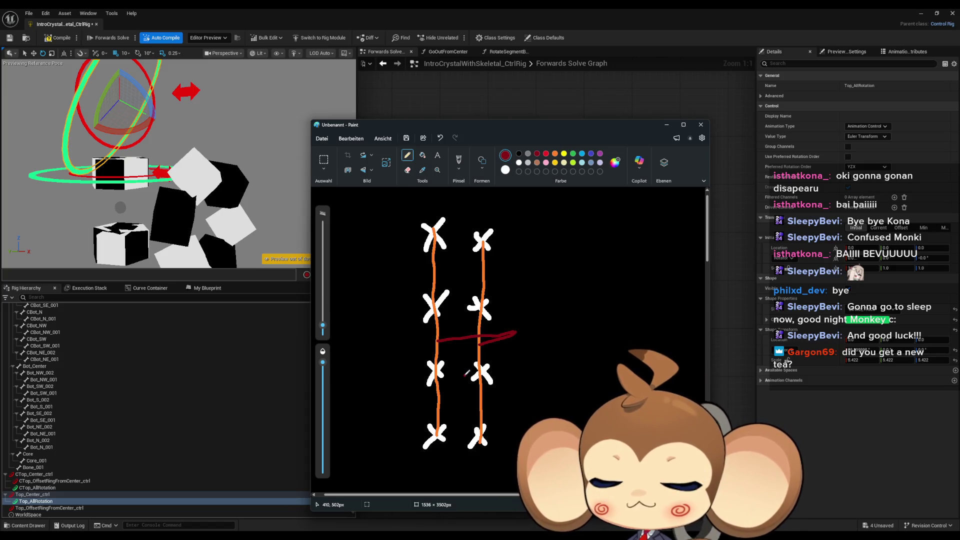
Step: Minimize Paint and create an Actor Blueprint Class named NewBlueprint, opening it
click(702, 111)
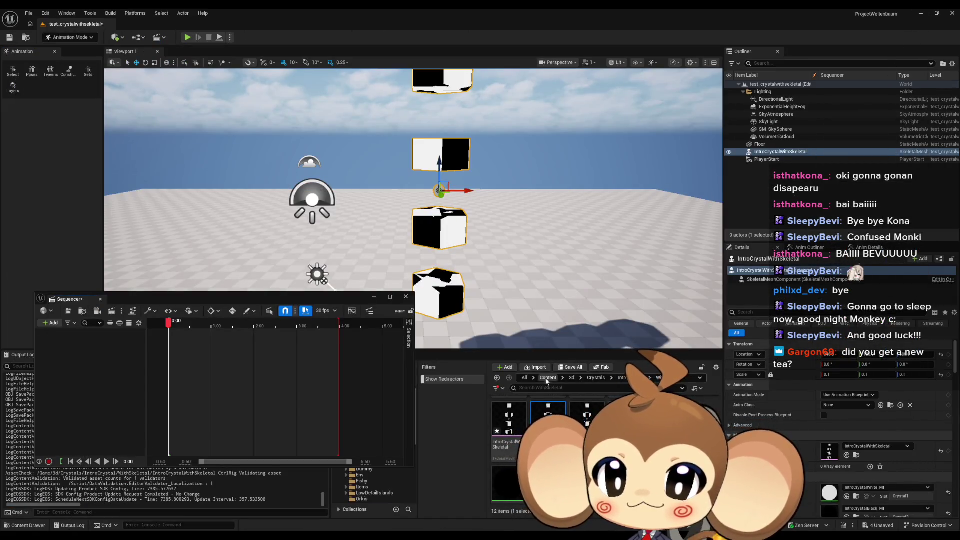
right_click(591, 450)
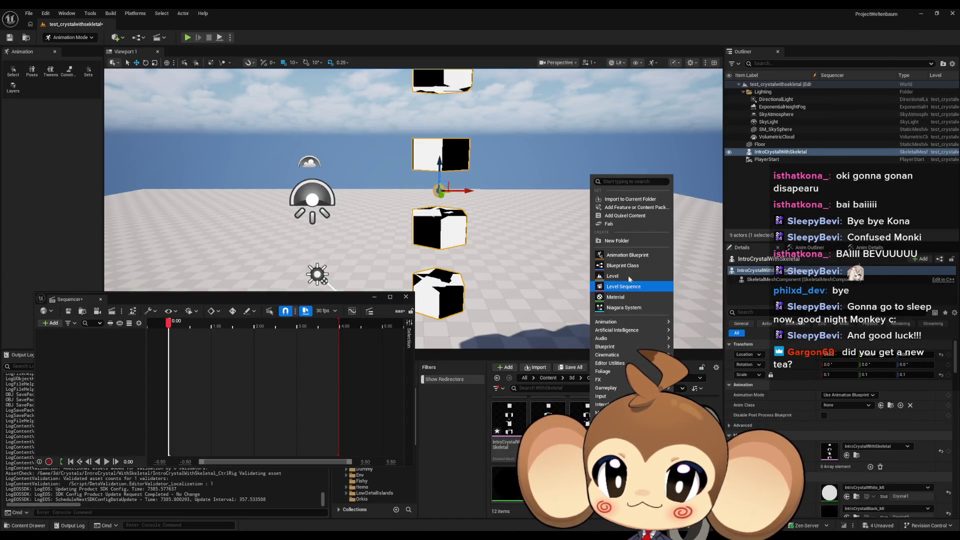
click(624, 265)
click(413, 219)
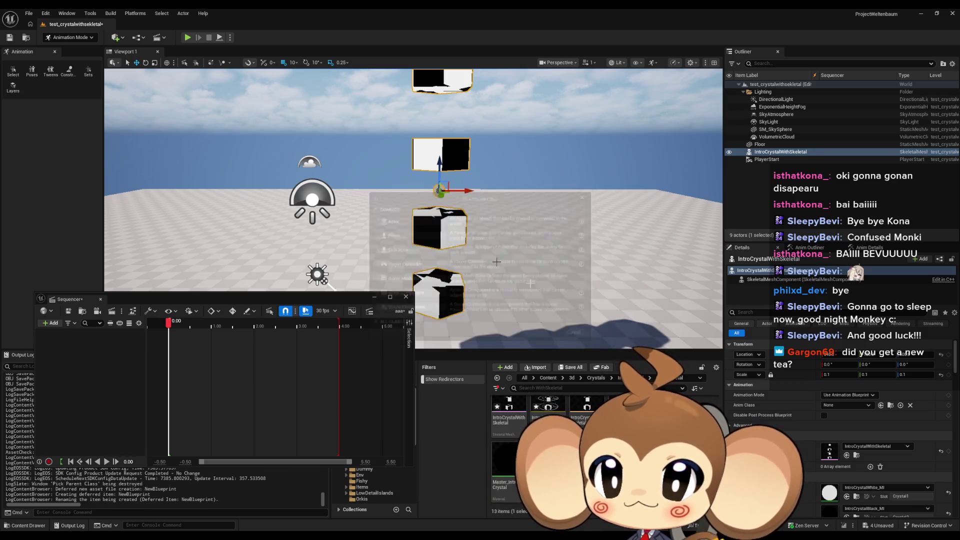
key(Return)
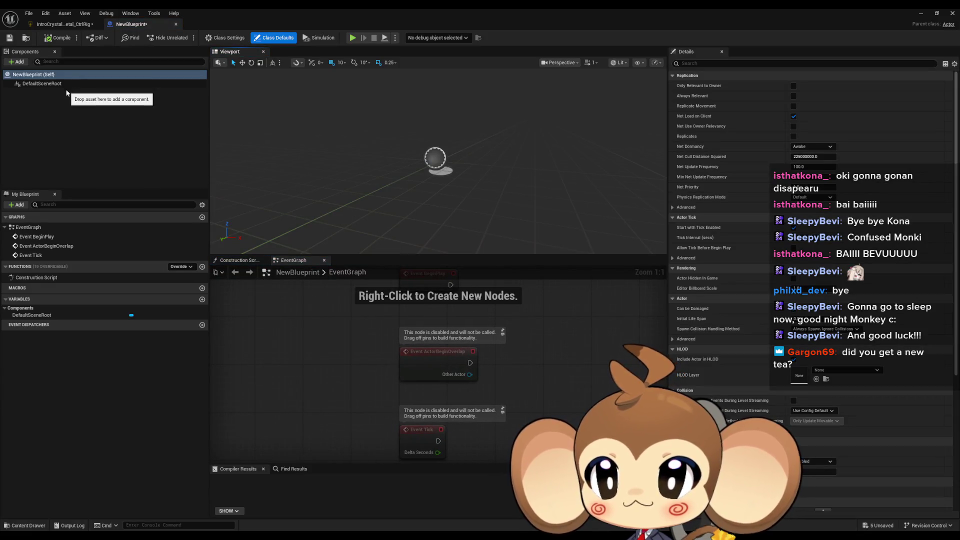
Step: Add a Cube component raised 100 units, then delete it again
click(19, 62)
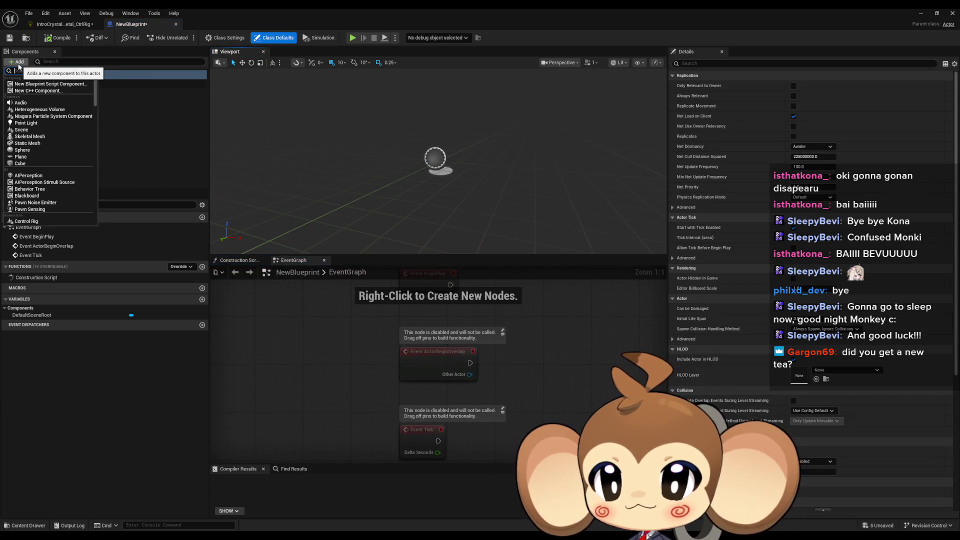
click(25, 164)
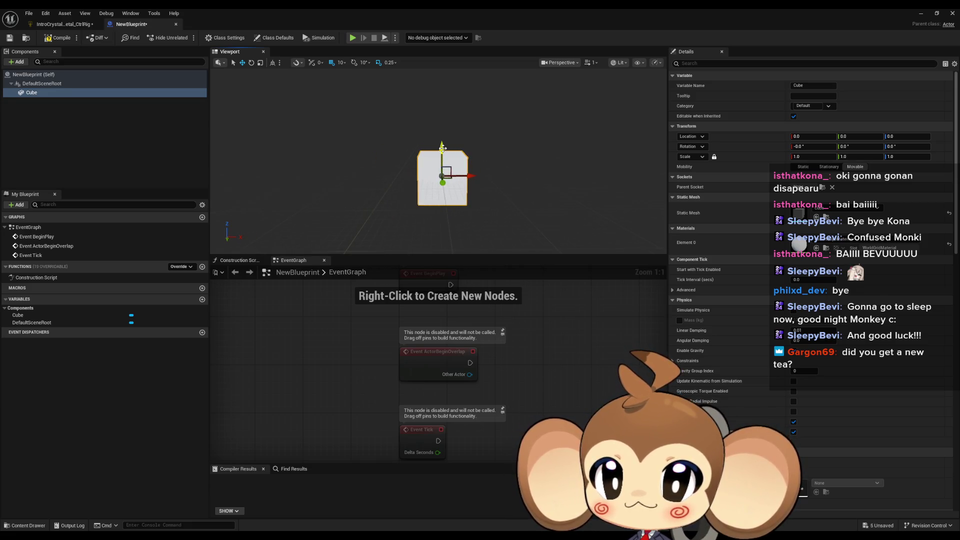
drag(442, 147, 443, 94)
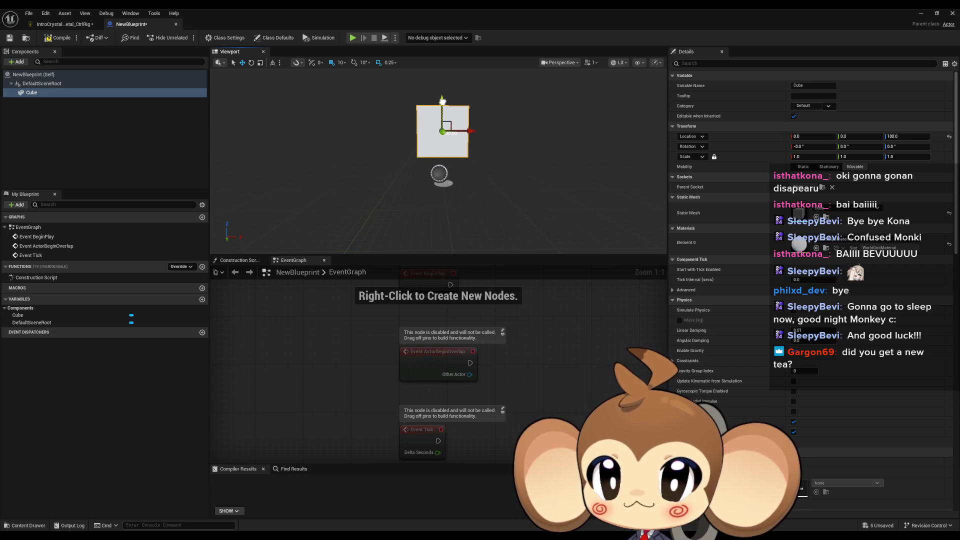
key(f)
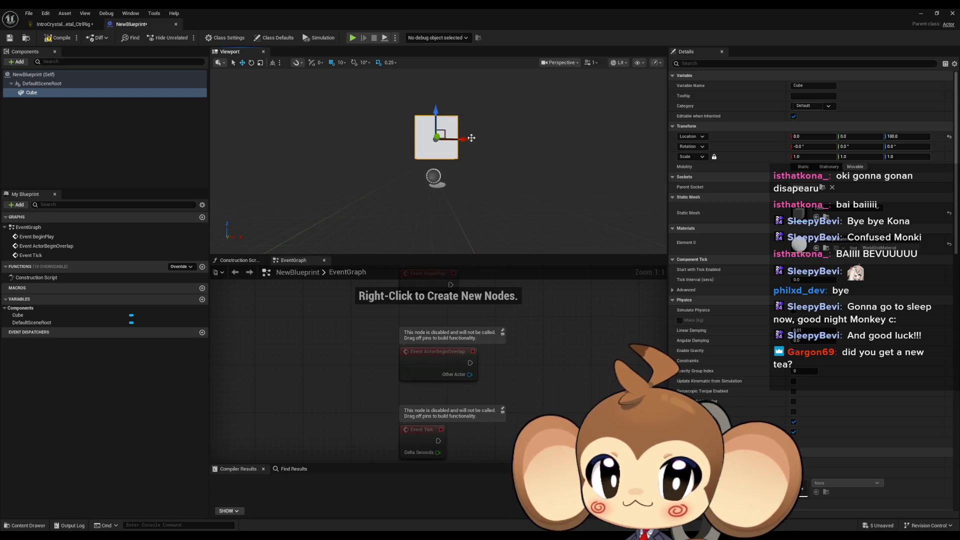
drag(485, 151, 490, 152)
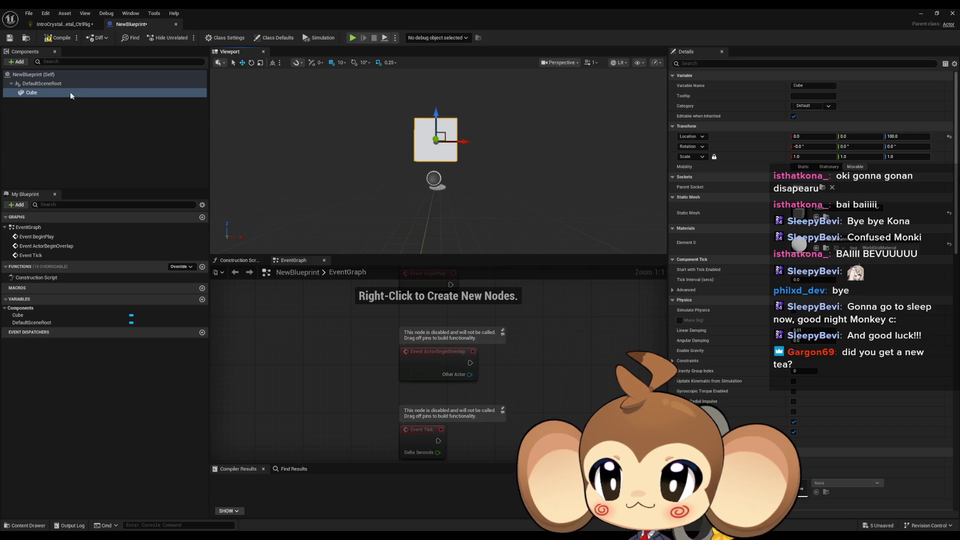
click(43, 95)
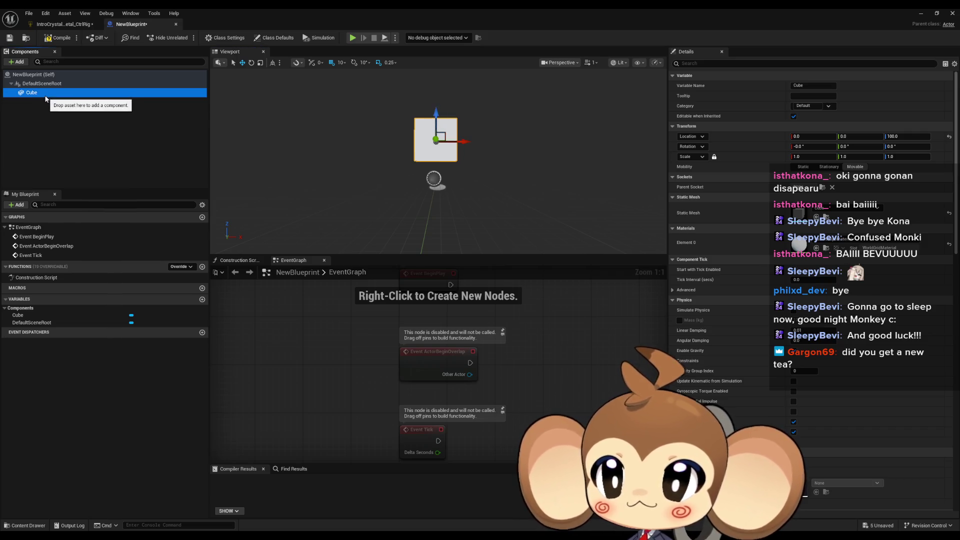
key(Delete)
Step: Add a Scene pivot with a Cube child raised to Z 120
right_click(34, 85)
click(23, 98)
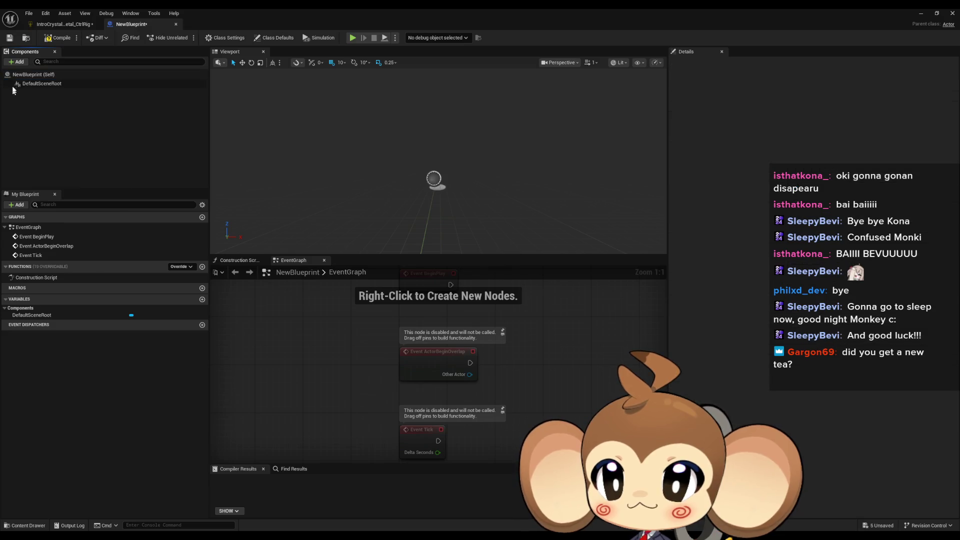
click(16, 64)
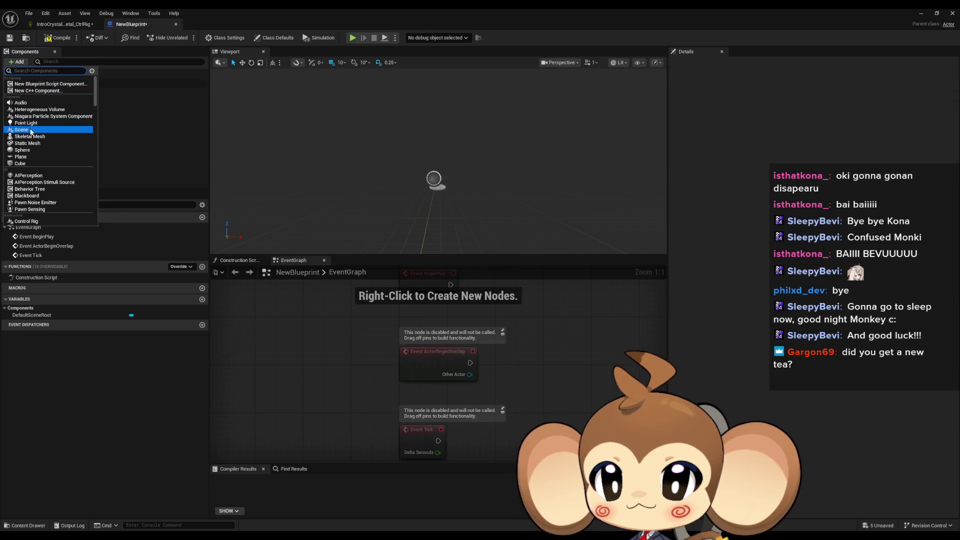
click(22, 130)
click(33, 131)
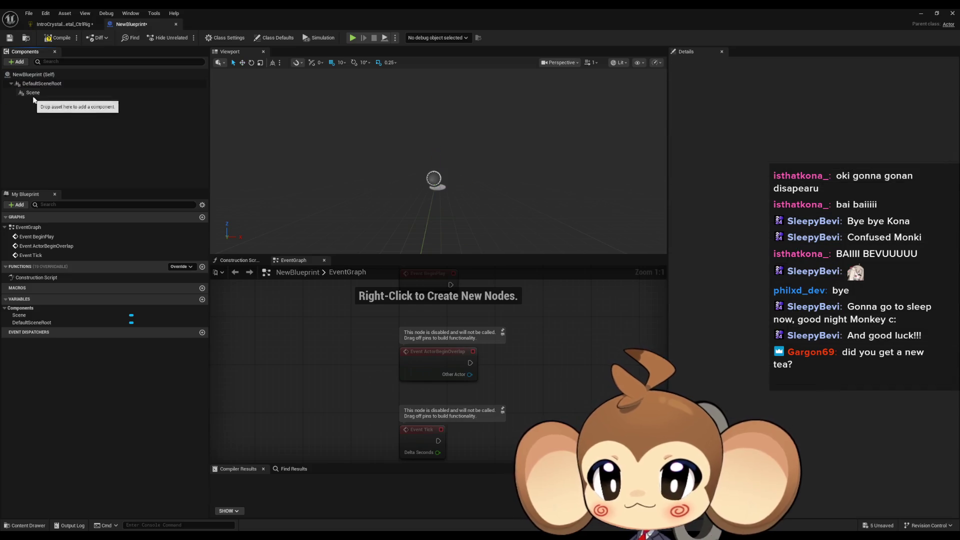
click(36, 93)
click(17, 62)
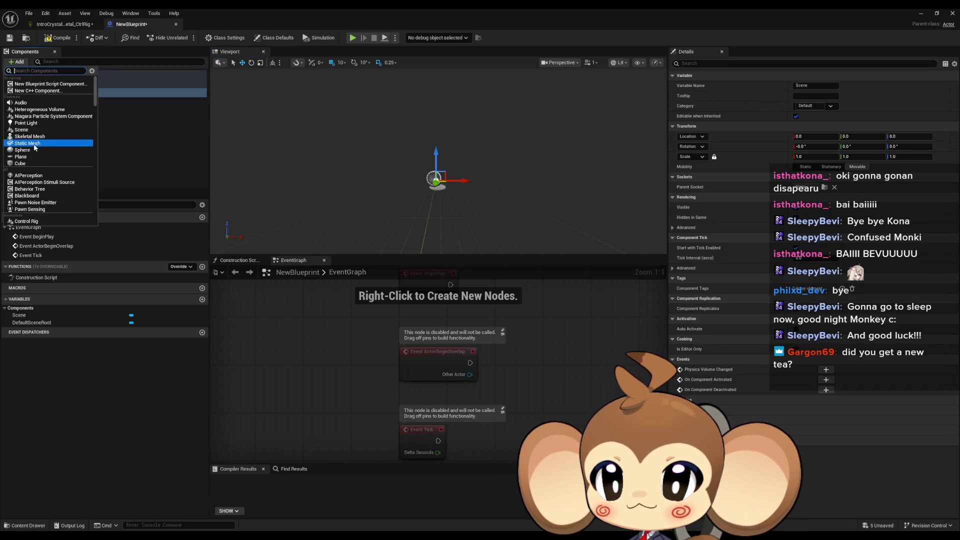
click(28, 163)
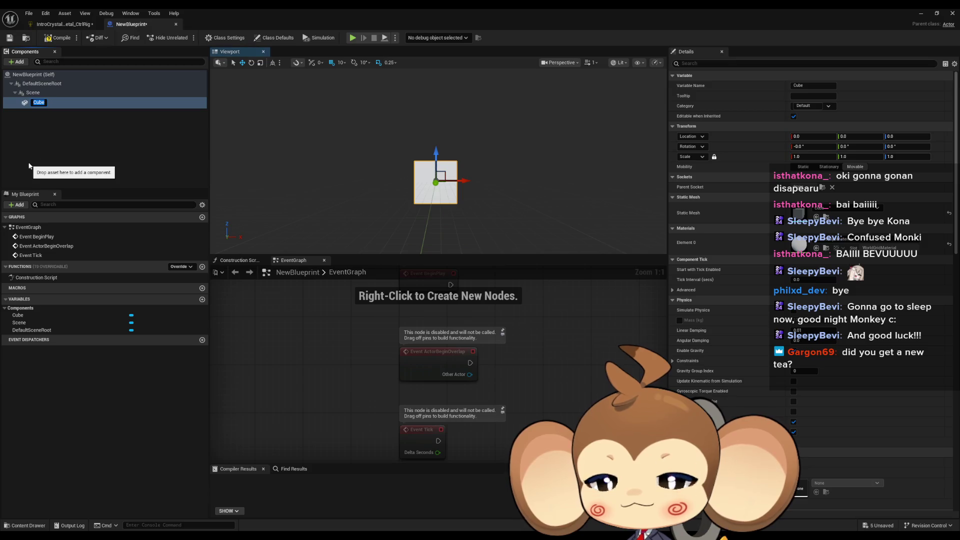
key(Return)
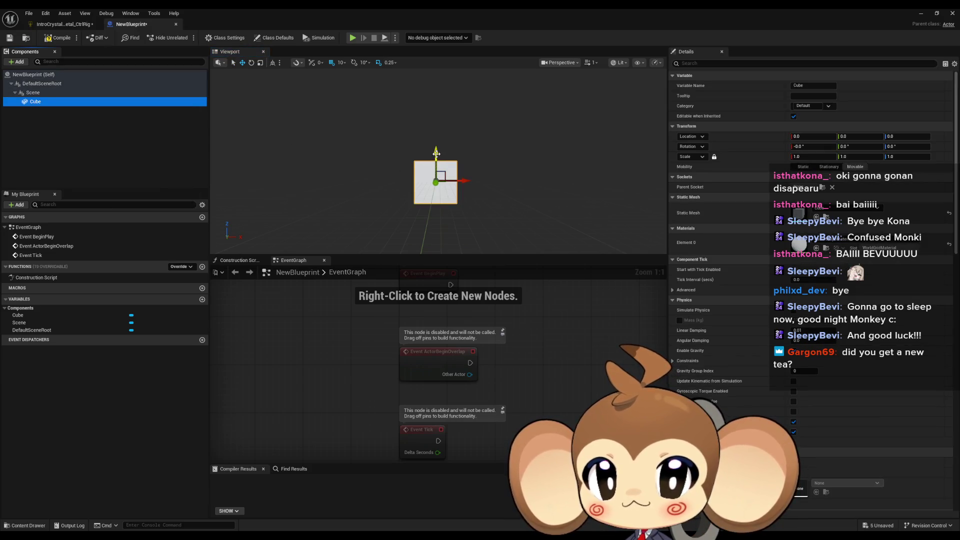
drag(436, 153, 434, 109)
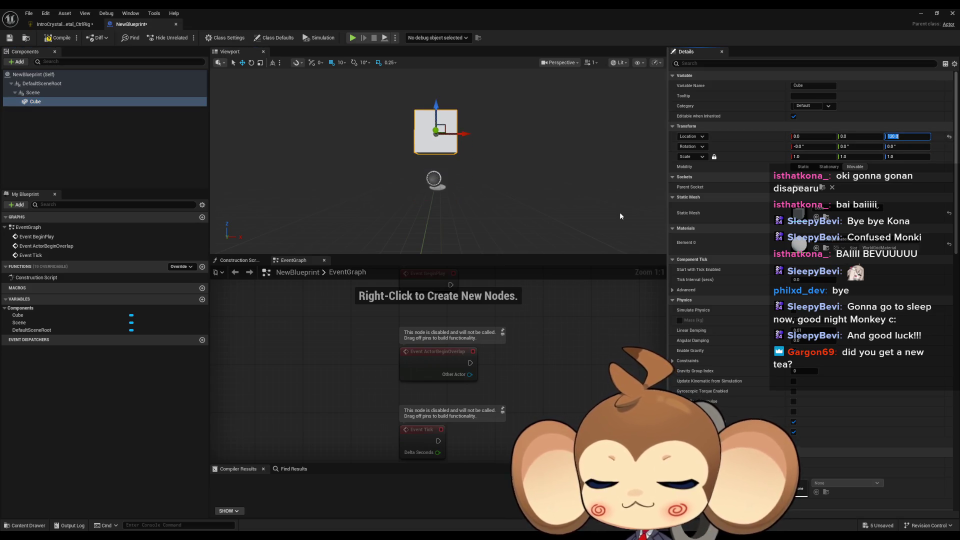
key(Return)
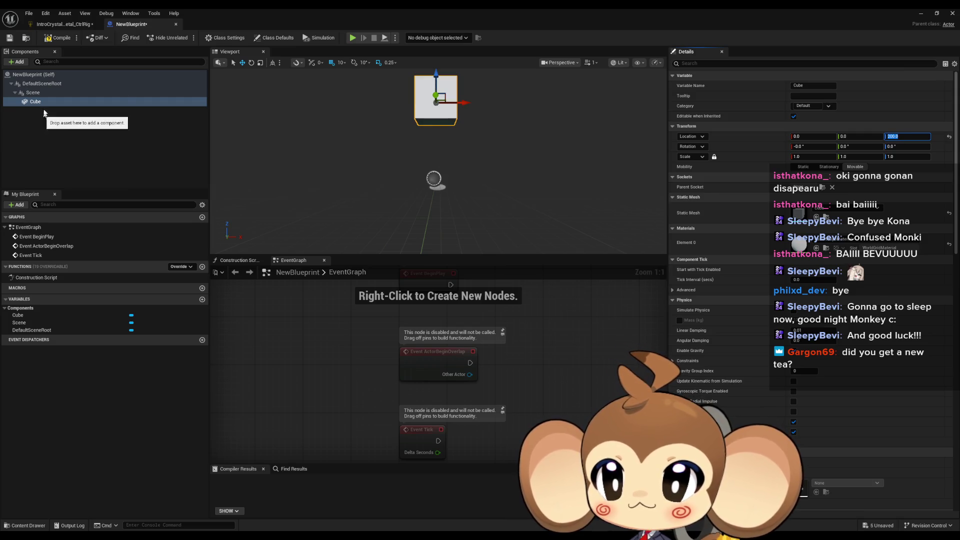
Step: Duplicate the Scene and Cube pair with Ctrl+D into five more copies
click(33, 92)
key(ctrl+d)
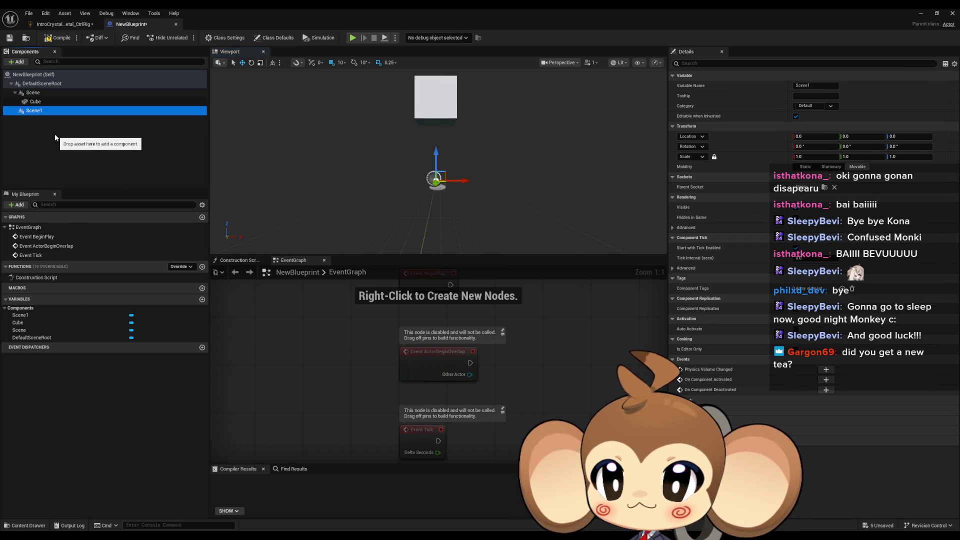
key(Delete)
click(33, 93)
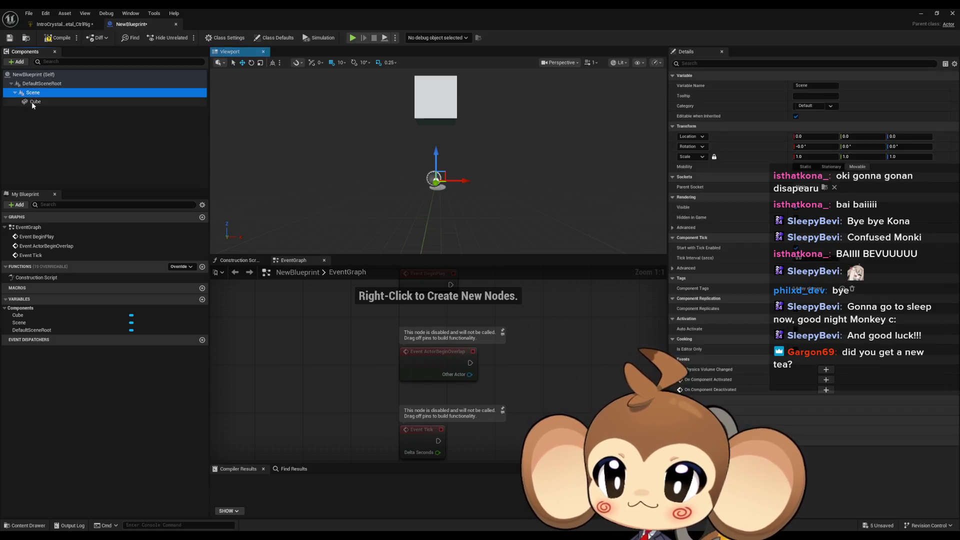
ctrl+click(35, 102)
key(ctrl+d)
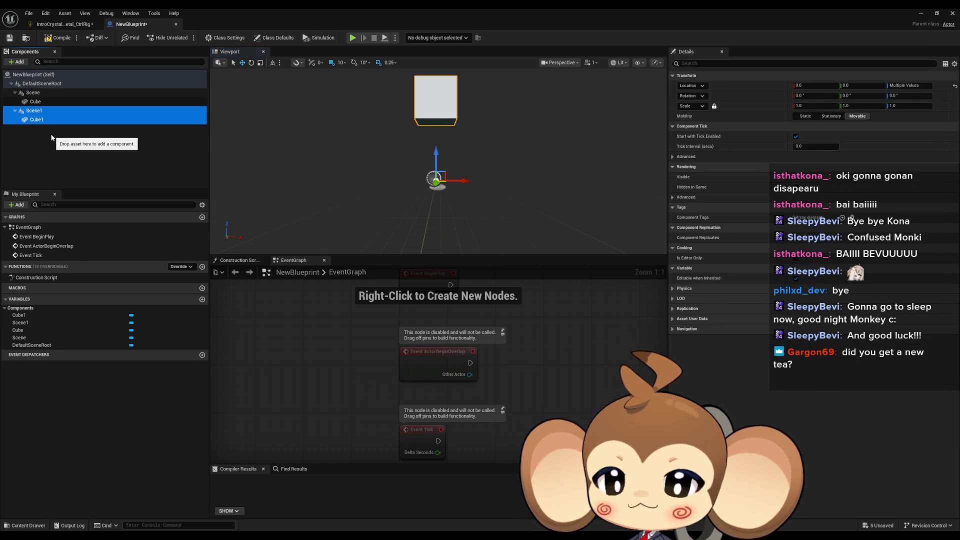
key(ctrl+d)
key(ctrl+d)
key(ctrl+d)
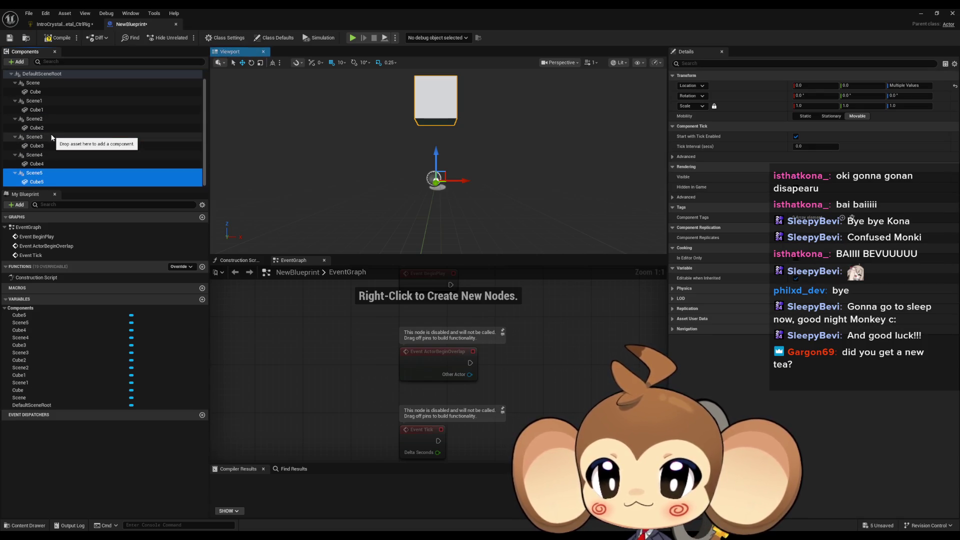
Step: Set the pitch rotation of Scene1, Scene2 and Scene3 to 60, 120 and 180
scroll(42, 143, up, 1)
click(34, 110)
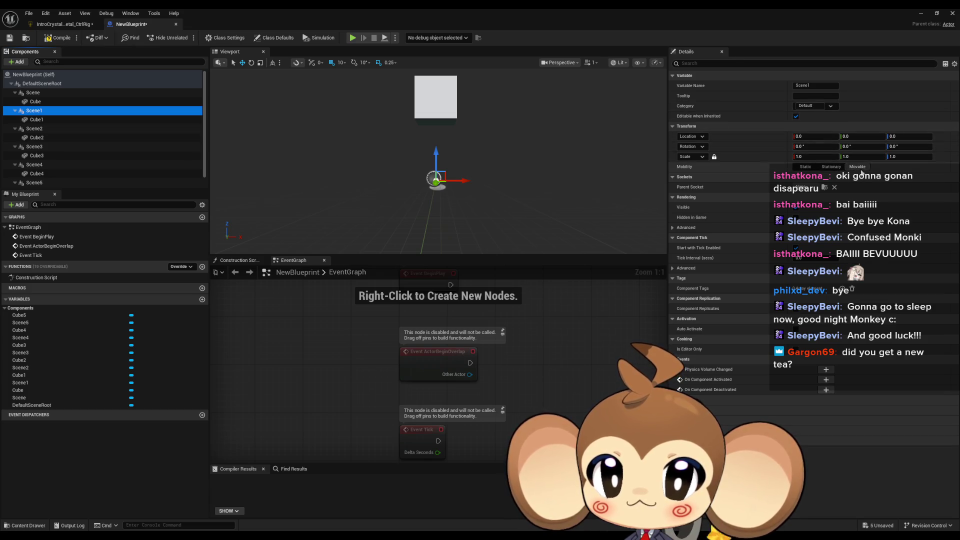
click(852, 147)
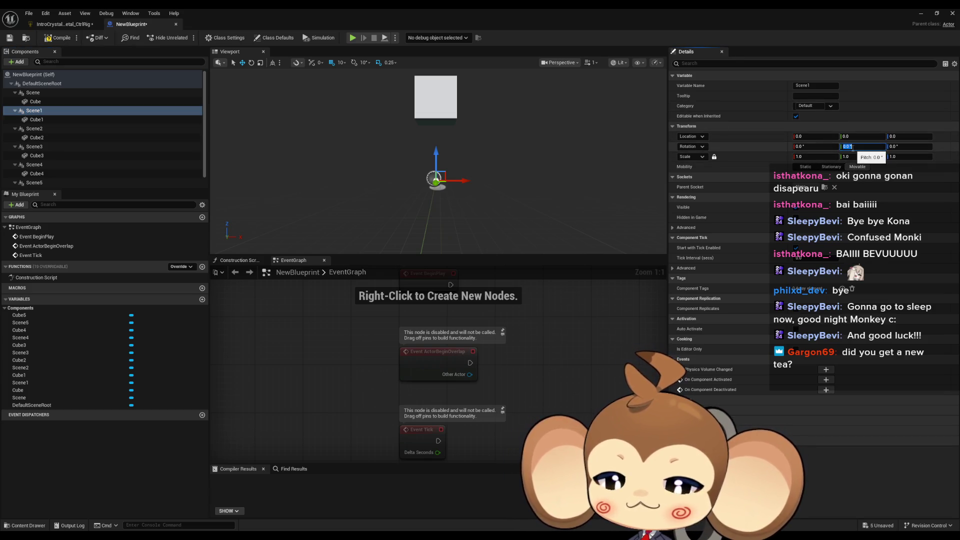
text(90)
click(35, 129)
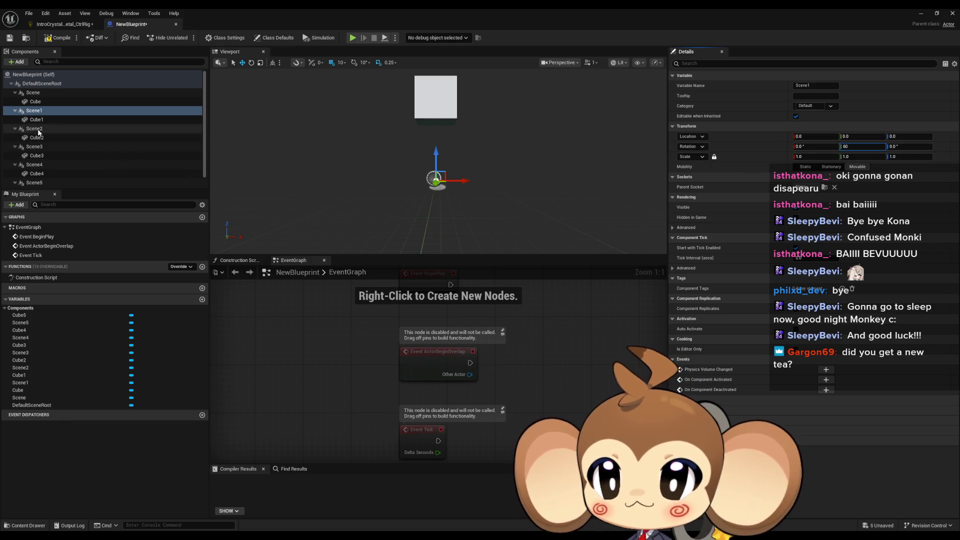
click(850, 148)
text(120)
key(Return)
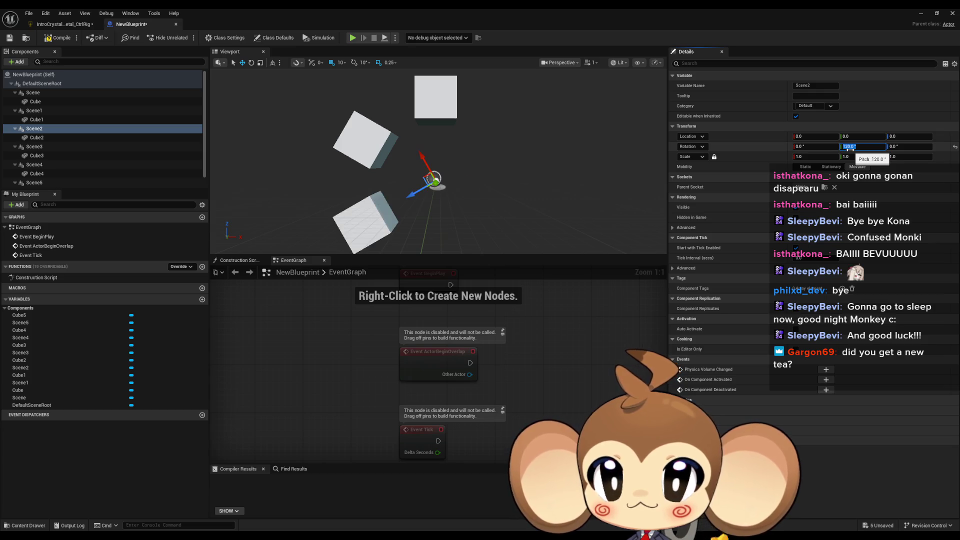
click(35, 147)
click(850, 147)
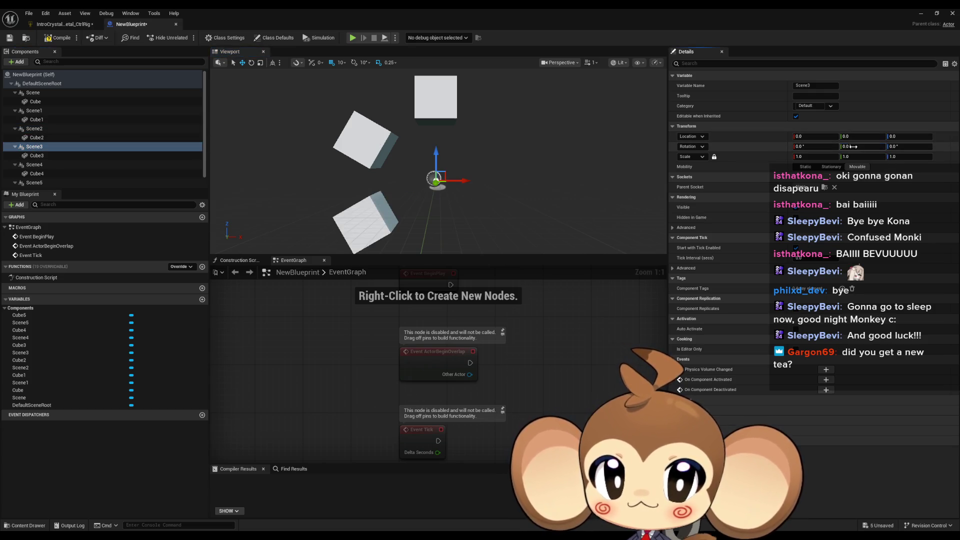
text(60)
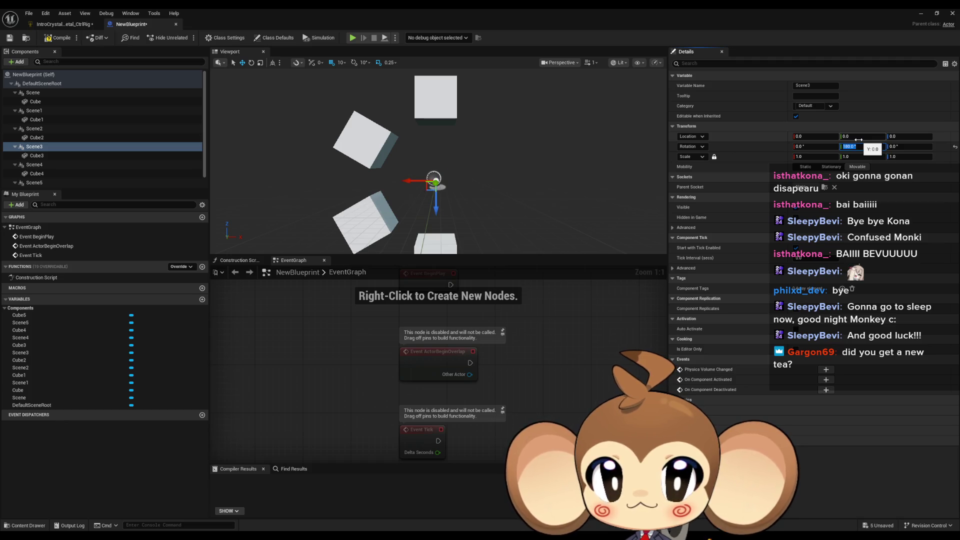
Step: Set Scene4's pitch to 240 and Scene5's pitch to 300
click(48, 165)
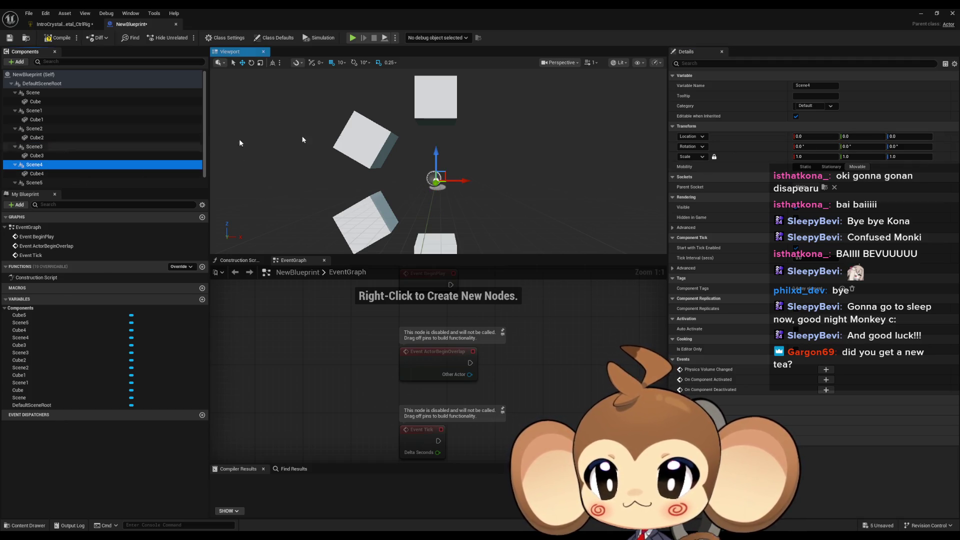
click(863, 145)
text(60+60+60)
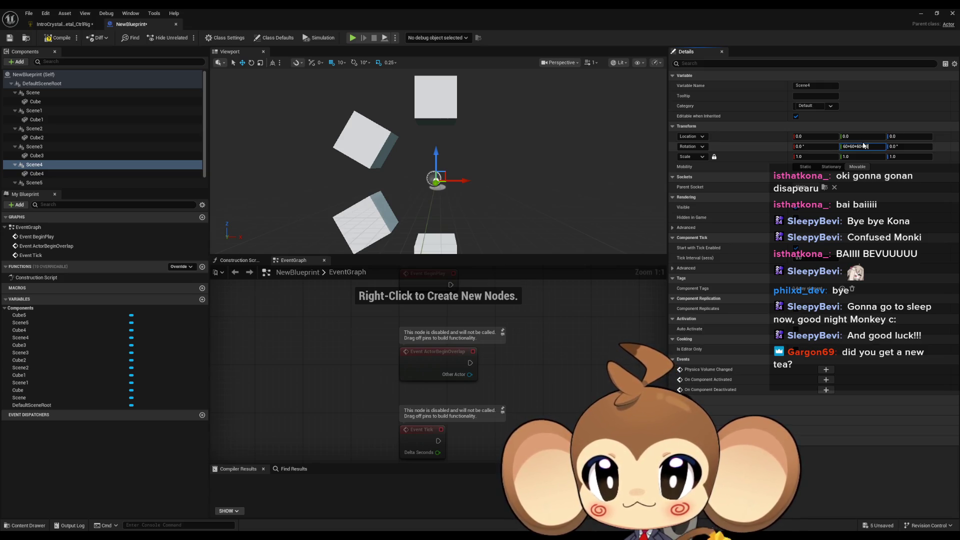
key(Return)
click(36, 182)
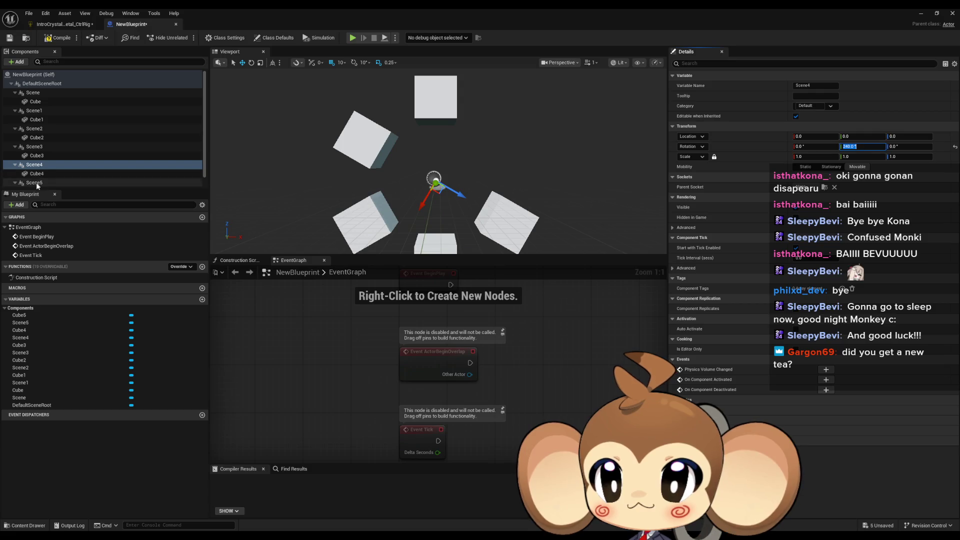
click(847, 145)
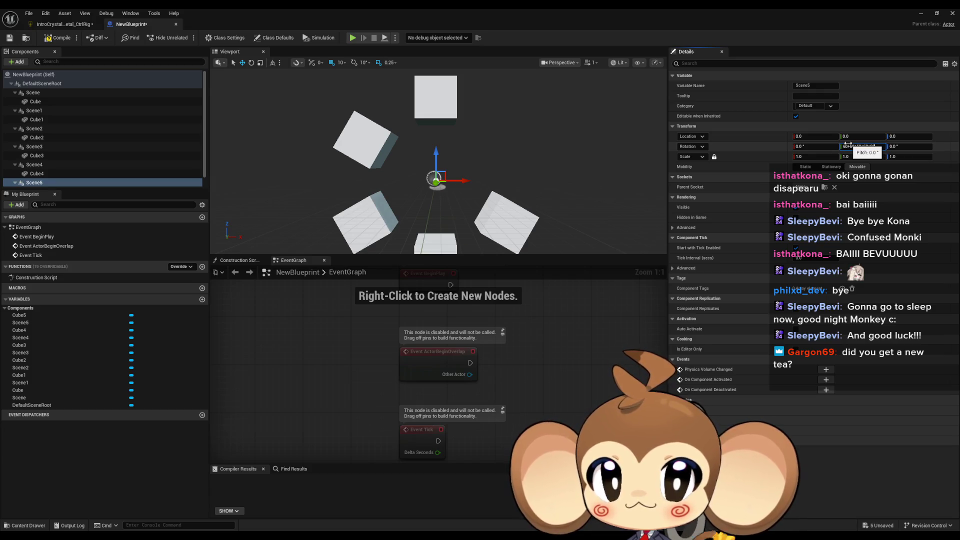
key(Return)
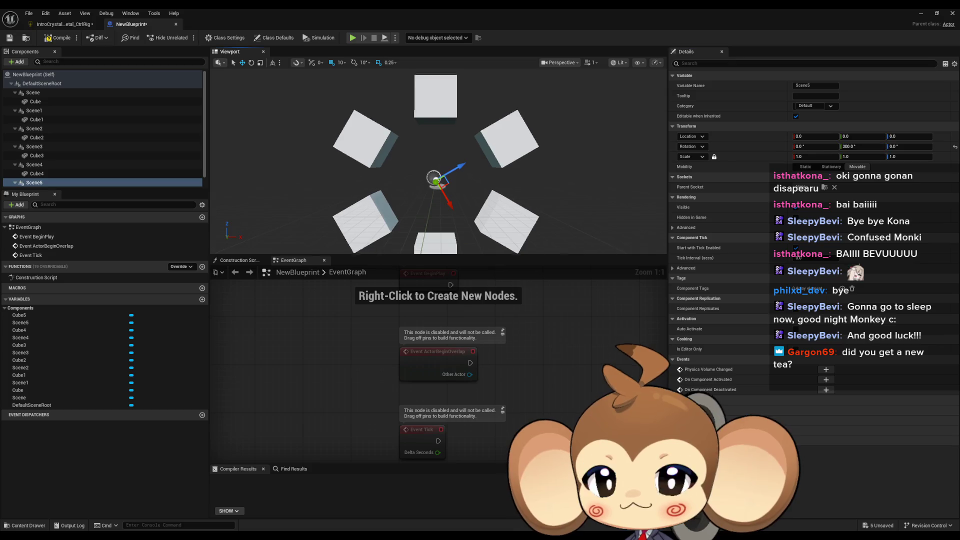
scroll(482, 175, down, 5)
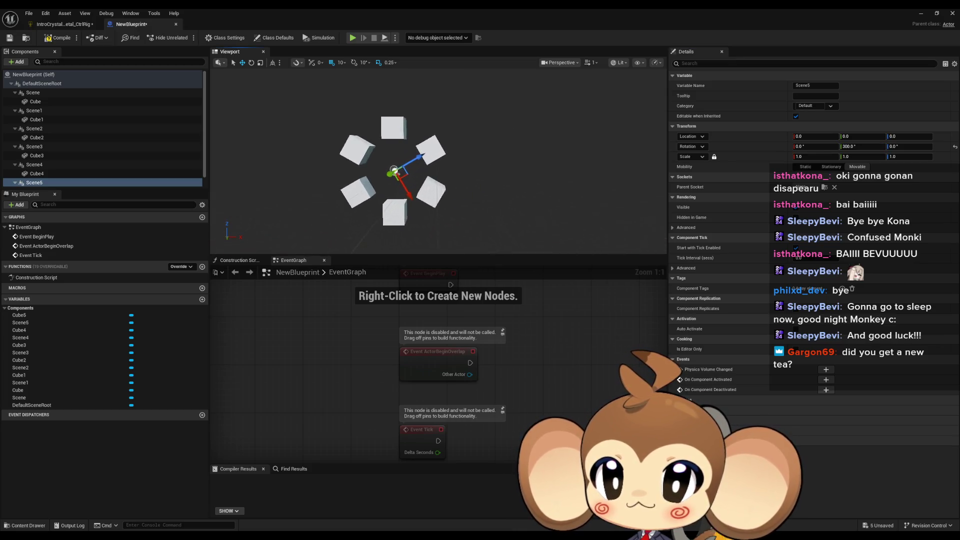
scroll(484, 191, up, 3)
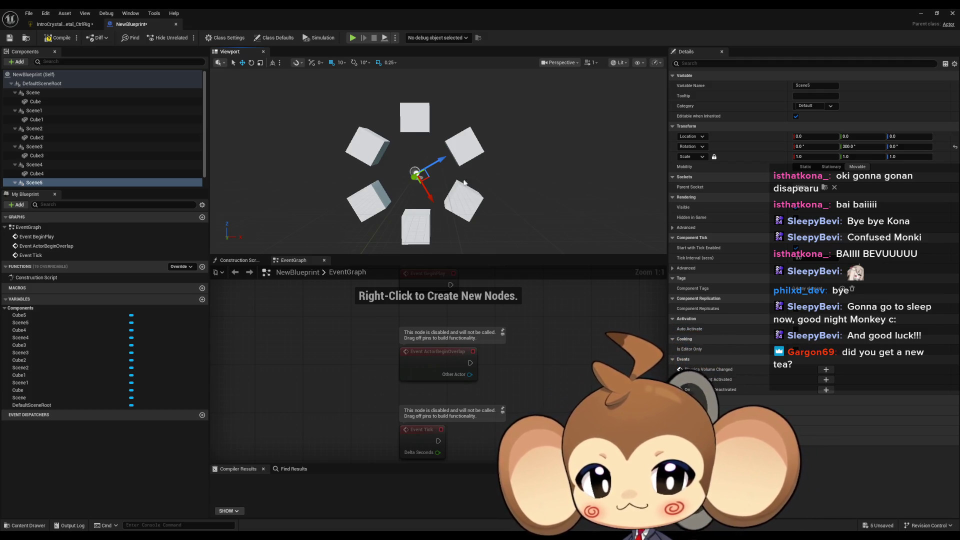
drag(535, 372, 493, 359)
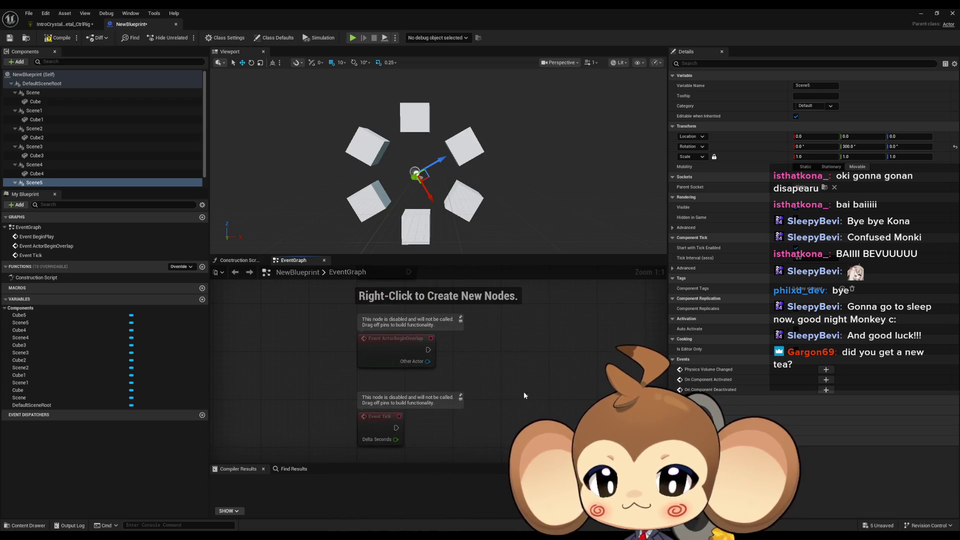
Step: Place reference nodes for all six Cube components in the event graph
drag(524, 395, 508, 352)
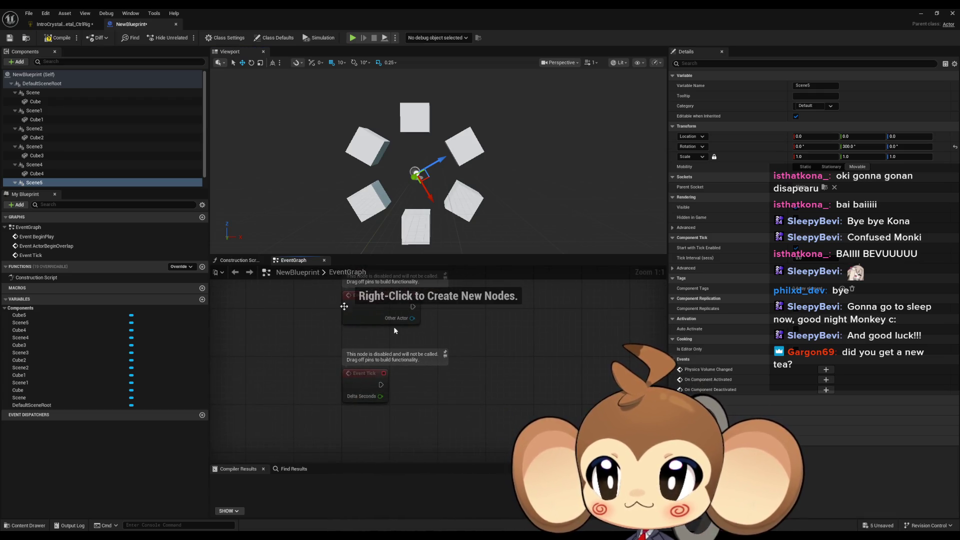
click(35, 102)
drag(35, 101, 462, 399)
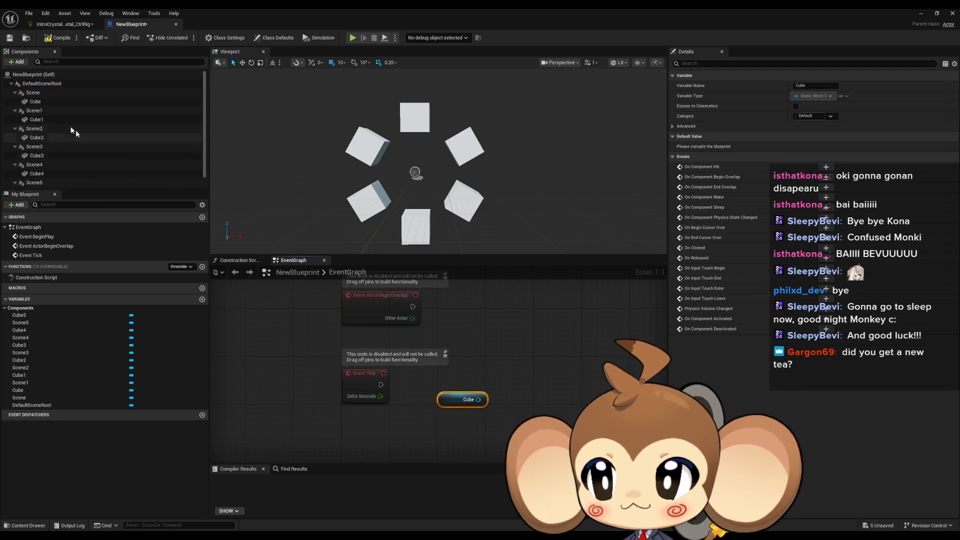
drag(37, 120, 437, 419)
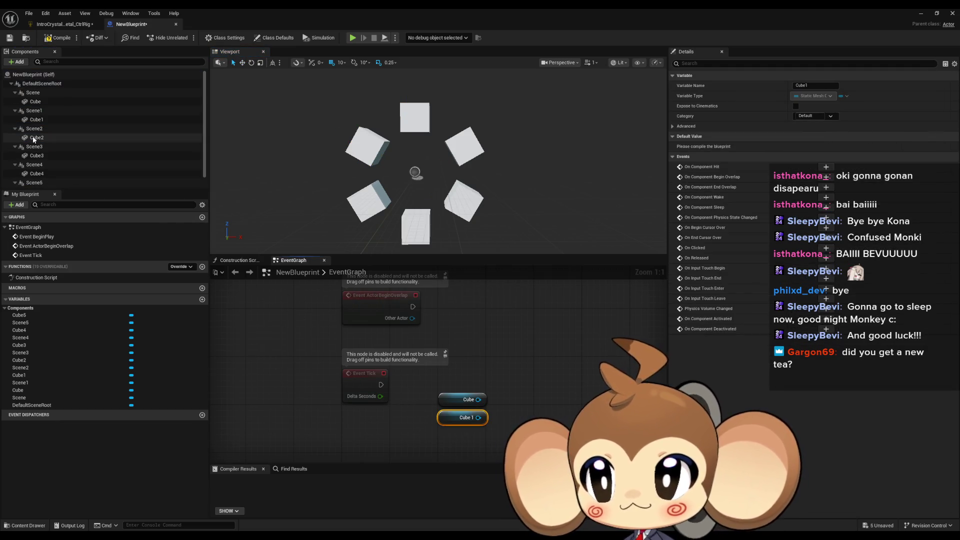
mouse_move(37, 138)
mouse_down()
mouse_move(365, 202)
mouse_move(463, 442)
mouse_up()
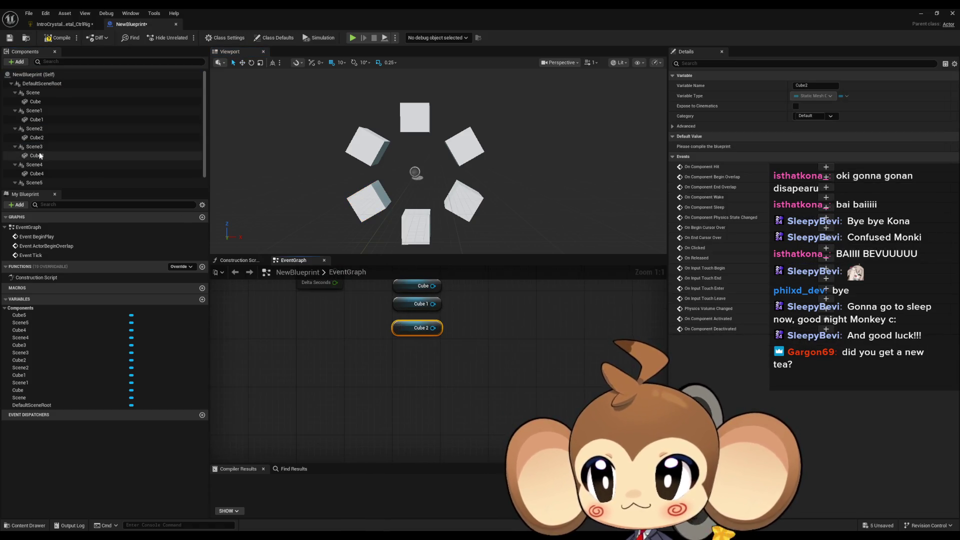
mouse_move(40, 156)
mouse_down()
mouse_move(380, 320)
mouse_move(418, 352)
mouse_up()
drag(36, 173, 399, 371)
scroll(59, 165, down, 1)
drag(36, 181, 416, 410)
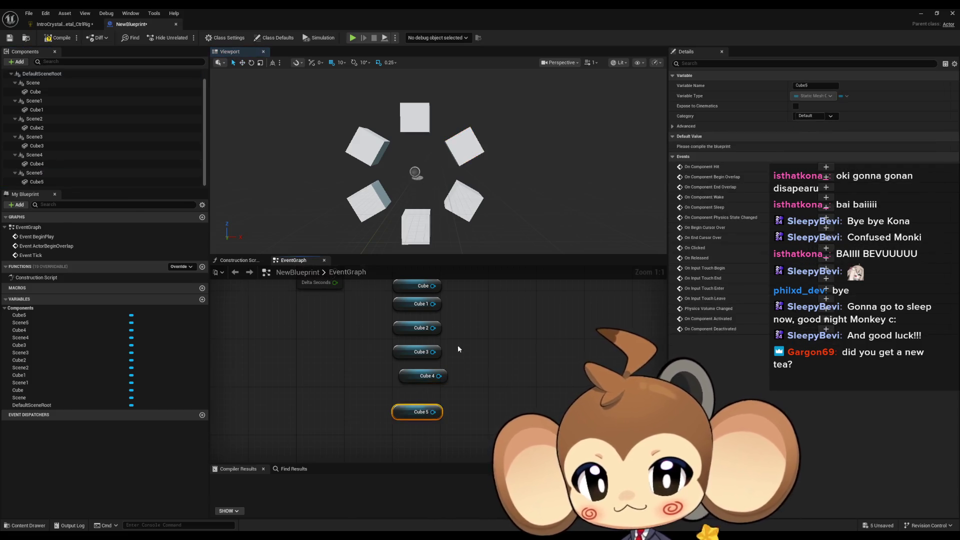
Step: Add an Add Relative Rotation node targeting the cubes with X 10, and compile
drag(422, 314, 472, 326)
text(add rotat)
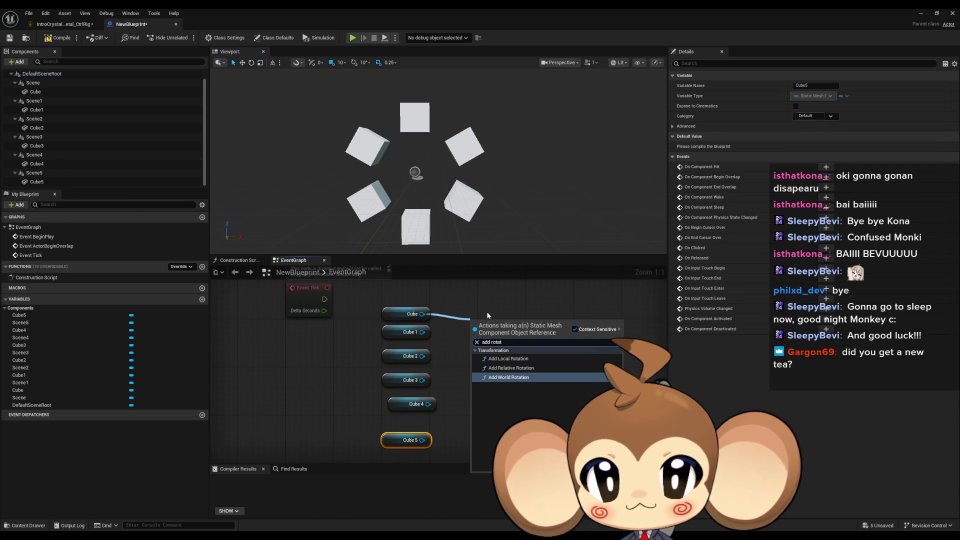
key(Up)
key(Return)
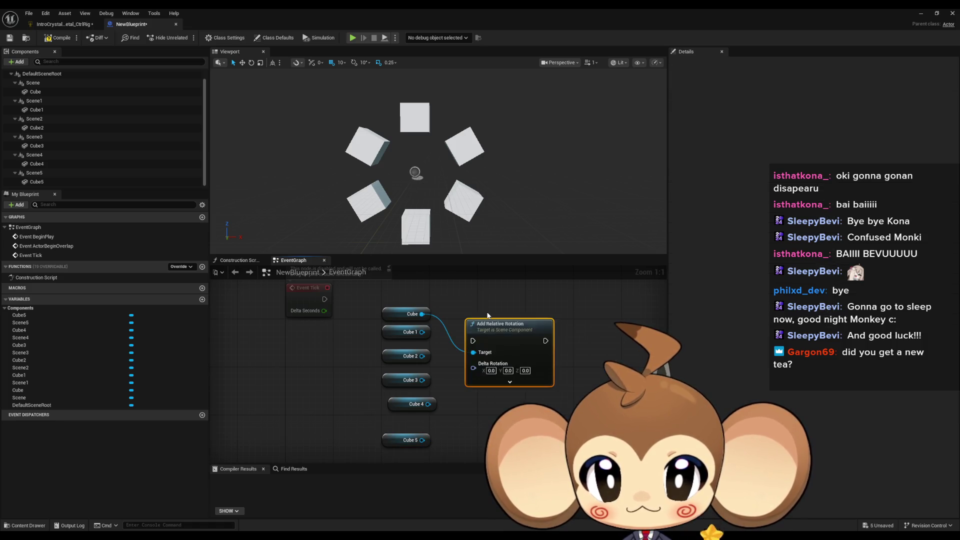
mouse_move(487, 324)
mouse_down()
mouse_move(517, 300)
mouse_move(422, 332)
mouse_up()
mouse_move(502, 329)
mouse_down()
mouse_move(422, 379)
mouse_move(495, 345)
mouse_move(462, 425)
mouse_move(423, 444)
mouse_up()
mouse_move(527, 342)
mouse_down()
mouse_move(557, 348)
mouse_move(354, 296)
mouse_move(328, 302)
mouse_up()
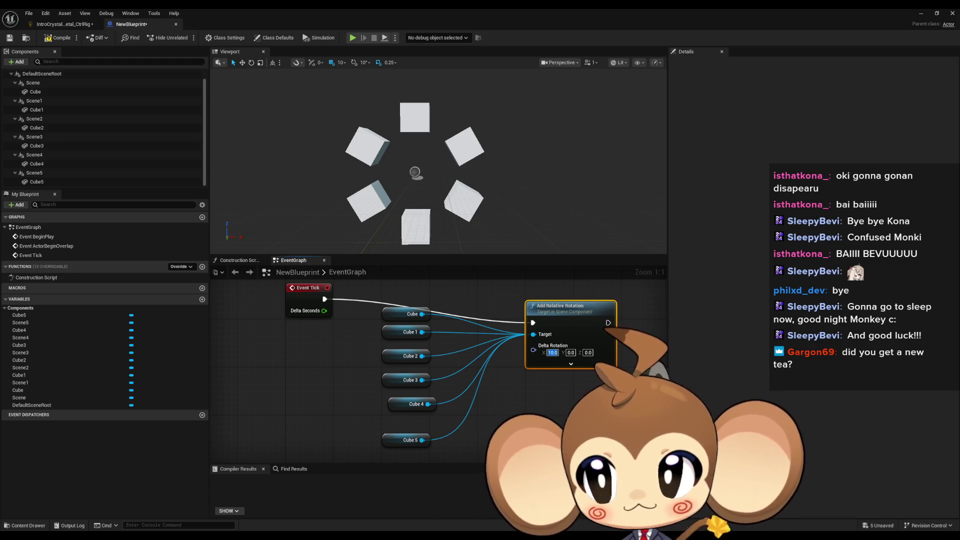
click(57, 38)
Step: Place NewBlueprint in the level and test its spinning in a Play session
click(919, 15)
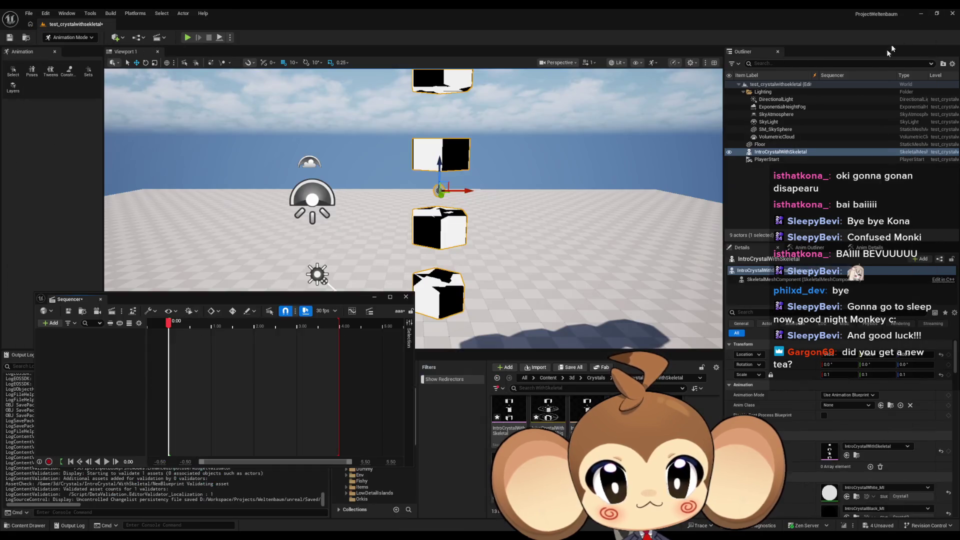
mouse_move(548, 408)
mouse_down()
mouse_move(605, 305)
mouse_move(615, 255)
mouse_up()
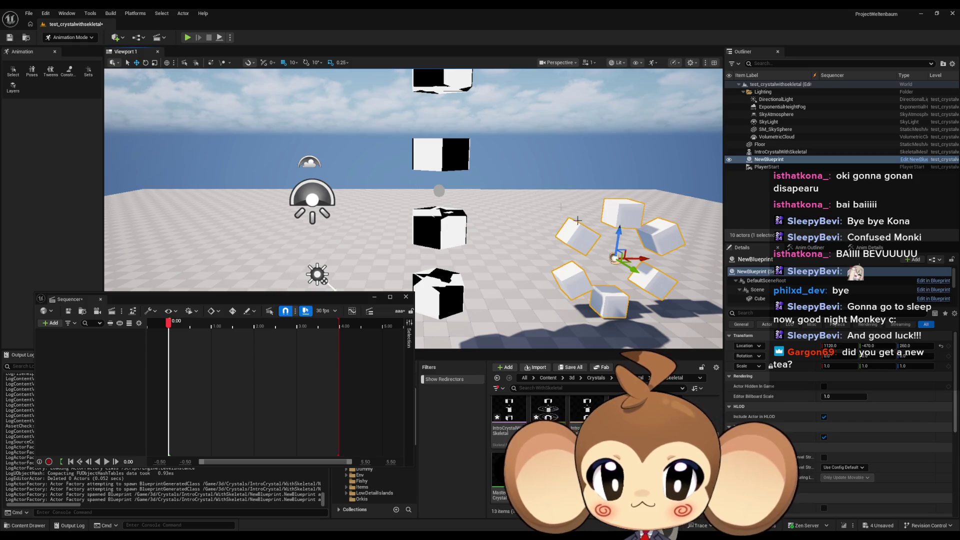
key(alt+p)
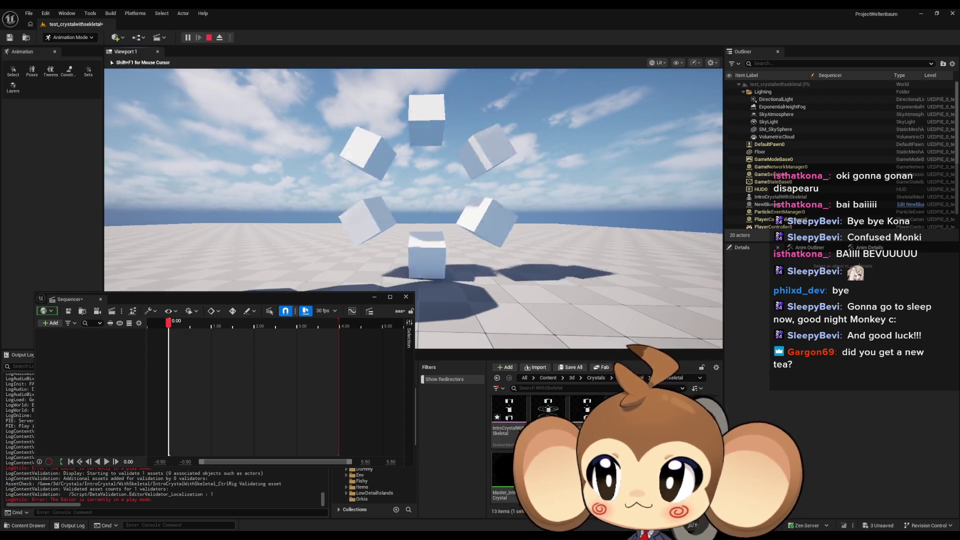
key(shift+F1)
click(208, 38)
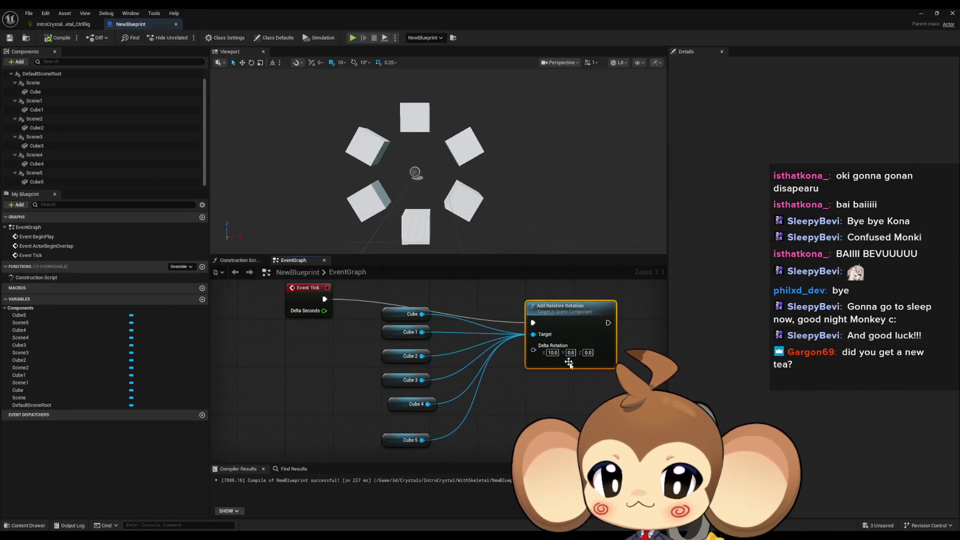
Step: Set Delta Rotation X to 1.0, test again in Play, then reopen the NewBlueprint editor
click(553, 353)
text(1)
click(553, 375)
click(921, 14)
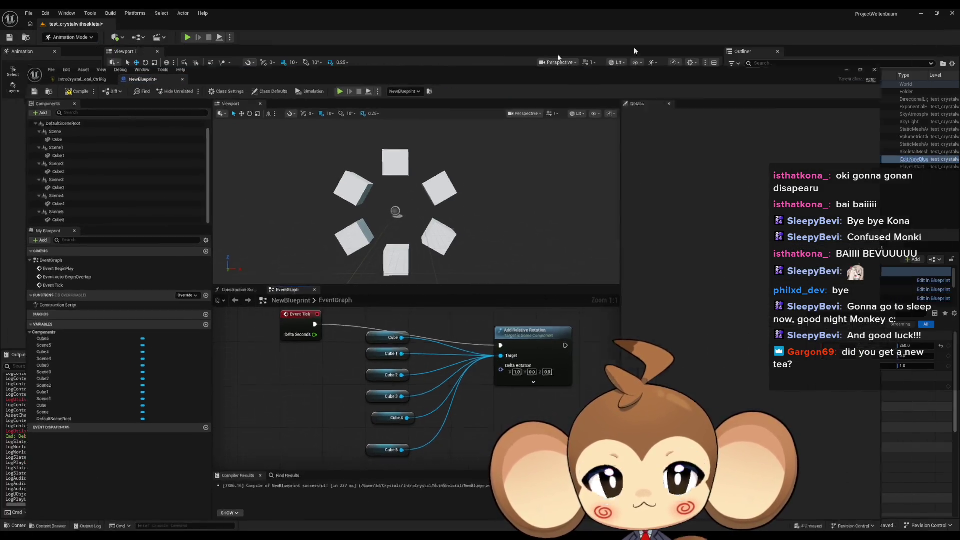
key(alt+p)
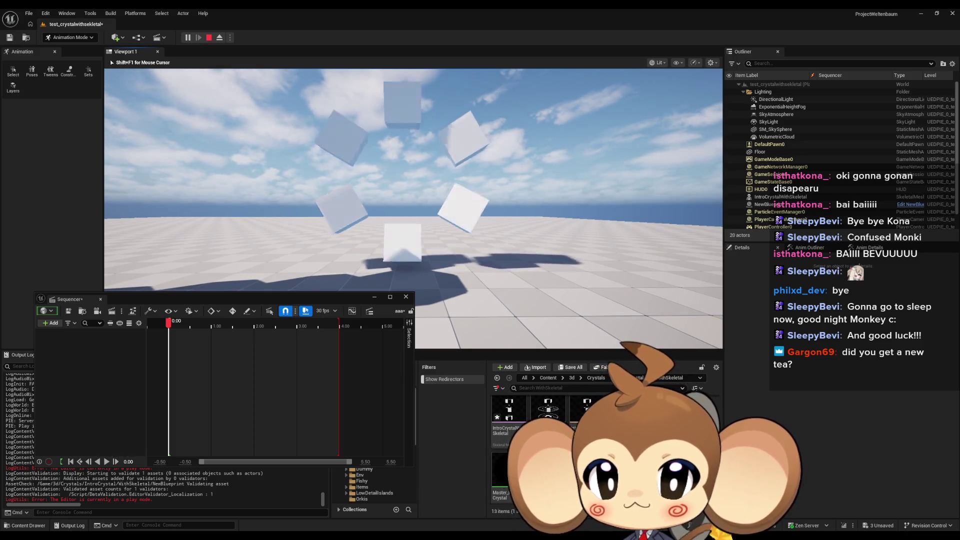
key(shift+F1)
click(208, 38)
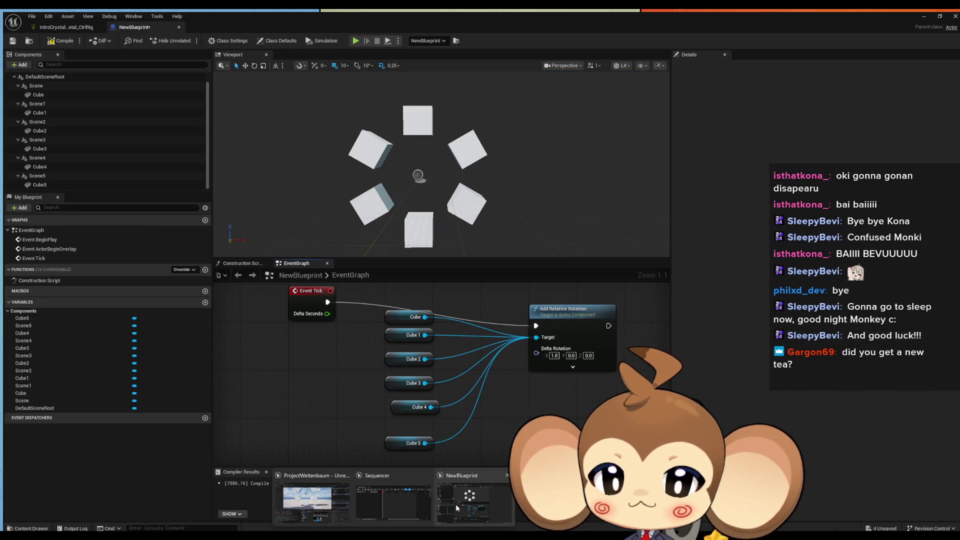
click(454, 505)
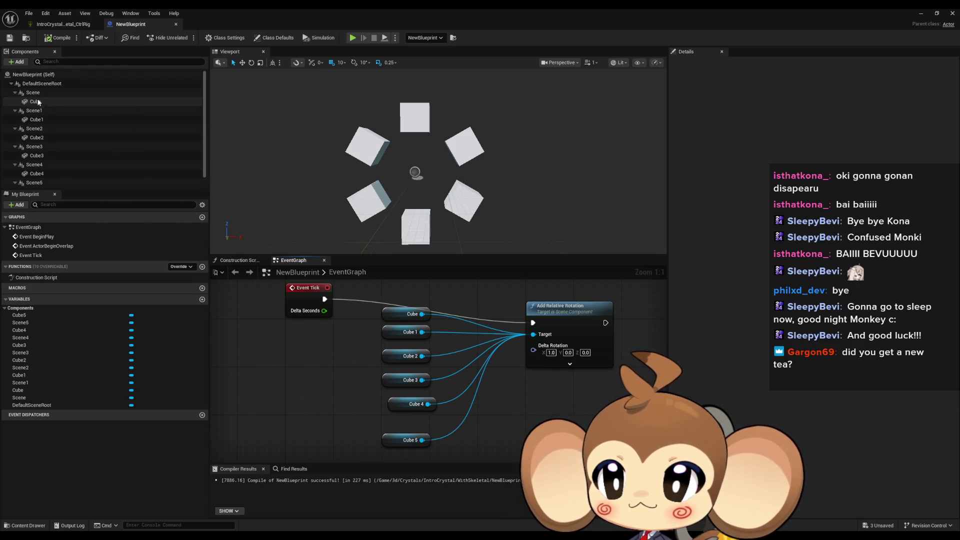
Step: Duplicate the Scene pivot and its Cube to create Scene6 and Cube6
scroll(50, 120, up, 1)
click(45, 93)
shift+click(48, 104)
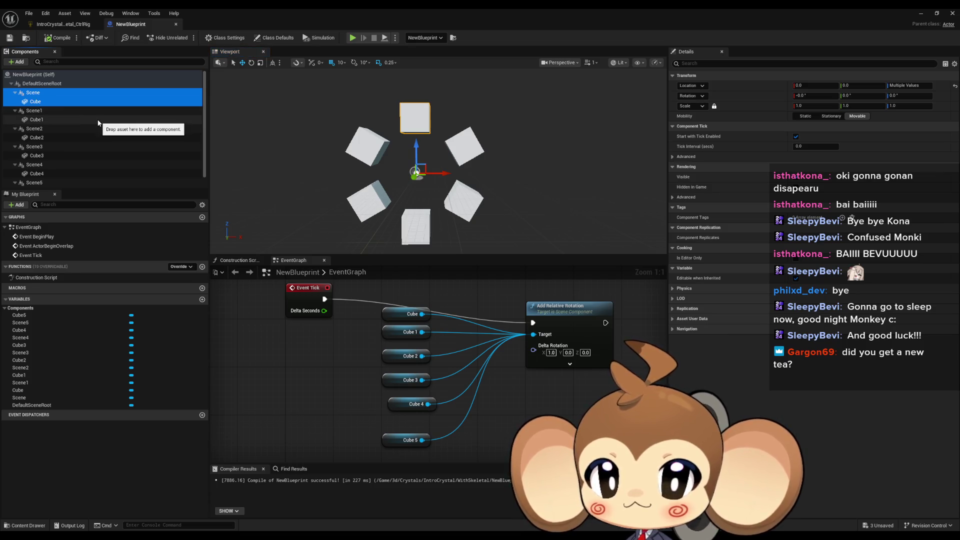
click(41, 102)
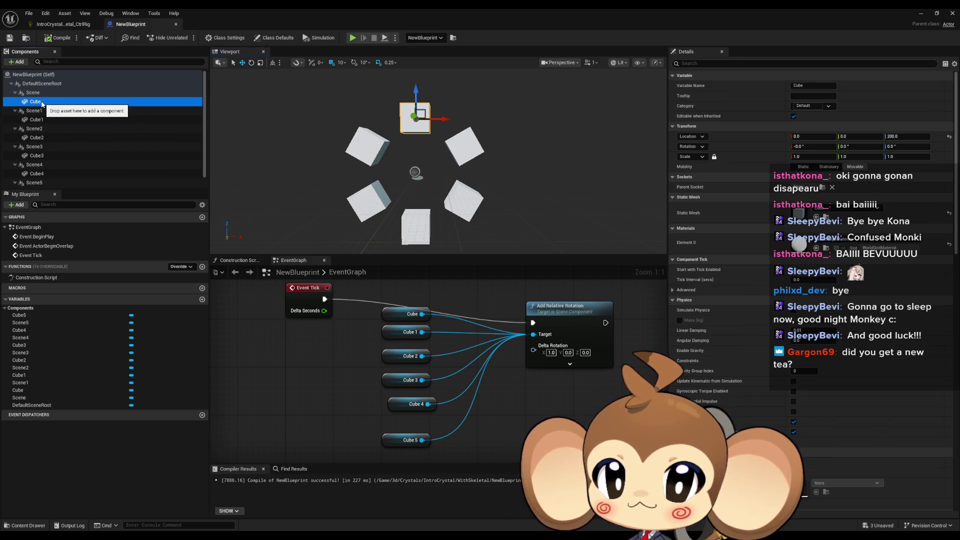
key(ctrl+d)
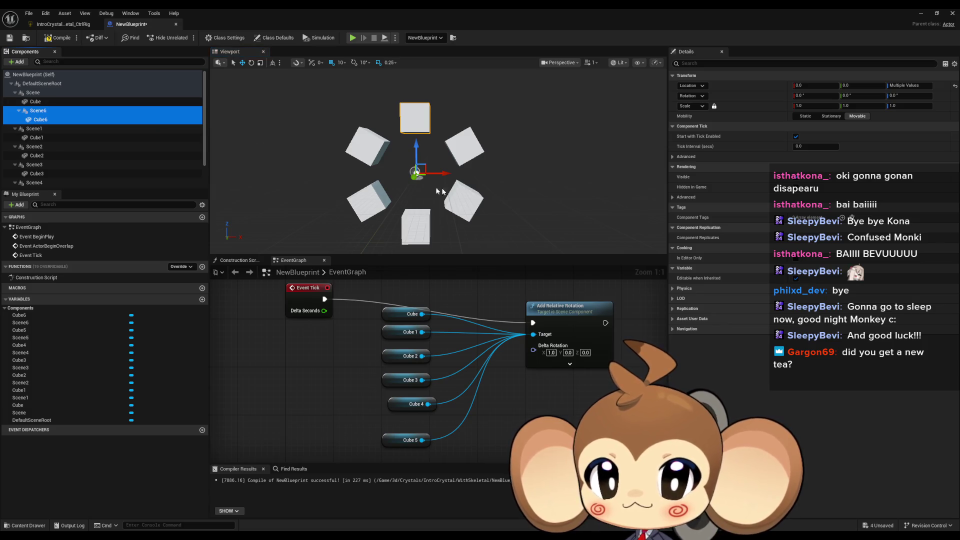
Step: Attach Scene6 with Cube6 under the top Cube component in the Components tree
drag(450, 150, 369, 119)
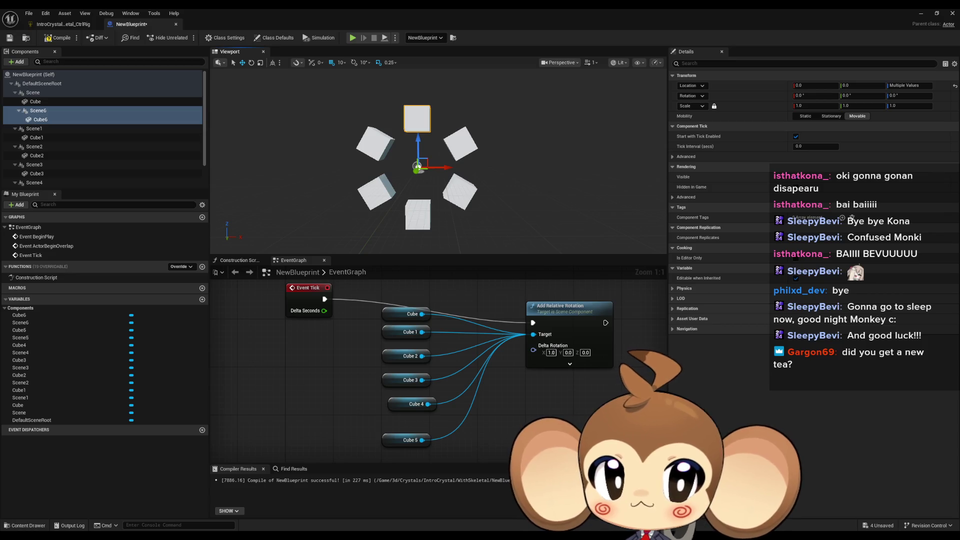
click(52, 113)
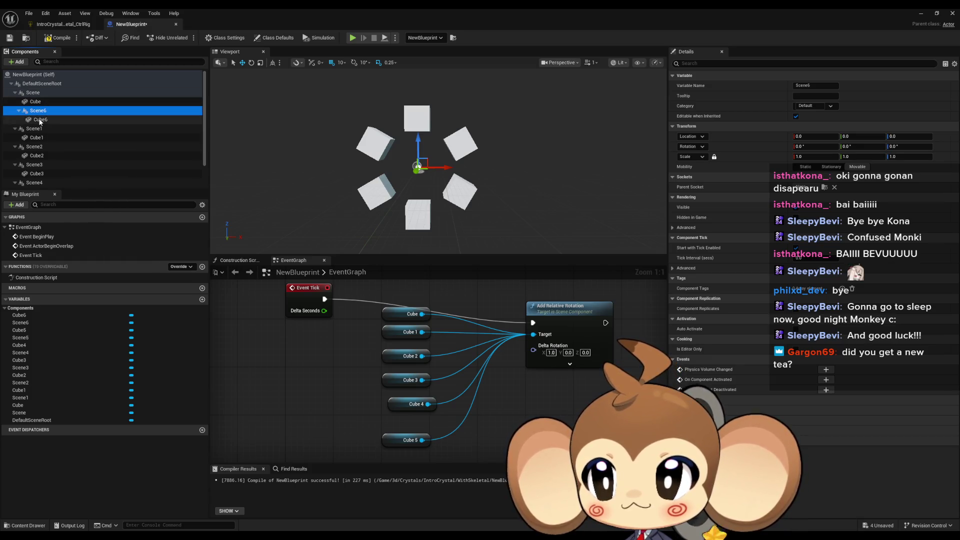
mouse_move(40, 122)
mouse_down()
mouse_move(39, 102)
mouse_move(50, 123)
mouse_up()
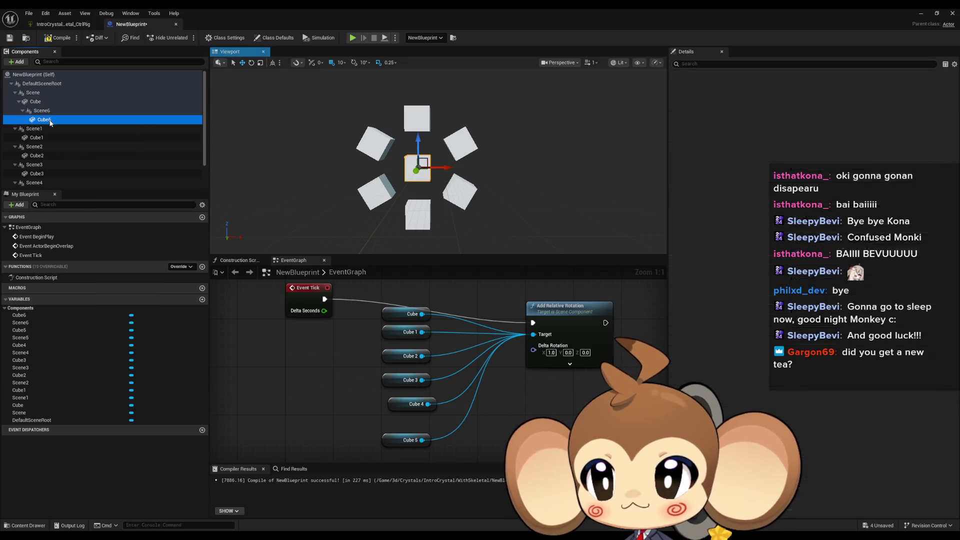
ctrl+click(46, 112)
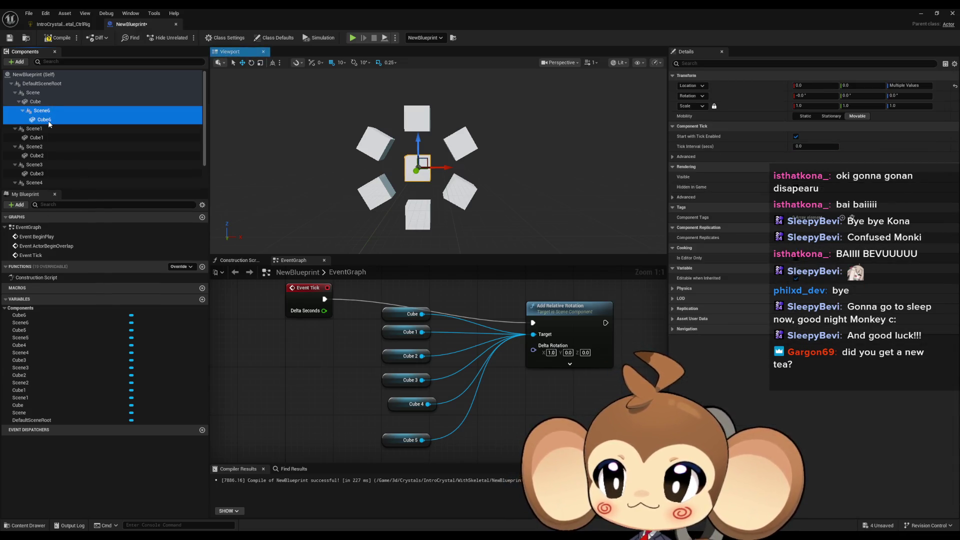
key(Delete)
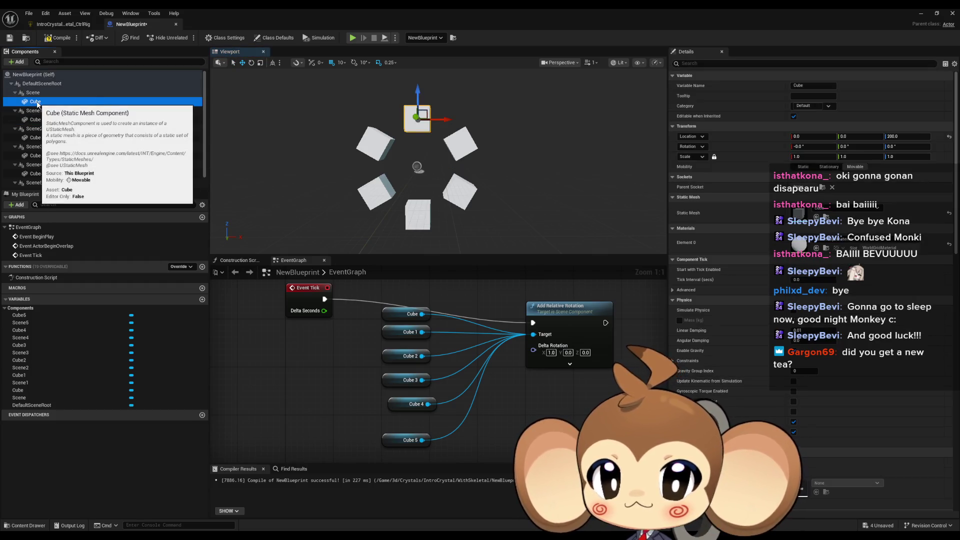
key(ctrl+v)
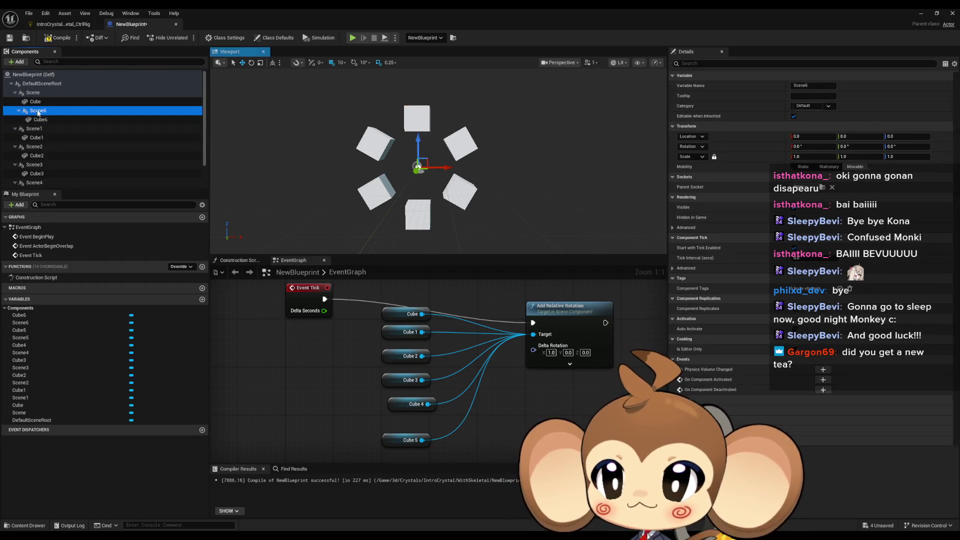
click(37, 111)
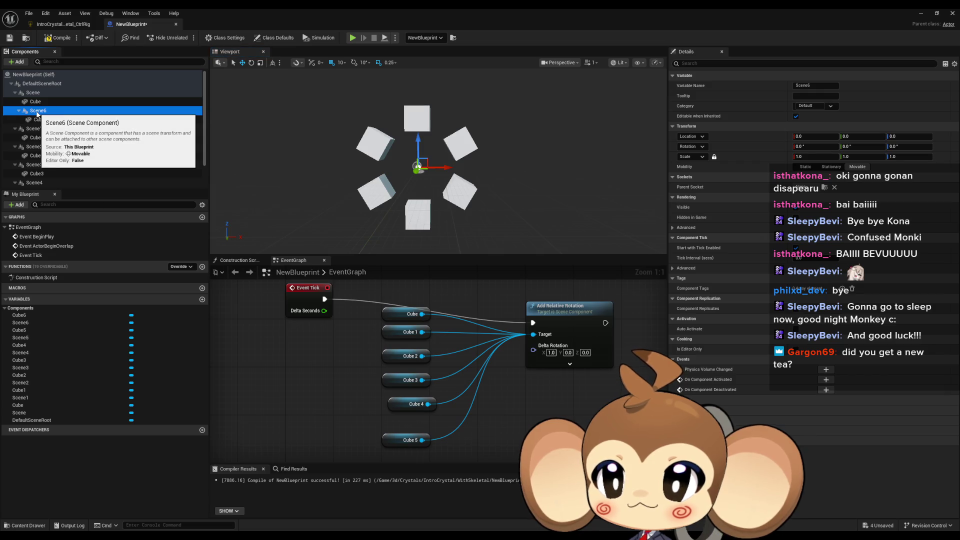
drag(38, 111, 35, 101)
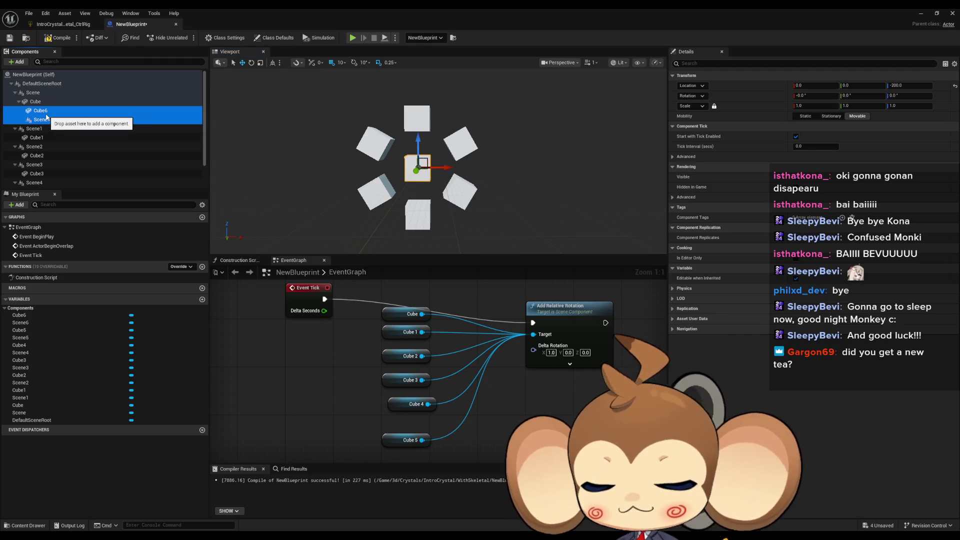
key(ctrl+z)
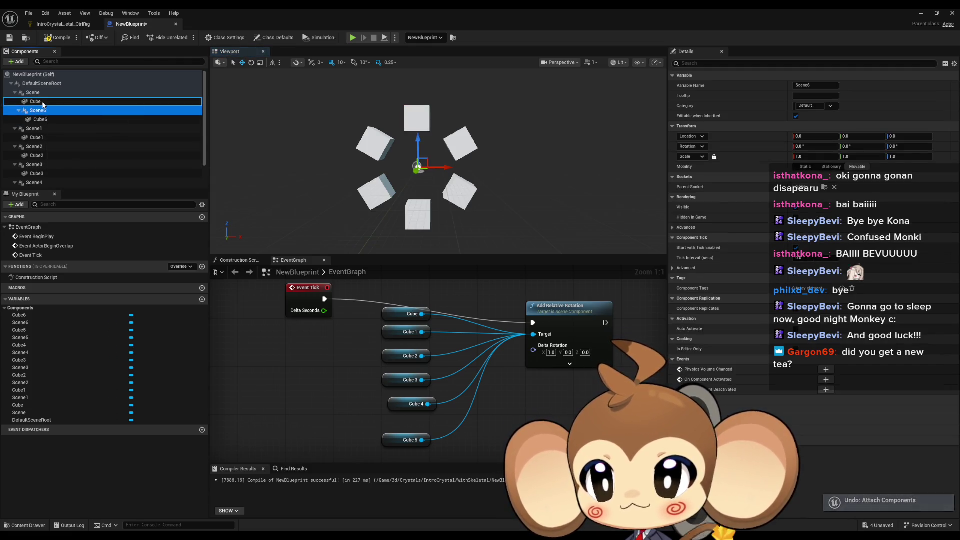
drag(43, 105, 43, 102)
Step: Set Scene6's Location Z to 0, leaving Cube6 raised above the top cube
click(70, 115)
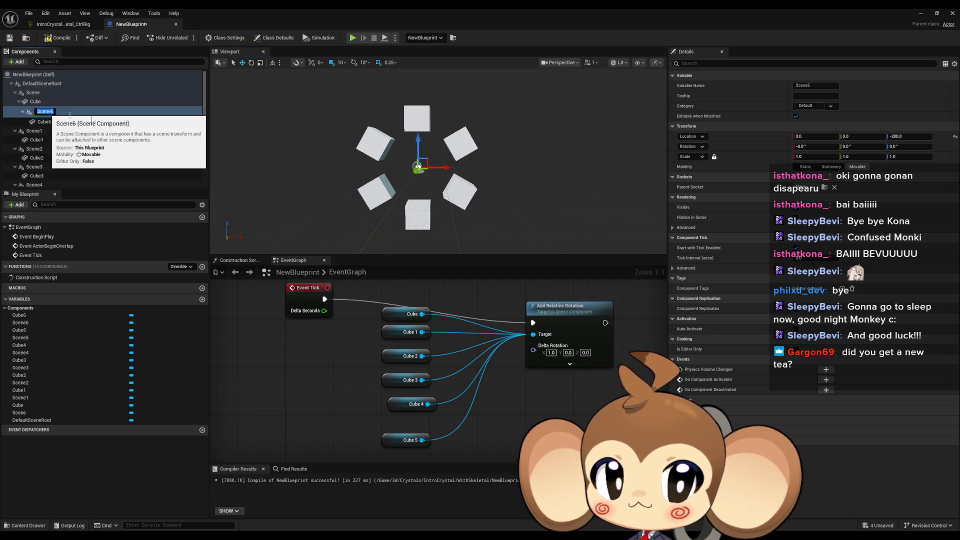
click(906, 137)
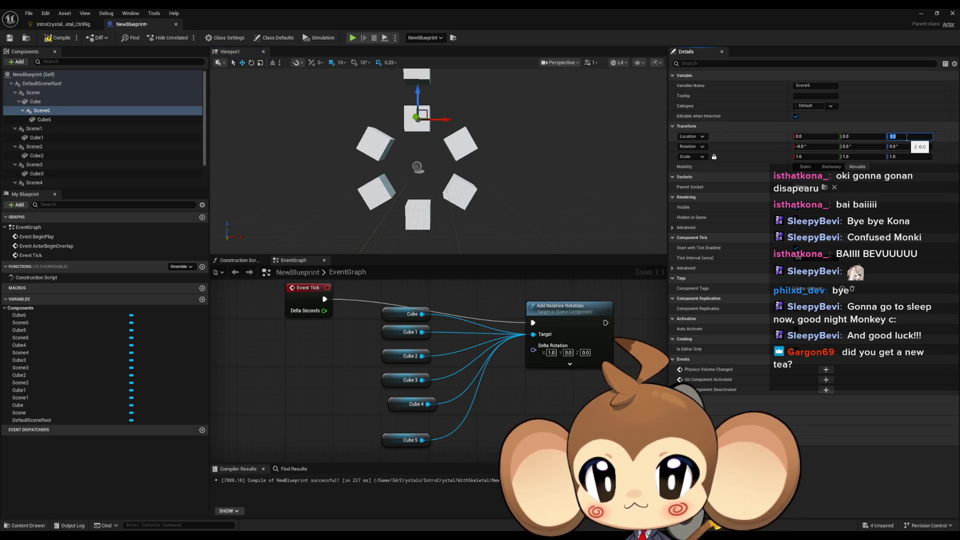
key(Return)
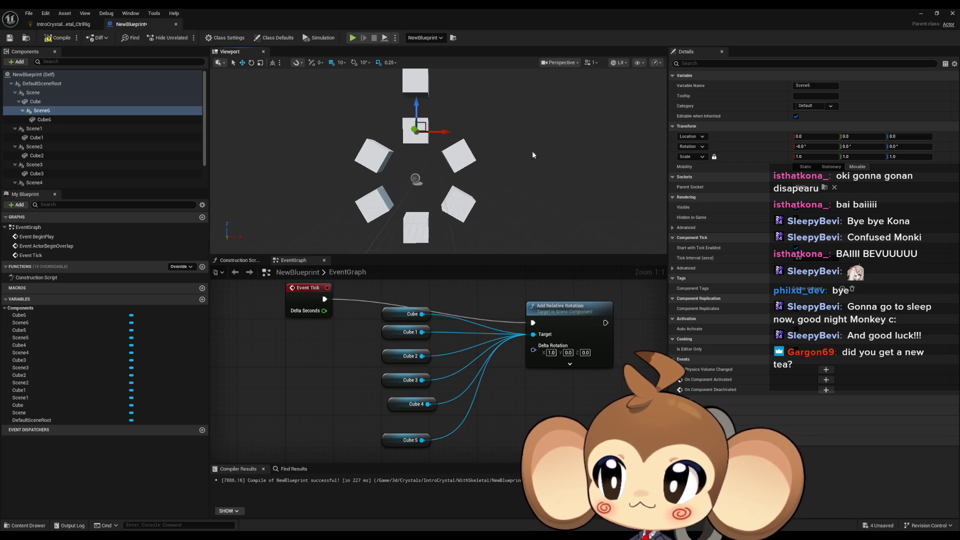
click(57, 119)
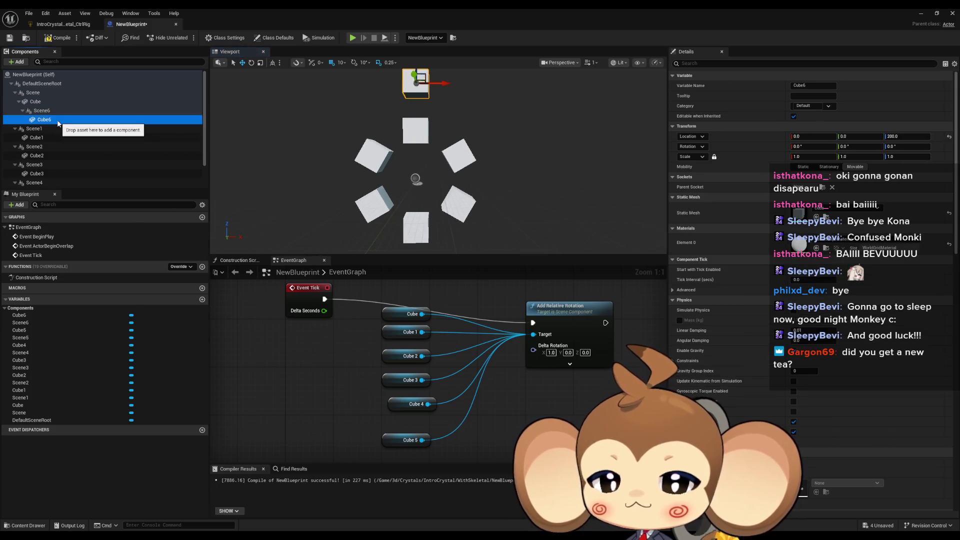
click(57, 113)
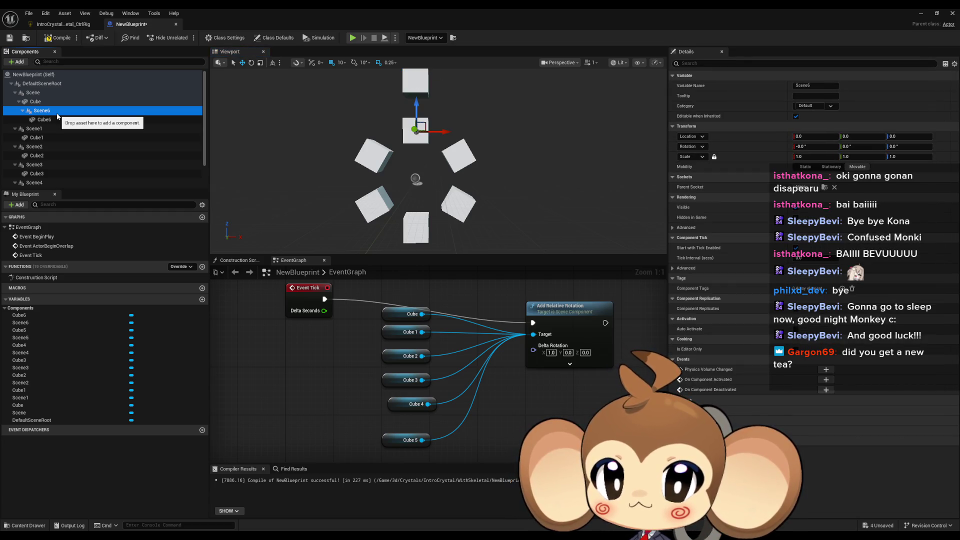
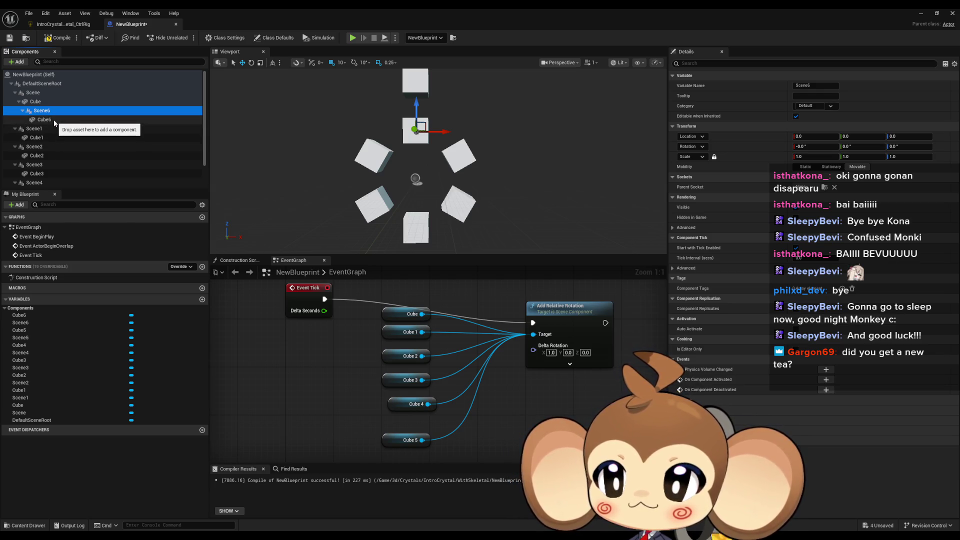
Step: Paste a Scene7/Cube7 pair under Cube6 on the top arm, recompile, and start a play test
click(52, 121)
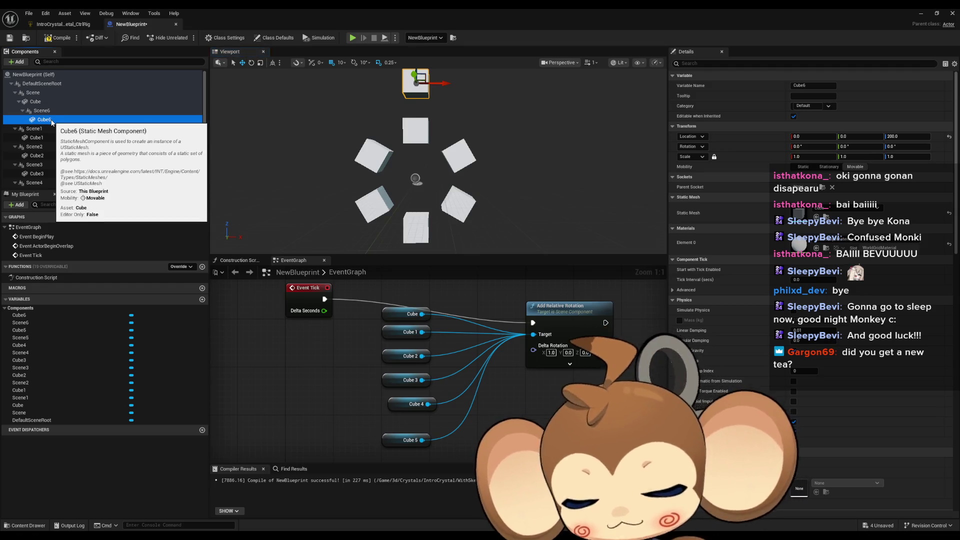
key(ctrl+v)
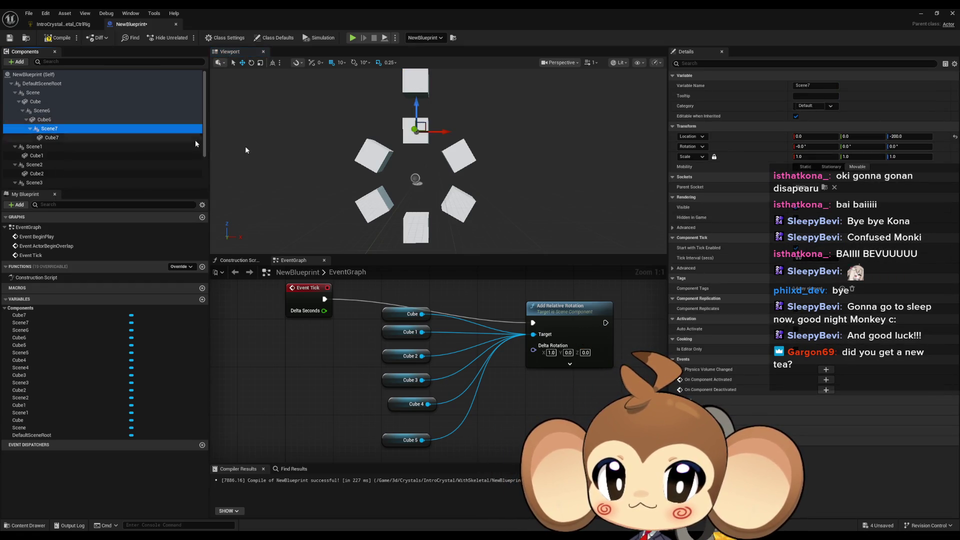
drag(526, 171, 526, 145)
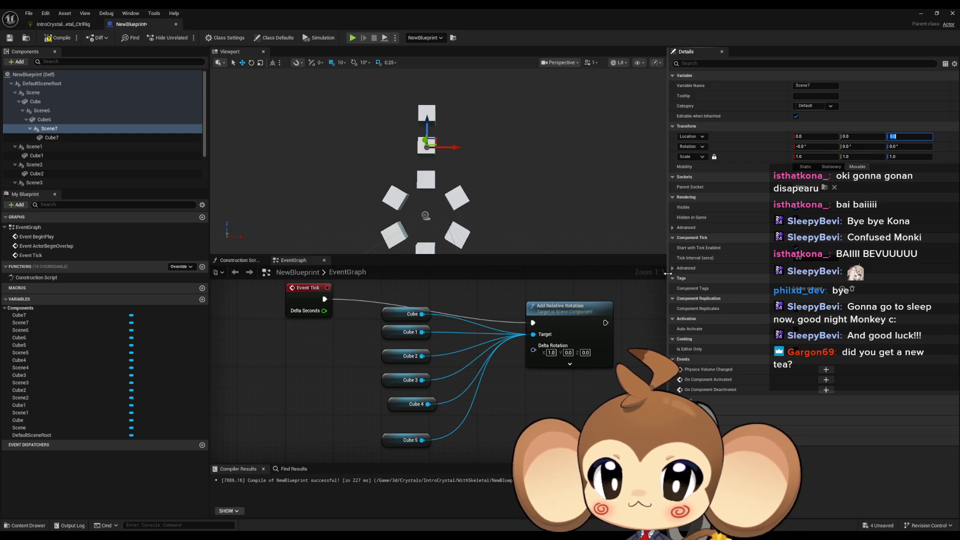
click(59, 38)
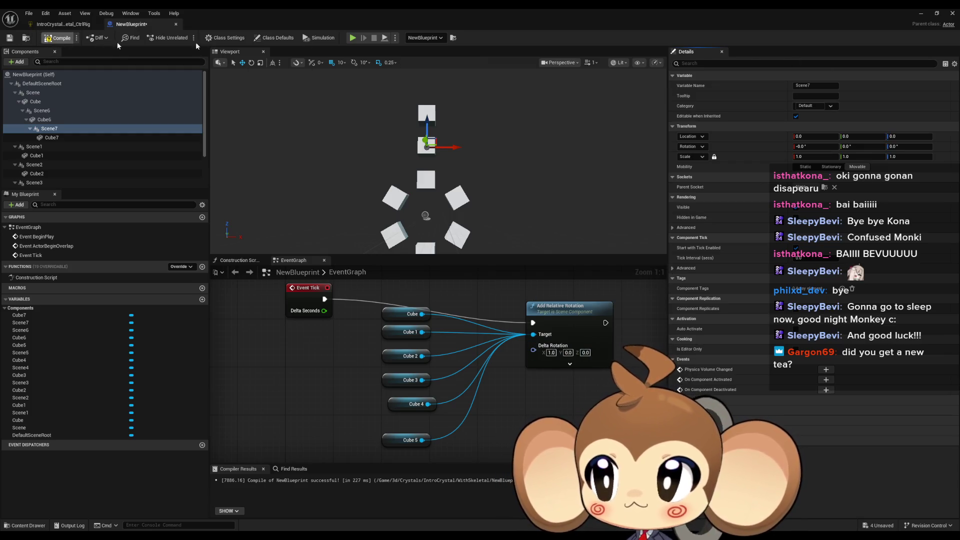
click(921, 13)
Step: Run a Play-In-Editor session to watch the arms spin, stop it with Esc, and return to NewBlueprint
click(190, 39)
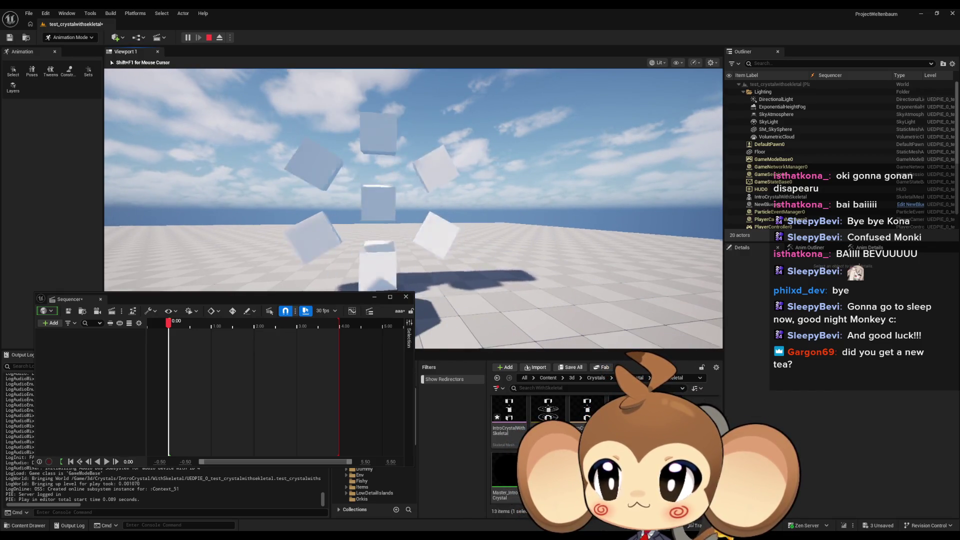
key(Left)
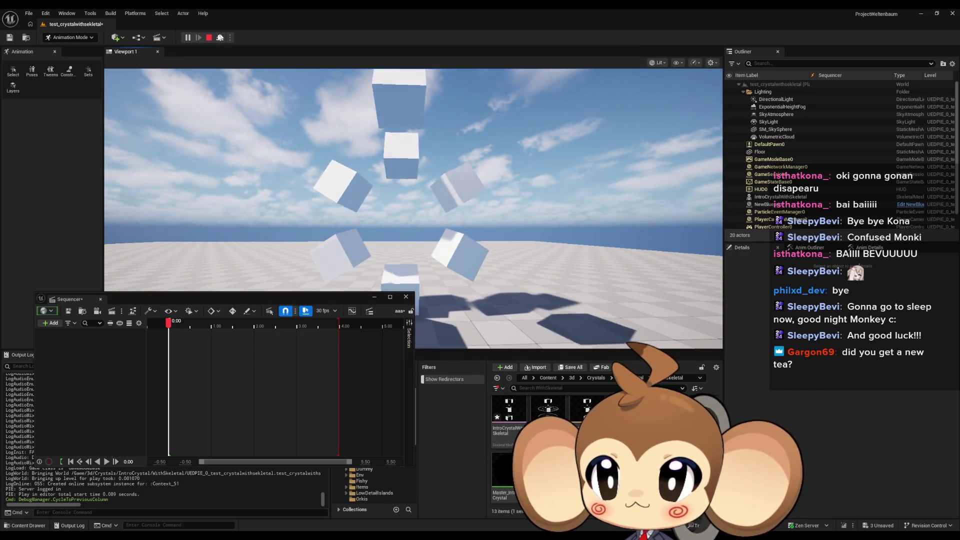
key(Escape)
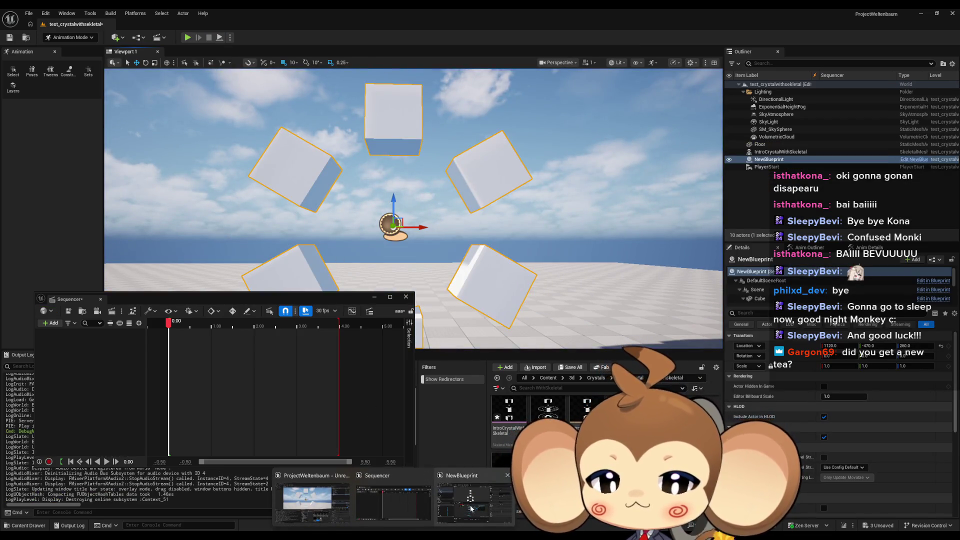
double_click(500, 474)
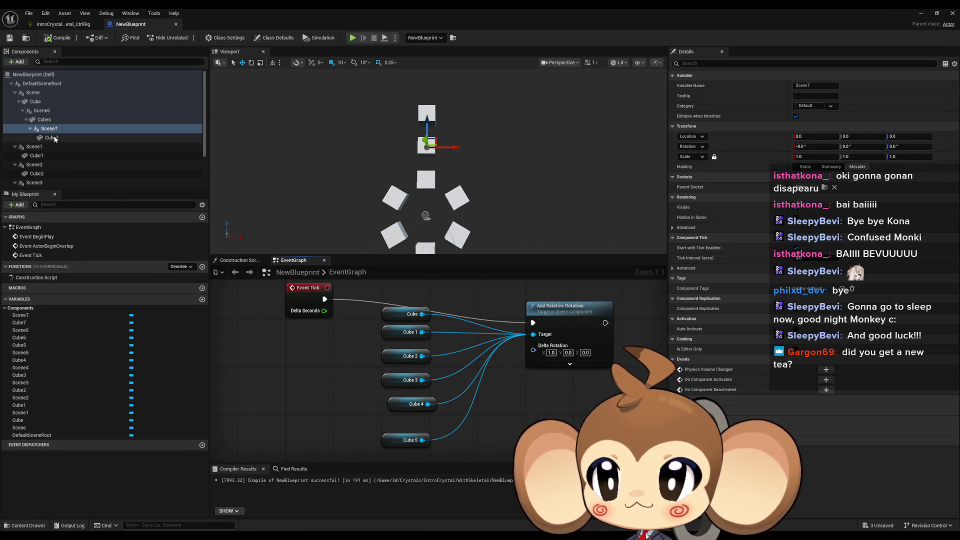
Step: Set Location Z to 100 on both Cube7 and Cube6 in the Details panel
click(59, 136)
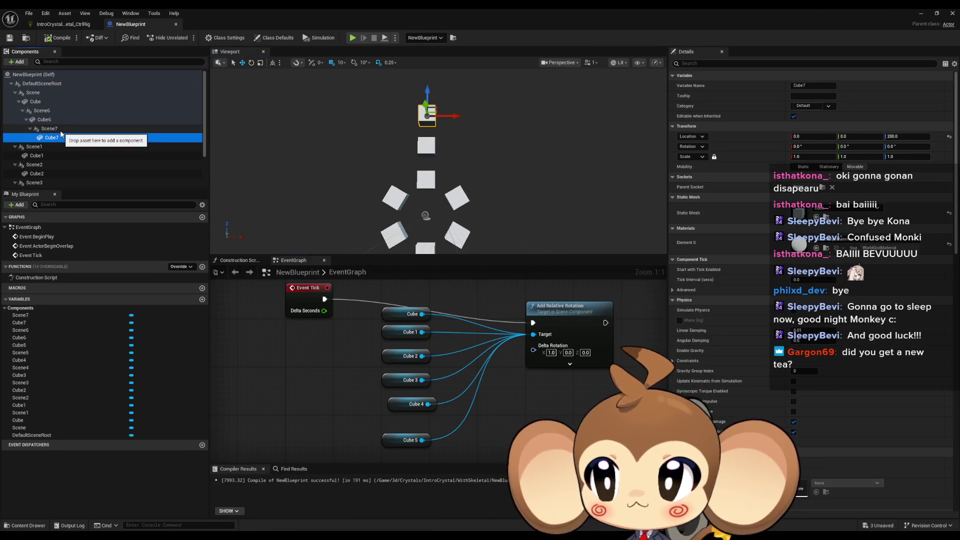
click(901, 138)
text(5)
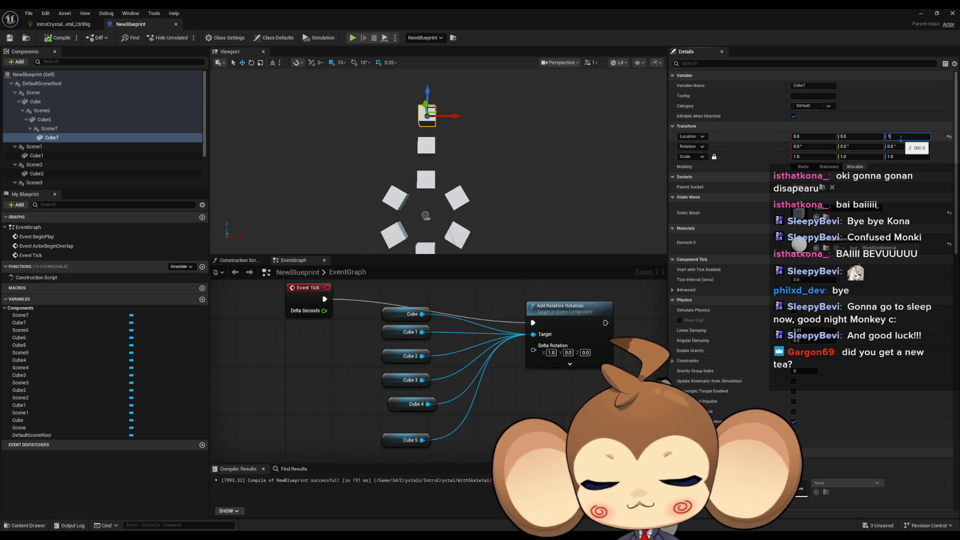
text(00)
key(Return)
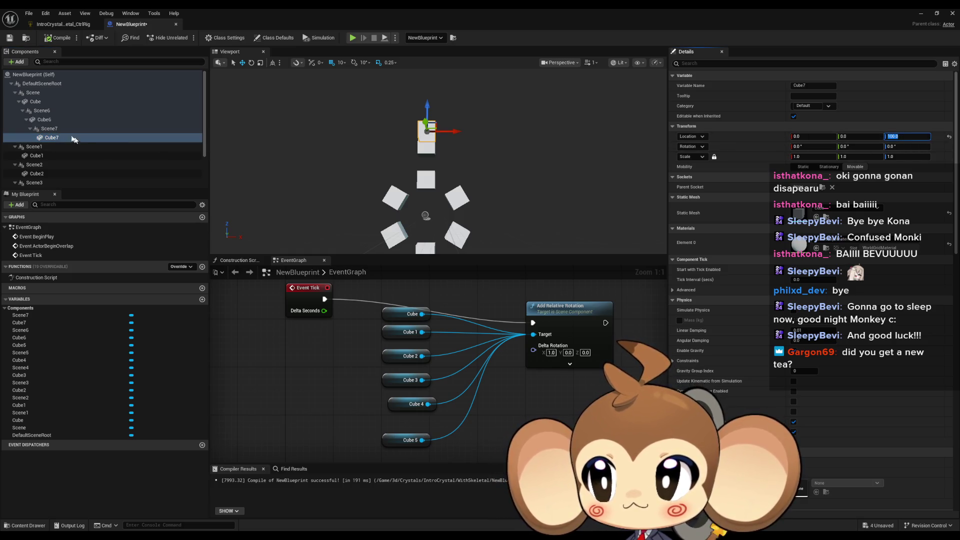
click(85, 120)
click(901, 135)
text(1090)
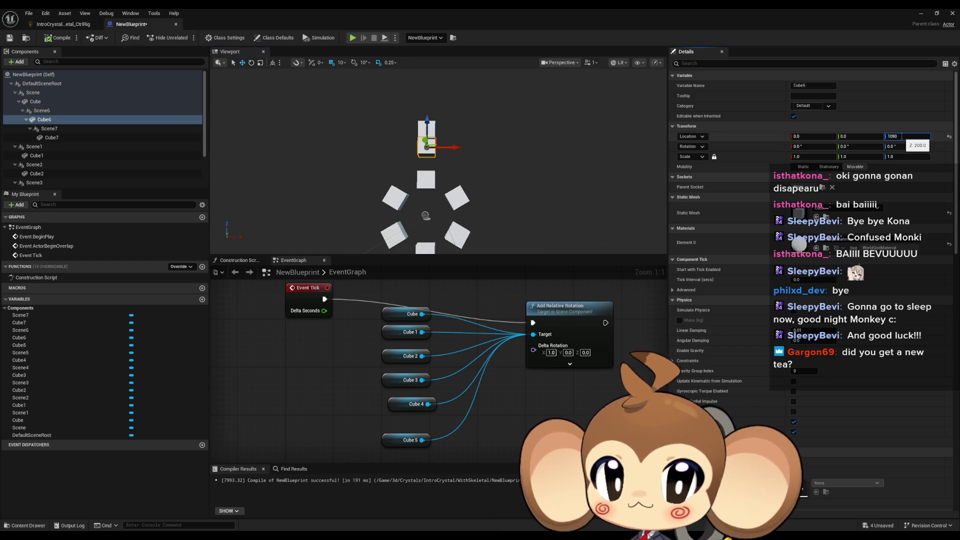
key(BackSpace)
text(100)
key(Return)
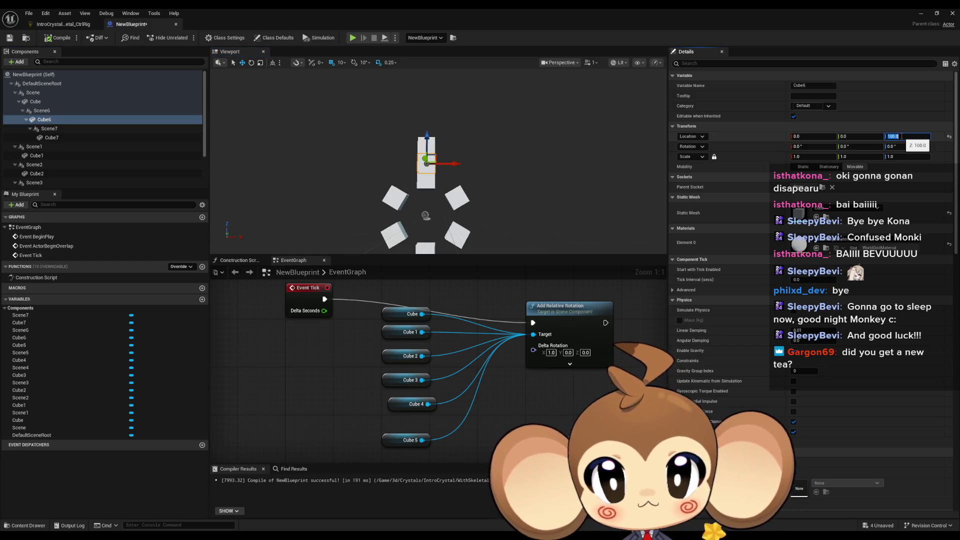
click(50, 110)
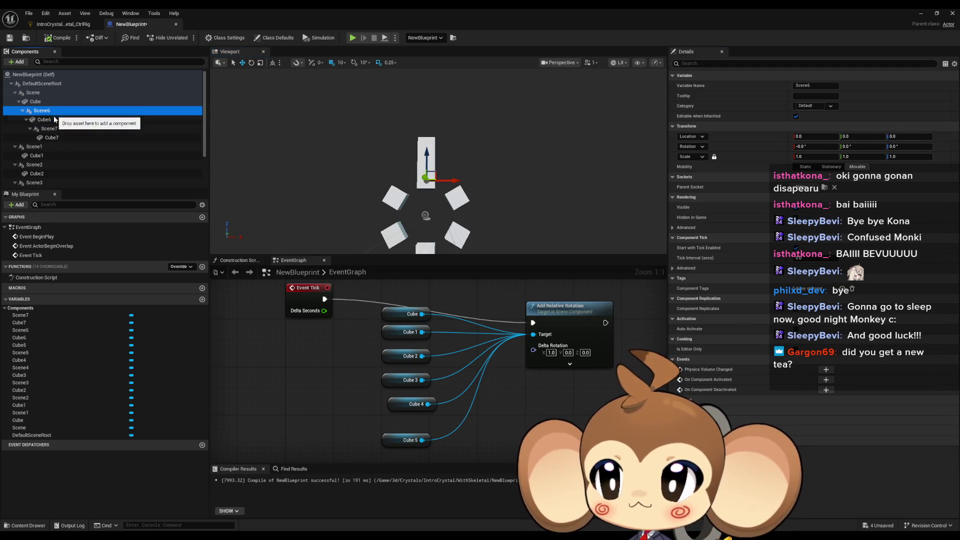
Step: Bring Scene6 and Scene7 references into the EventGraph for rotation, then start a play test
ctrl+click(49, 129)
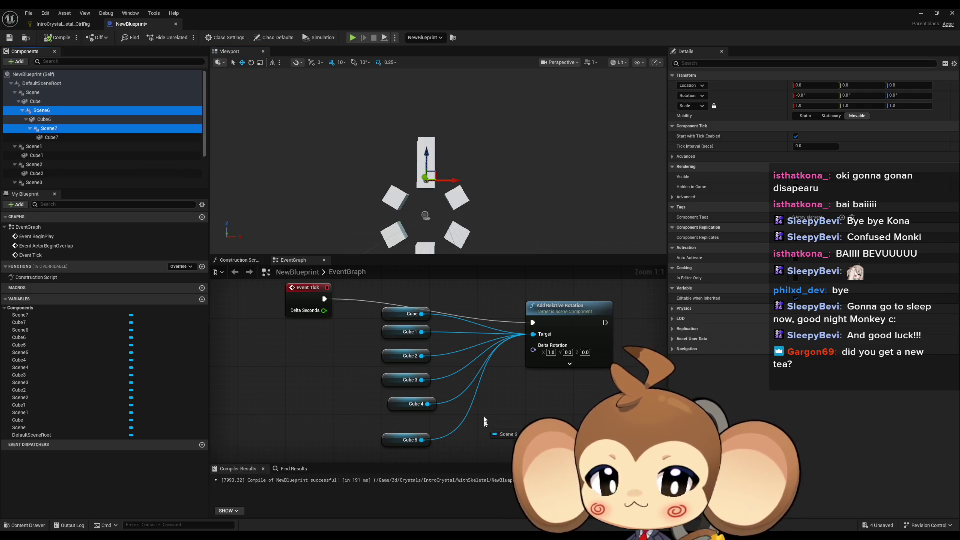
mouse_move(484, 422)
mouse_down()
mouse_move(484, 404)
mouse_move(565, 403)
mouse_move(550, 345)
mouse_move(533, 334)
mouse_up()
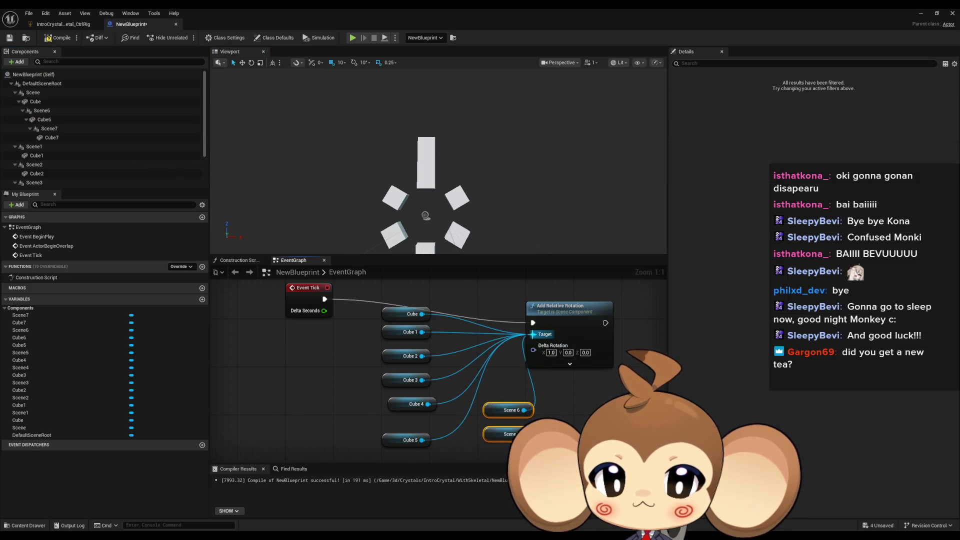
click(505, 290)
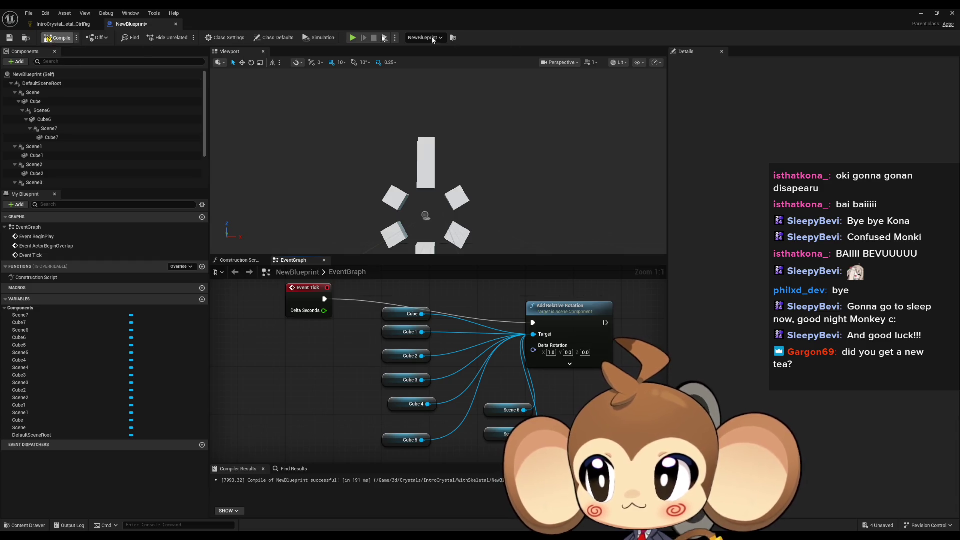
click(353, 38)
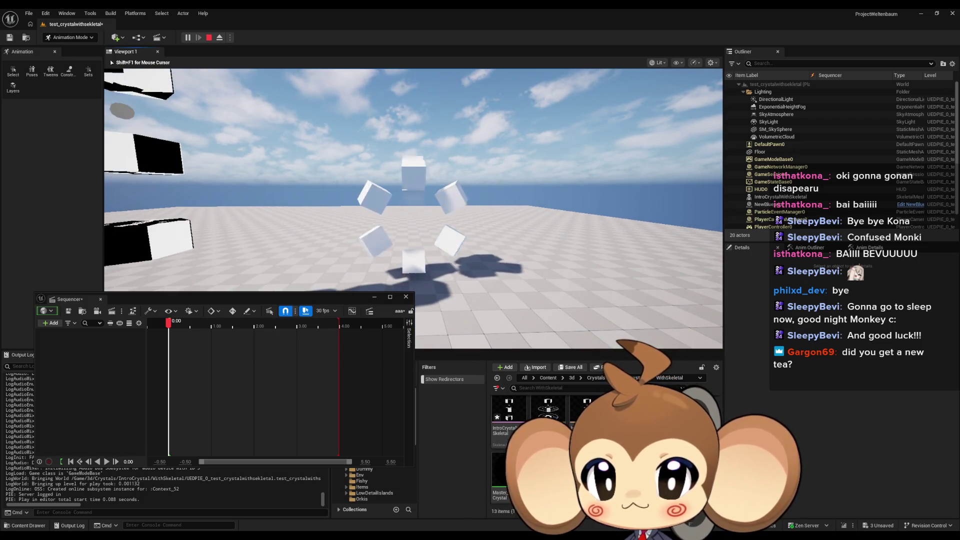
Step: Release the game with Shift+F1, stop the play test, and return to the NewBlueprint editor
key(shift+F1)
click(204, 39)
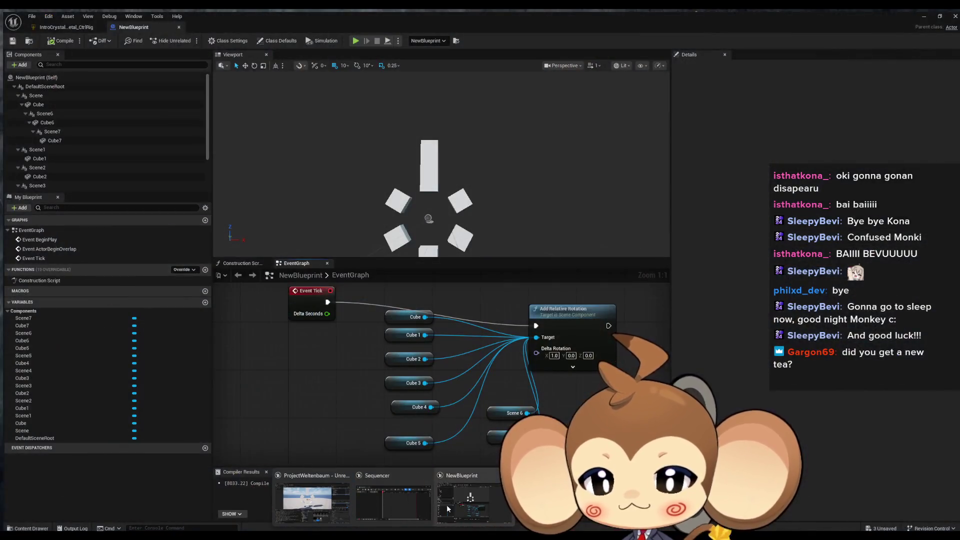
click(446, 505)
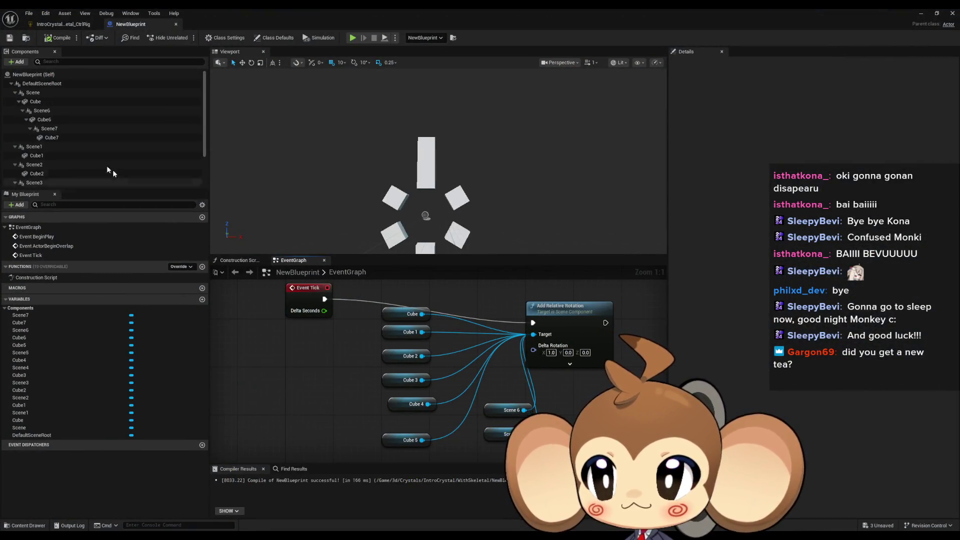
click(42, 95)
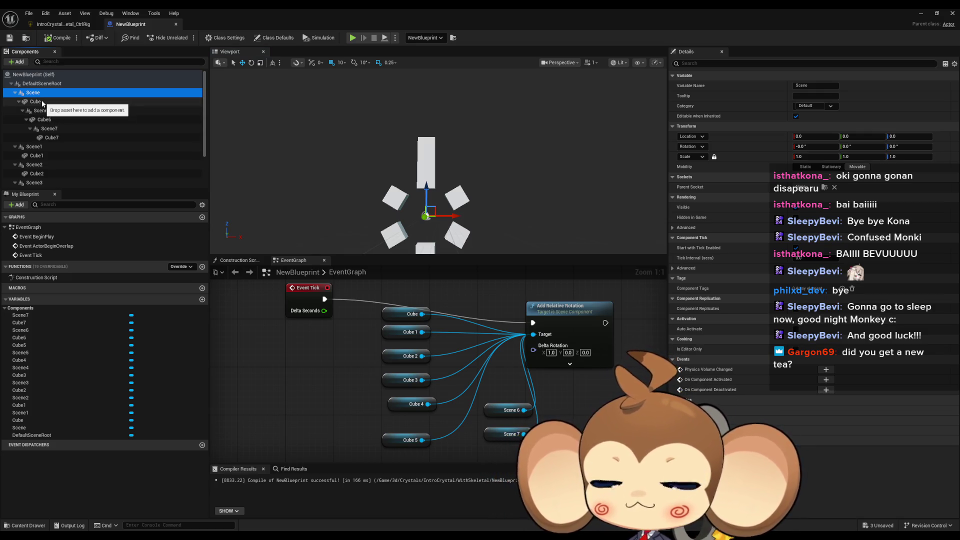
Step: Set Cube1's Location Z to 100
click(42, 103)
click(907, 136)
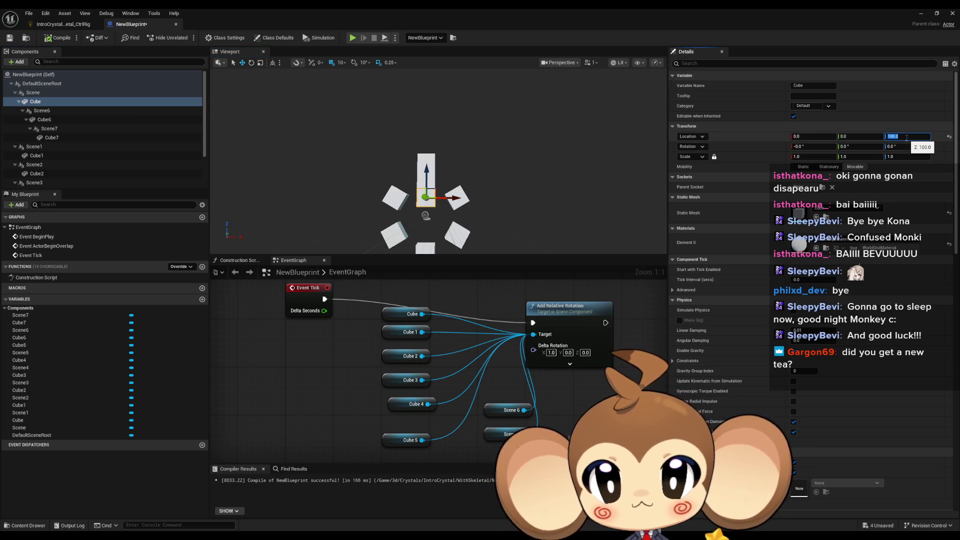
click(35, 155)
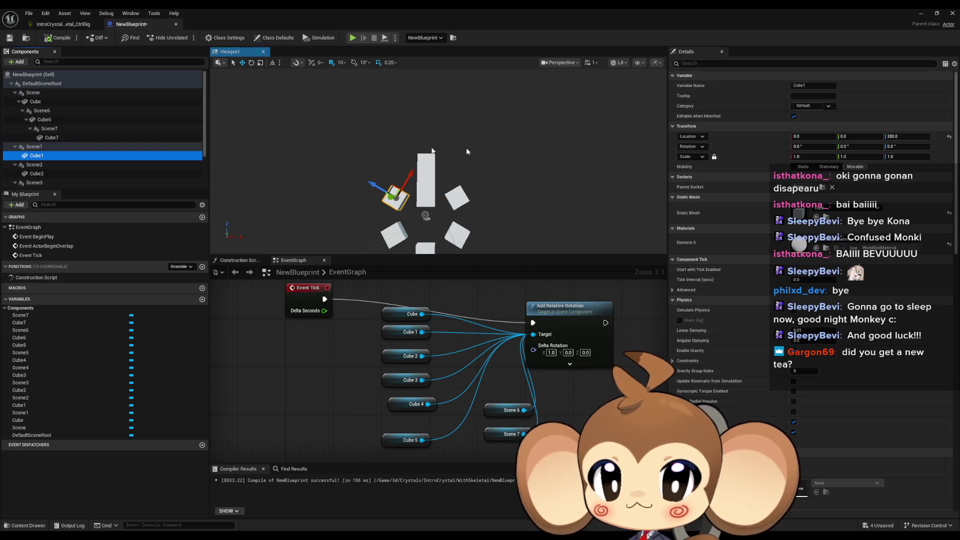
click(903, 136)
text(00)
key(Return)
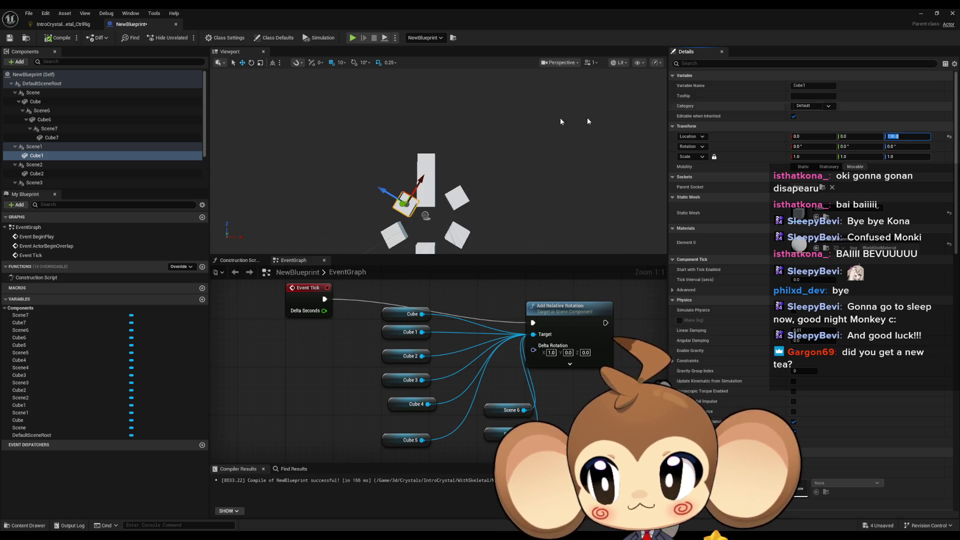
Step: Raise Cube and Cube1 to Location Z 133, then Cube1 to 140
click(35, 101)
click(903, 137)
text(13)
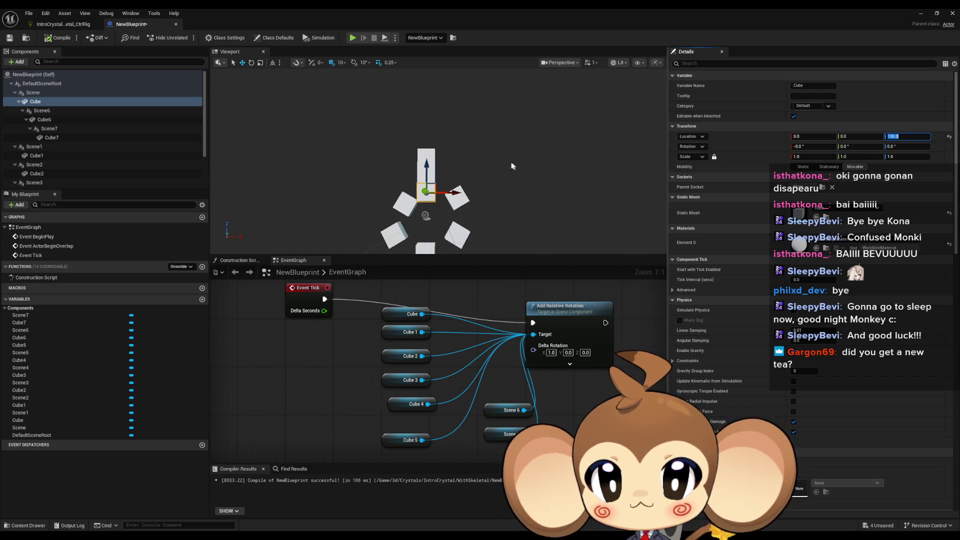
text(f)
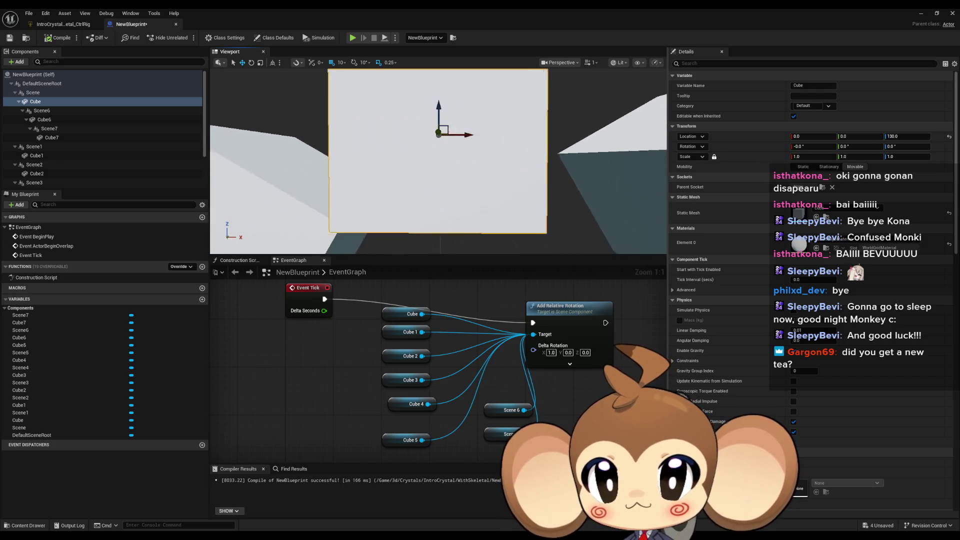
drag(440, 235, 499, 227)
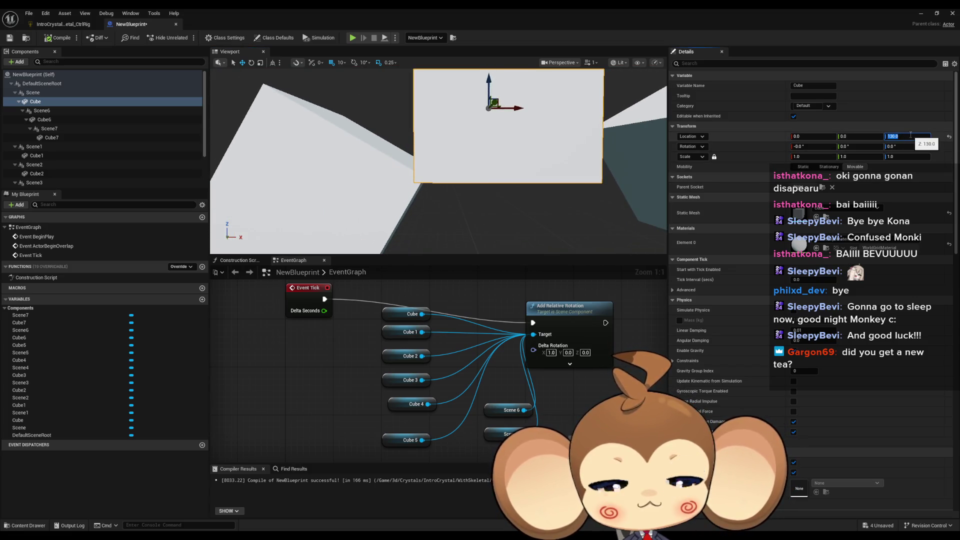
key(Return)
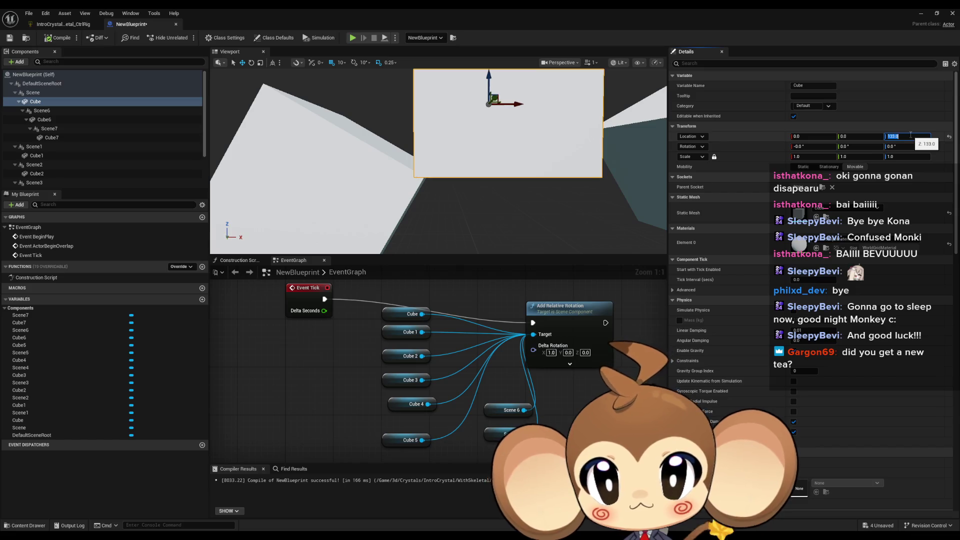
click(36, 155)
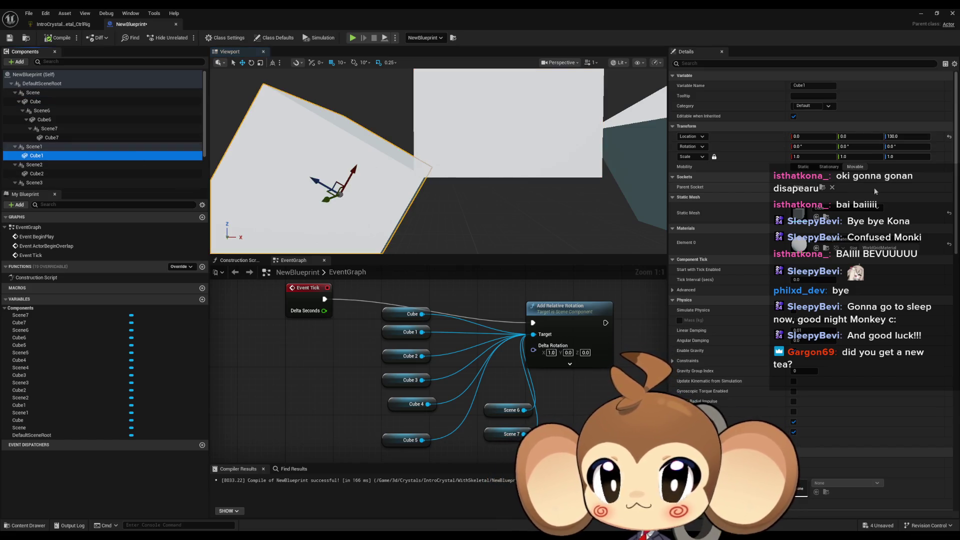
click(895, 136)
text(133)
key(Return)
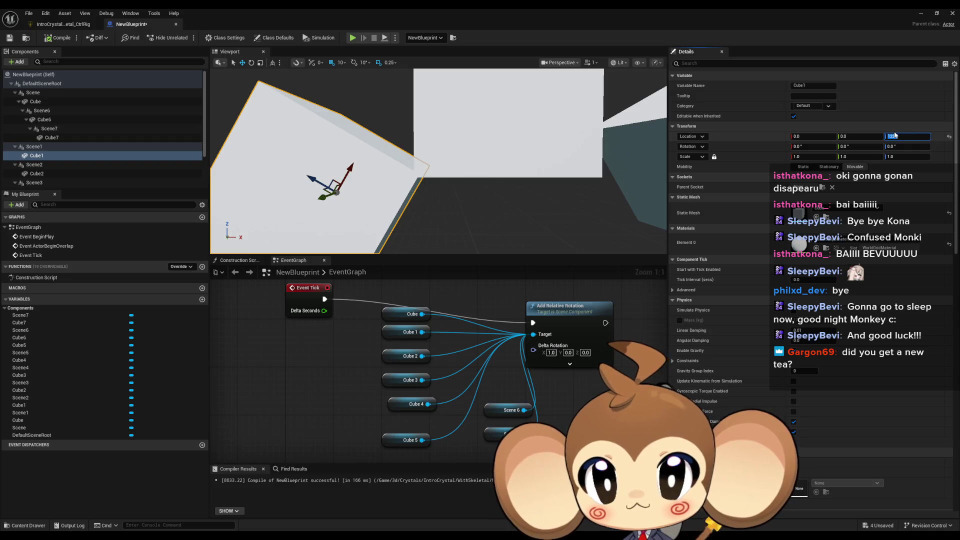
mouse_move(594, 163)
mouse_down()
mouse_move(560, 167)
mouse_move(595, 163)
mouse_up()
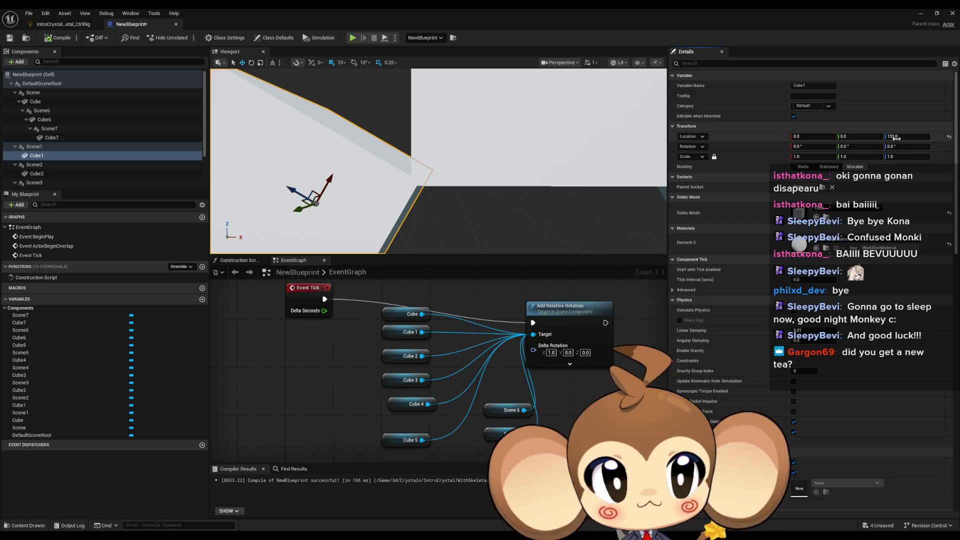
text(0)
key(Return)
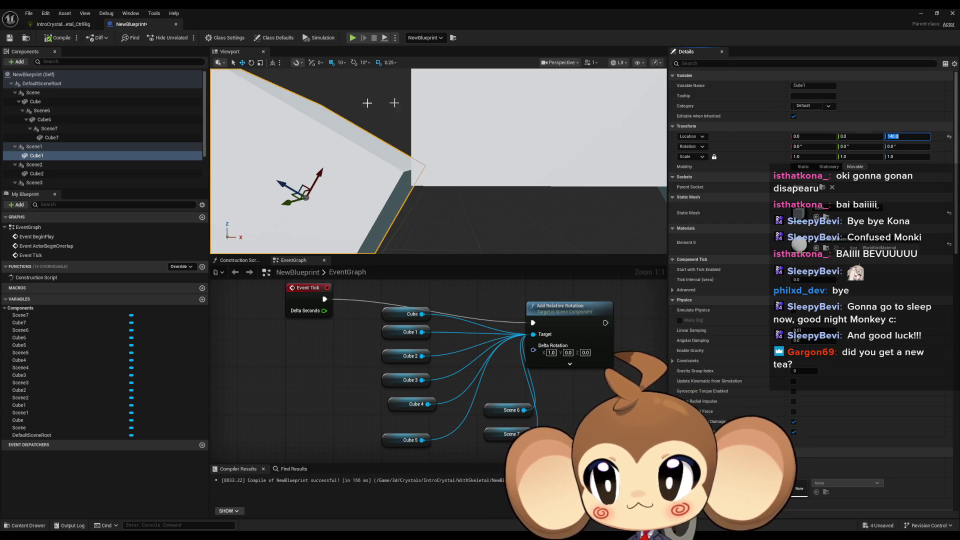
Step: Try Cube at Z 140, then settle Cube and Cube1 at Location Z 137
click(65, 101)
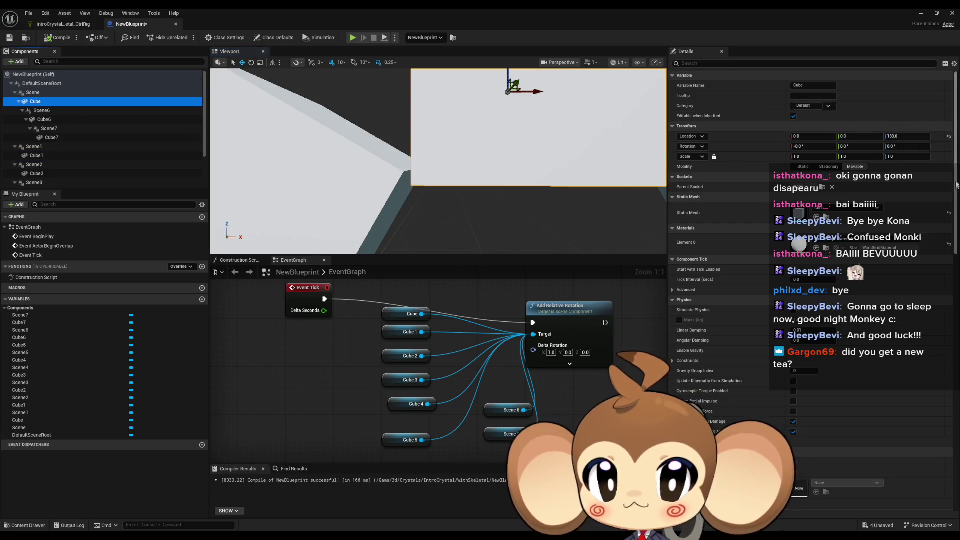
click(903, 135)
text(140)
key(Return)
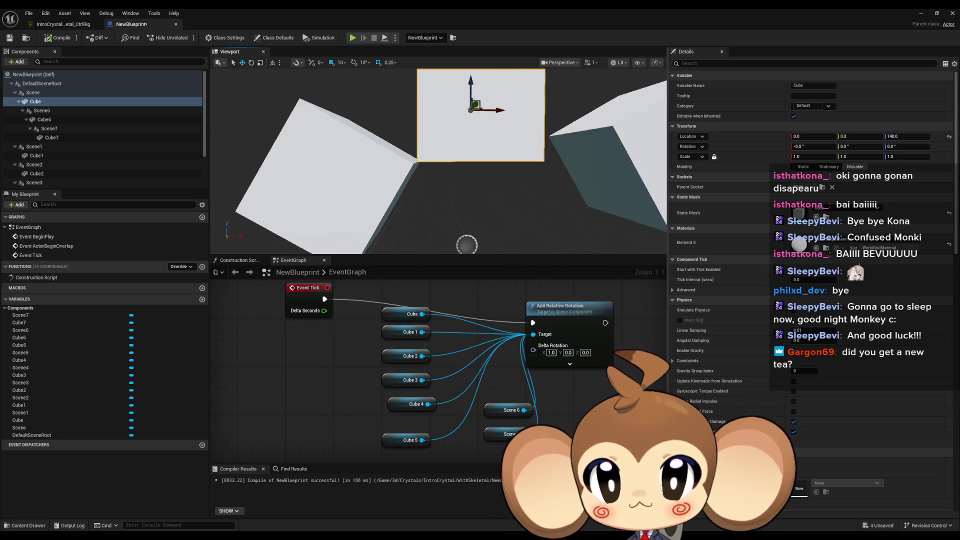
scroll(438, 161, up, 5)
scroll(439, 161, down, 3)
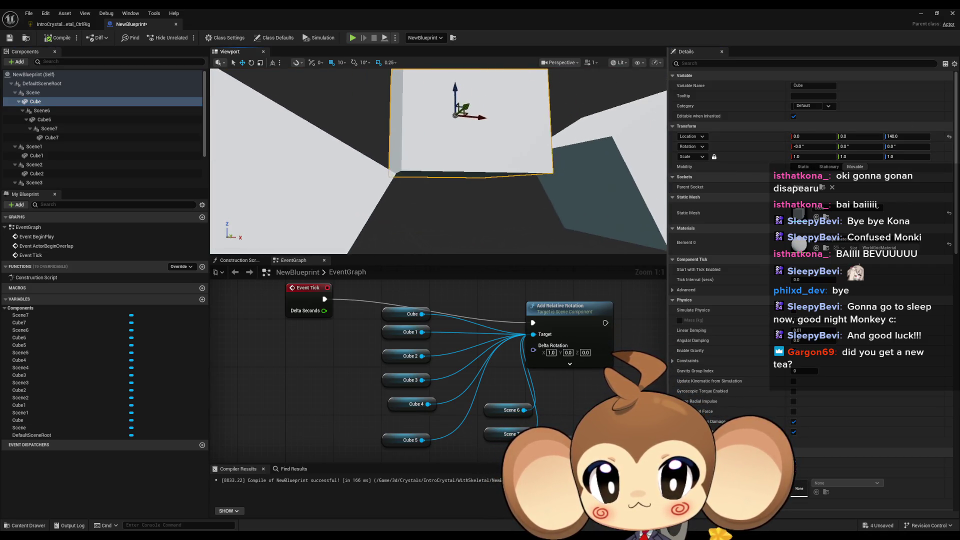
scroll(438, 161, up, 3)
scroll(438, 161, down, 1)
text(105)
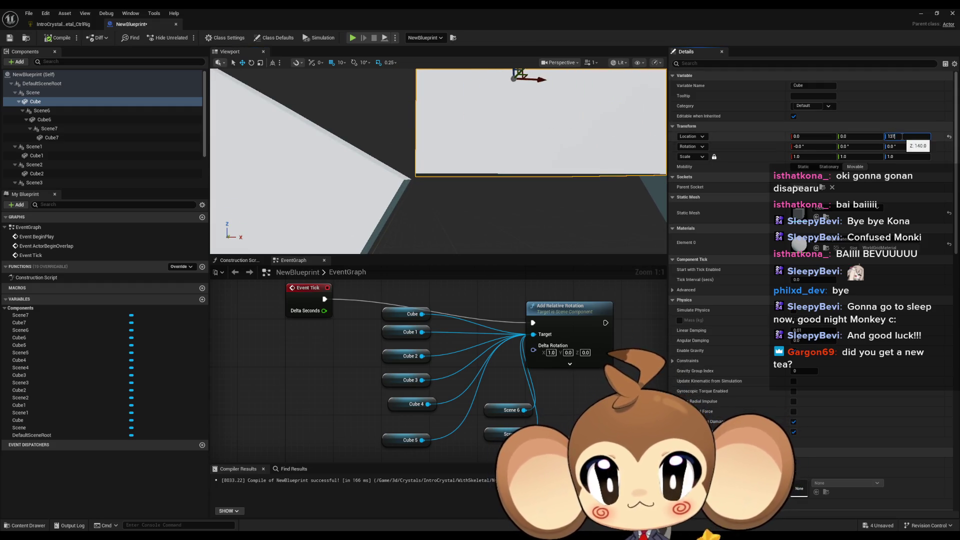
key(Return)
click(36, 156)
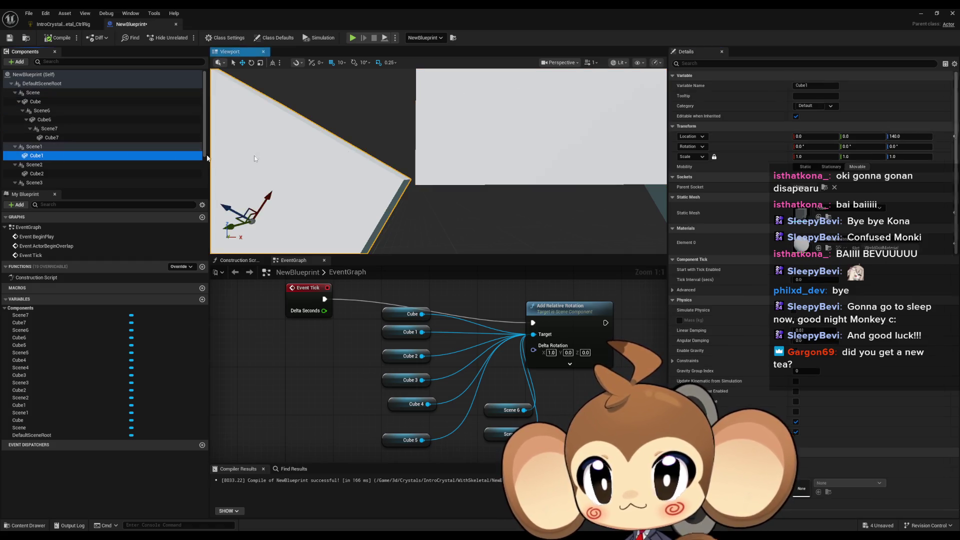
click(896, 137)
text(137)
key(Return)
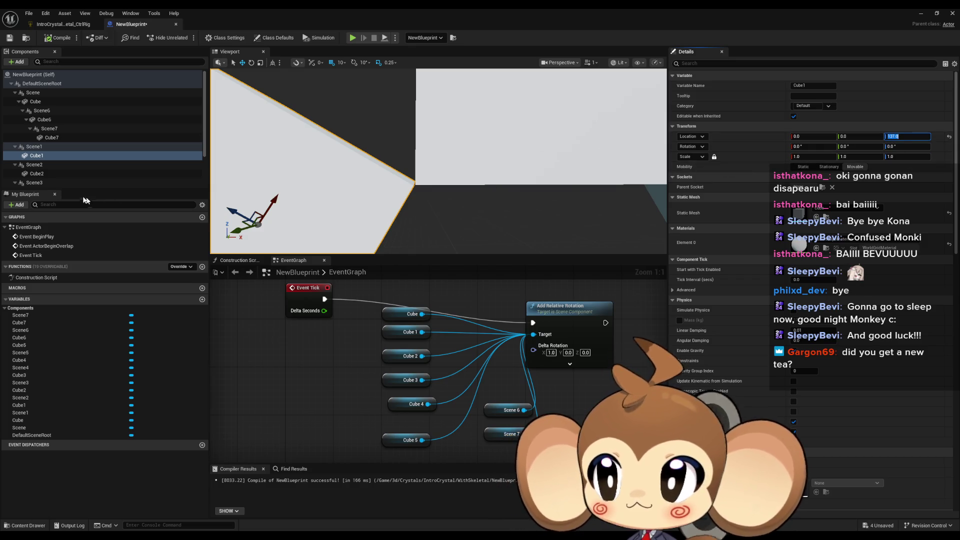
Step: Set Cube2 through Cube5 to Location Z 137
click(37, 174)
click(908, 136)
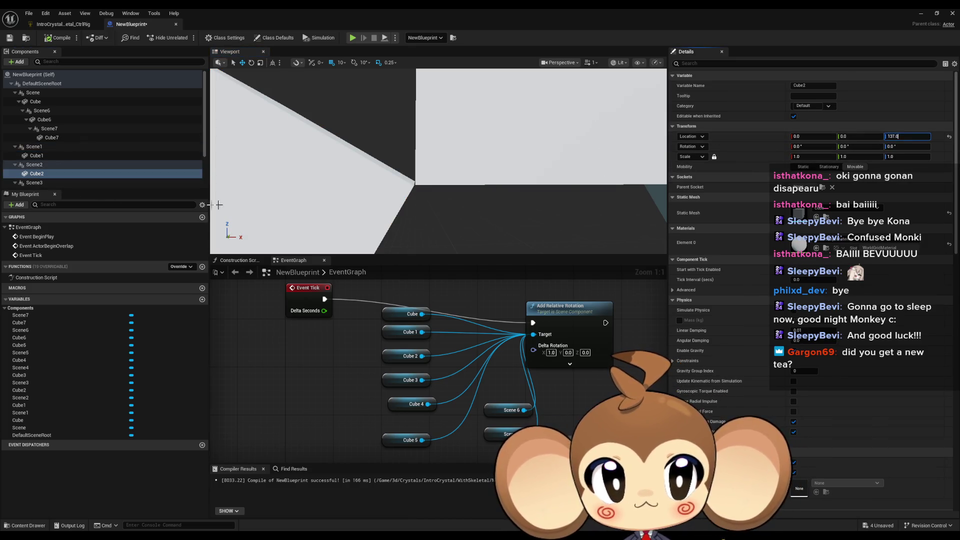
scroll(47, 171, down, 2)
click(43, 168)
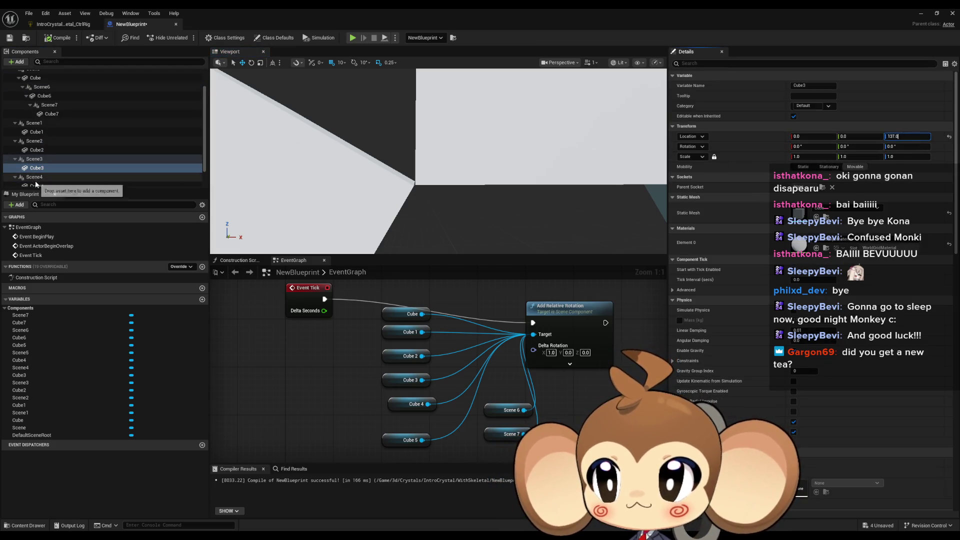
scroll(36, 184, down, 2)
click(36, 163)
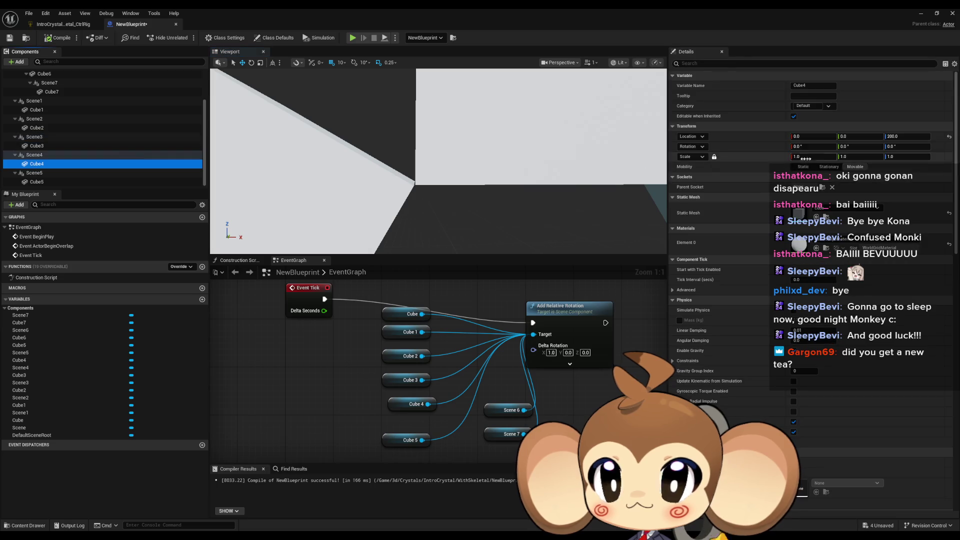
click(899, 136)
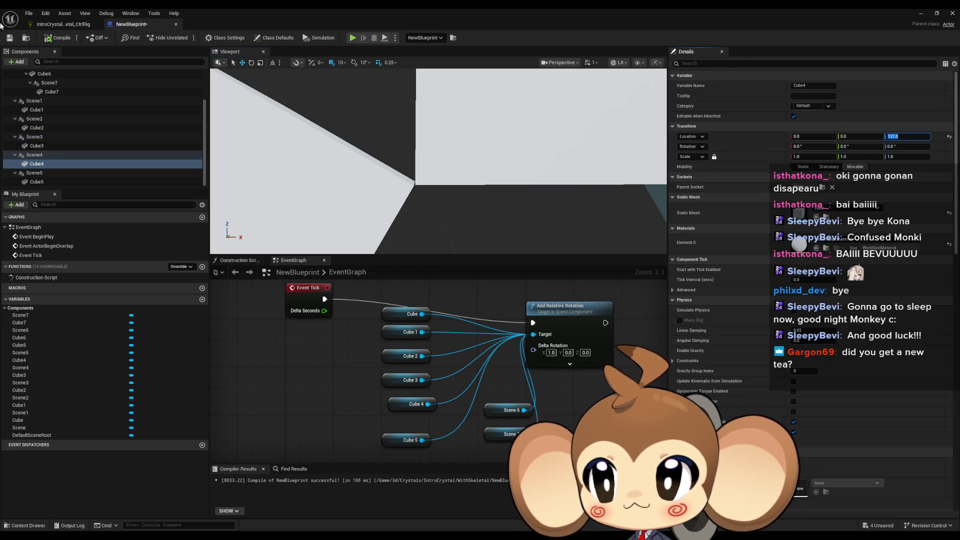
click(38, 182)
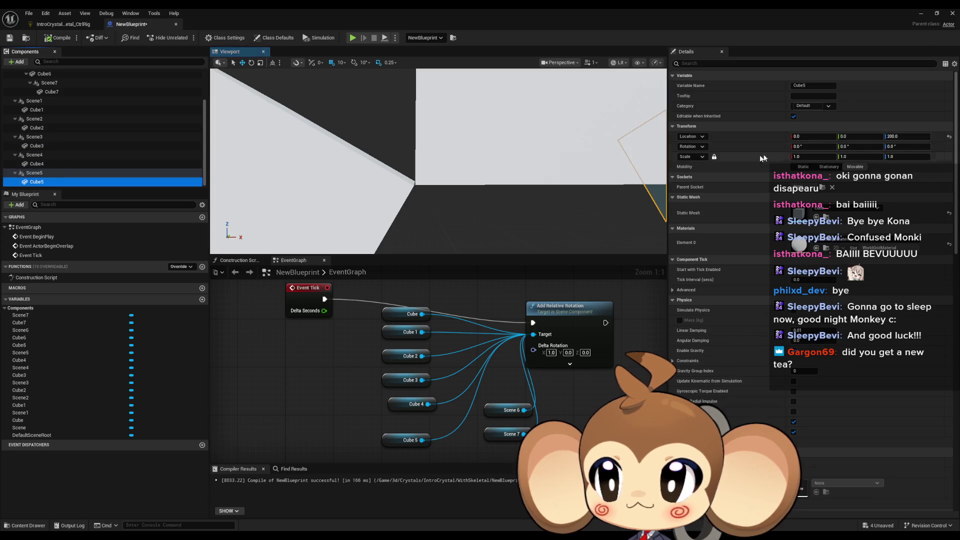
click(900, 137)
key(Return)
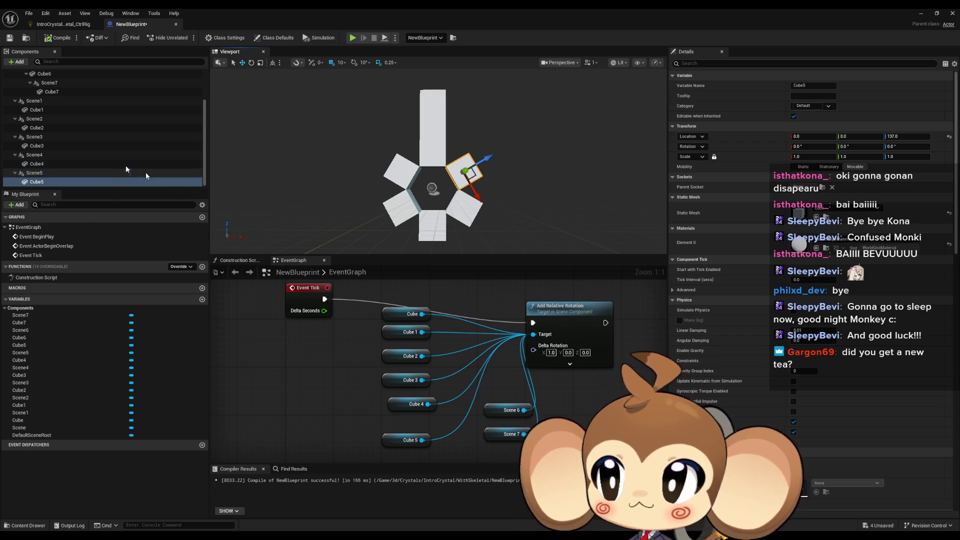
scroll(95, 150, up, 2)
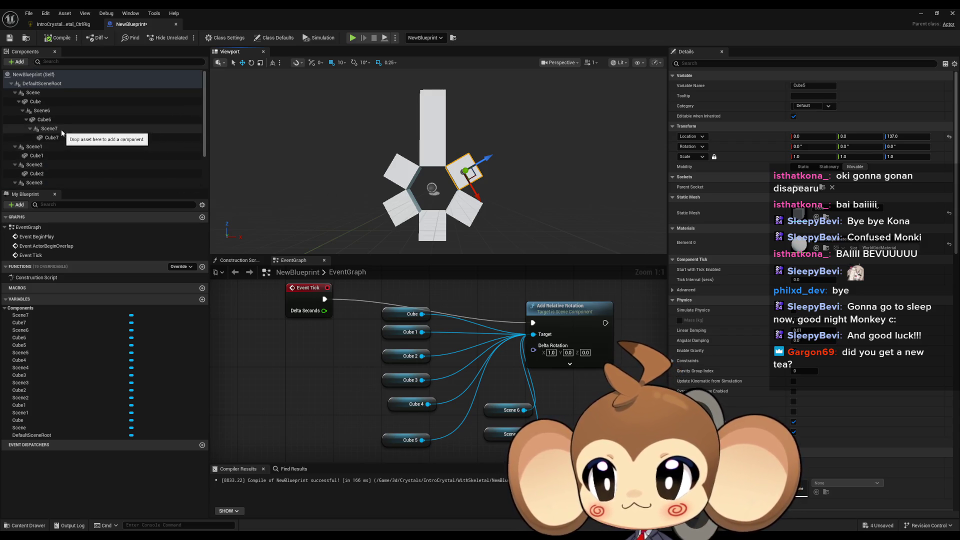
Step: Add Scene8 and Cube8 under Cube7 with Scene8's Z offset set to 0
click(62, 137)
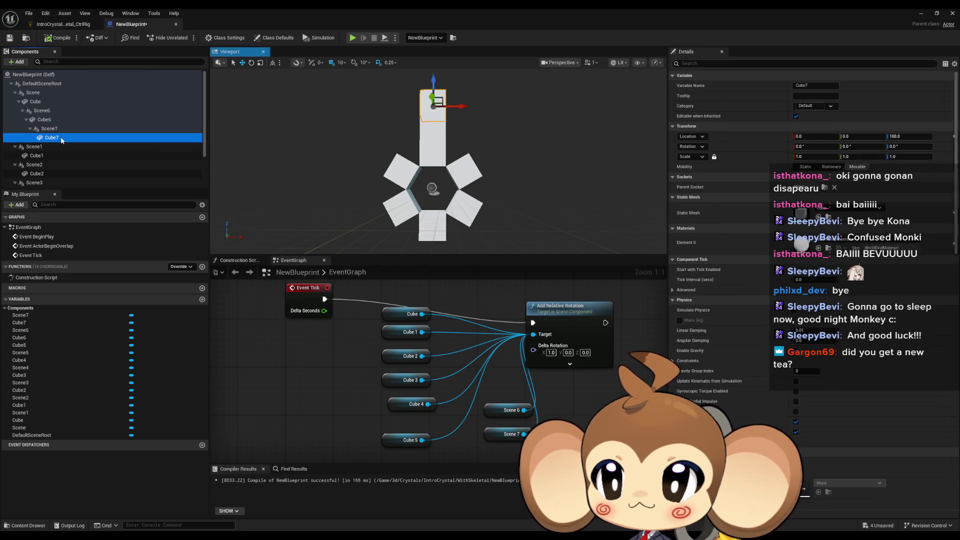
key(ctrl+v)
drag(60, 146, 60, 141)
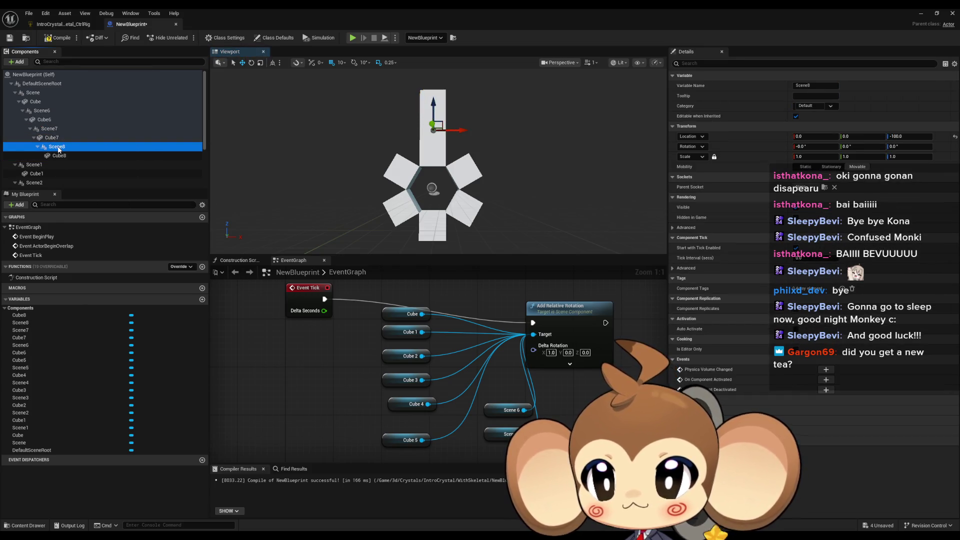
click(904, 136)
text(0)
key(Return)
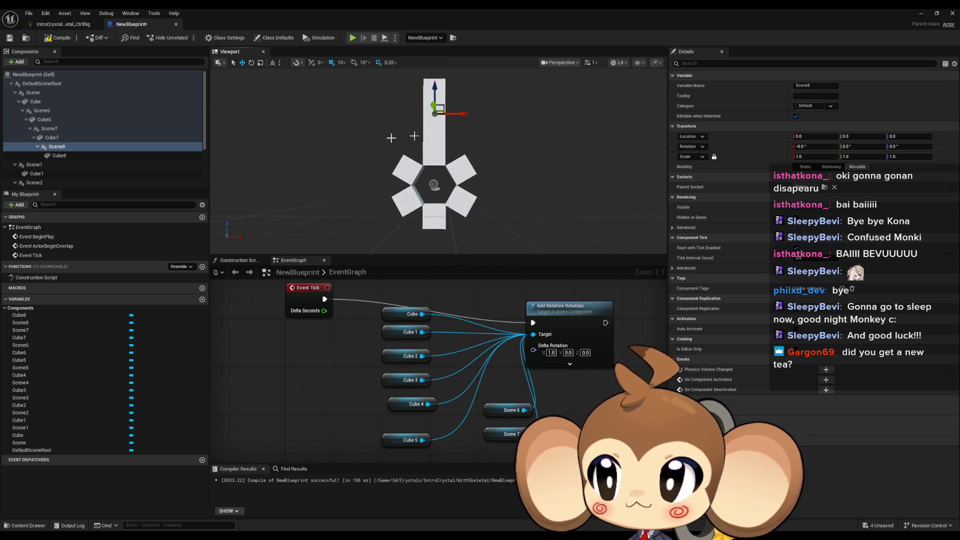
Step: Delete the other five arms, Scene1 through Cube5, keeping only the four-cube top arm
click(40, 93)
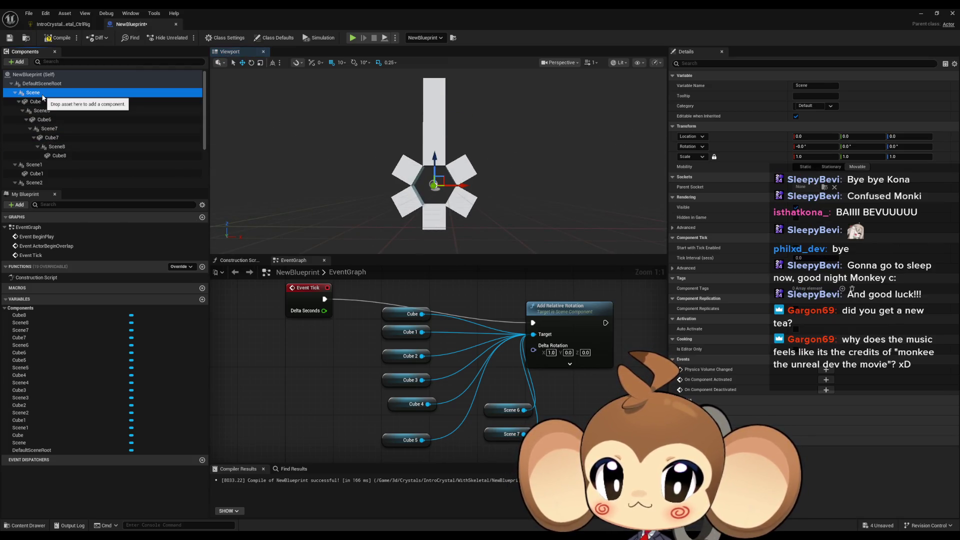
click(40, 103)
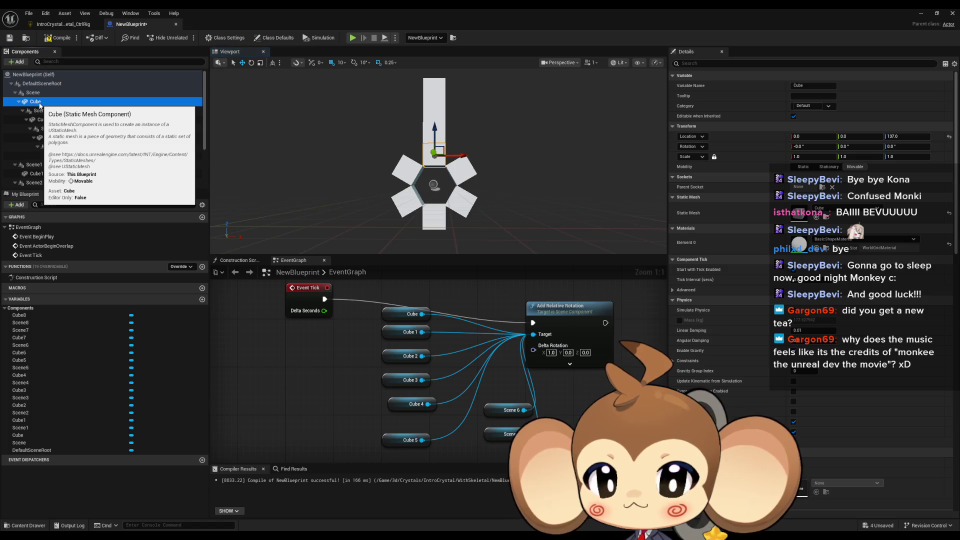
shift+click(59, 156)
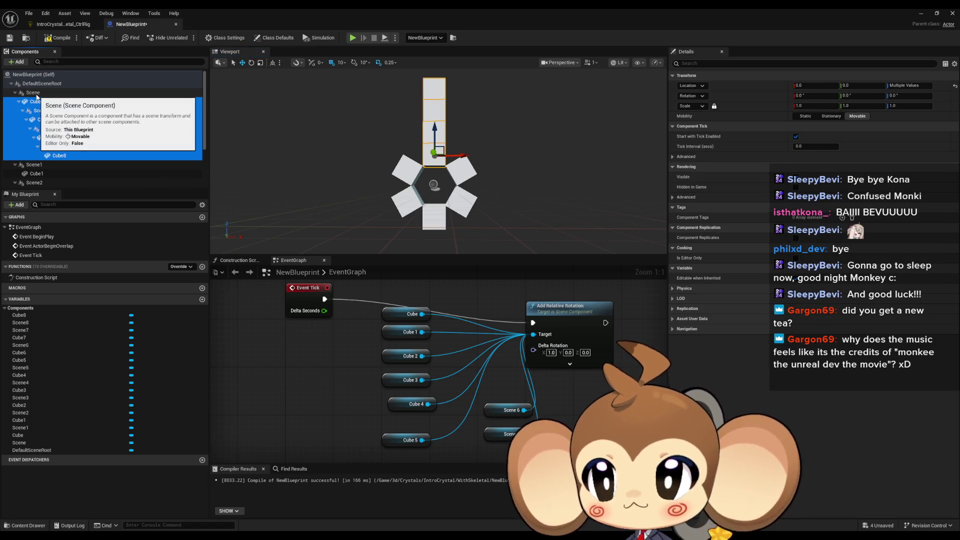
click(36, 94)
shift+click(59, 156)
click(37, 166)
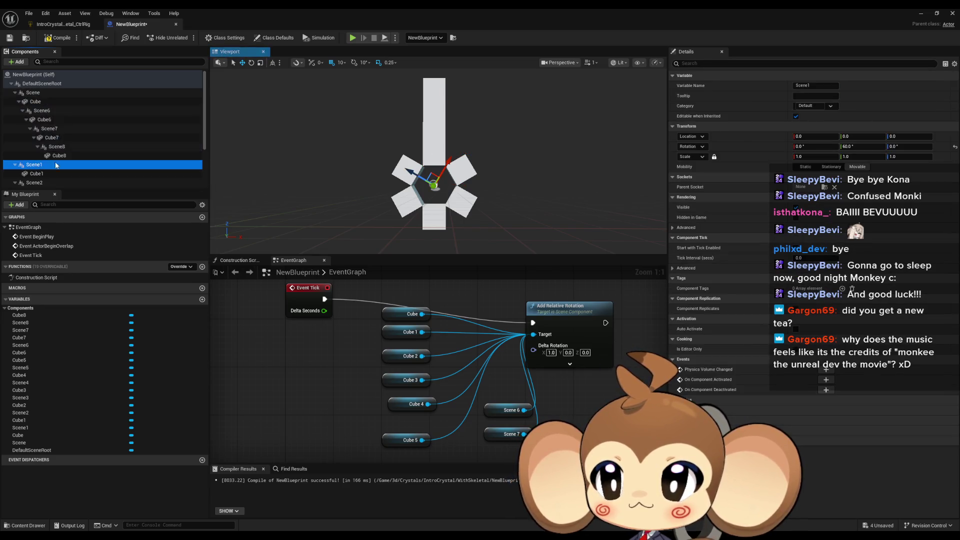
scroll(40, 165, down, 3)
shift+click(45, 182)
key(Delete)
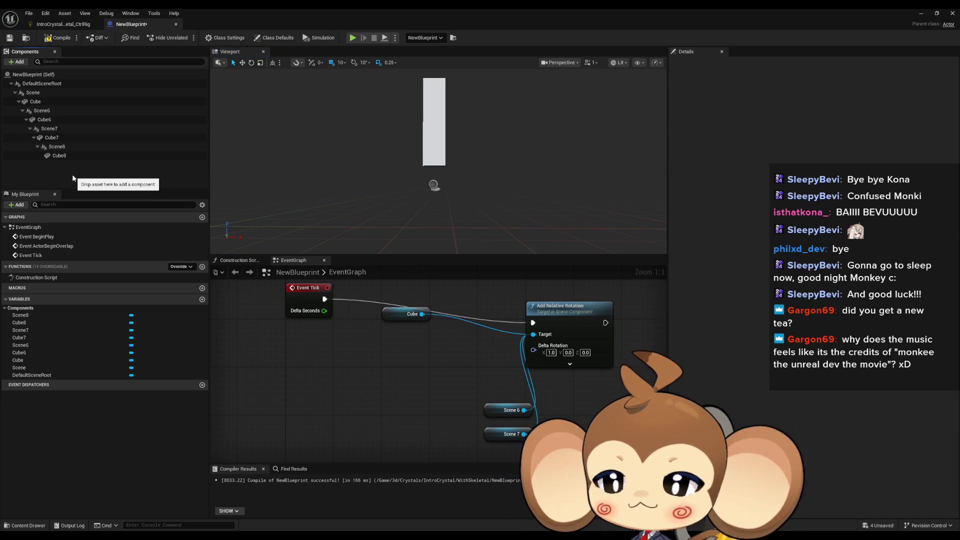
Step: Paste three more copies of the four-cube arm
key(ctrl+v)
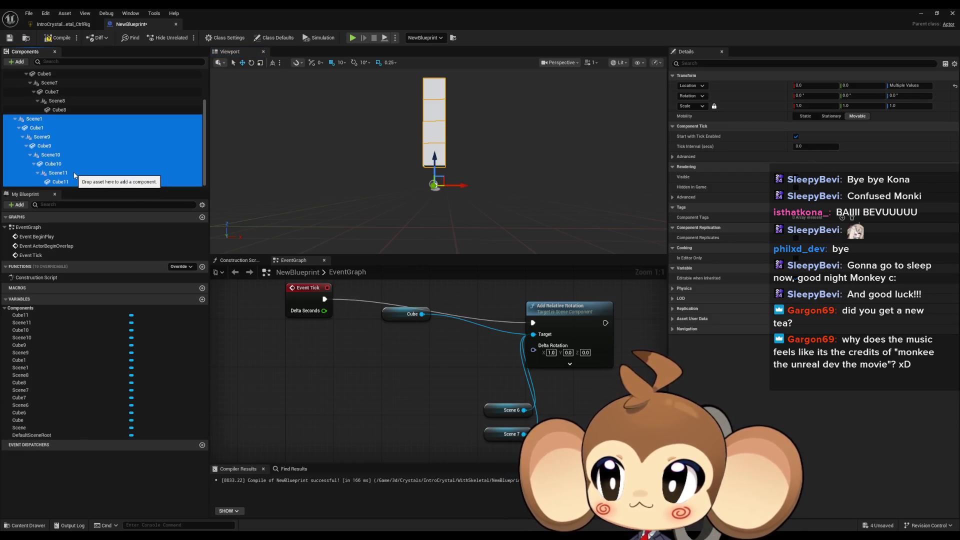
key(ctrl+v)
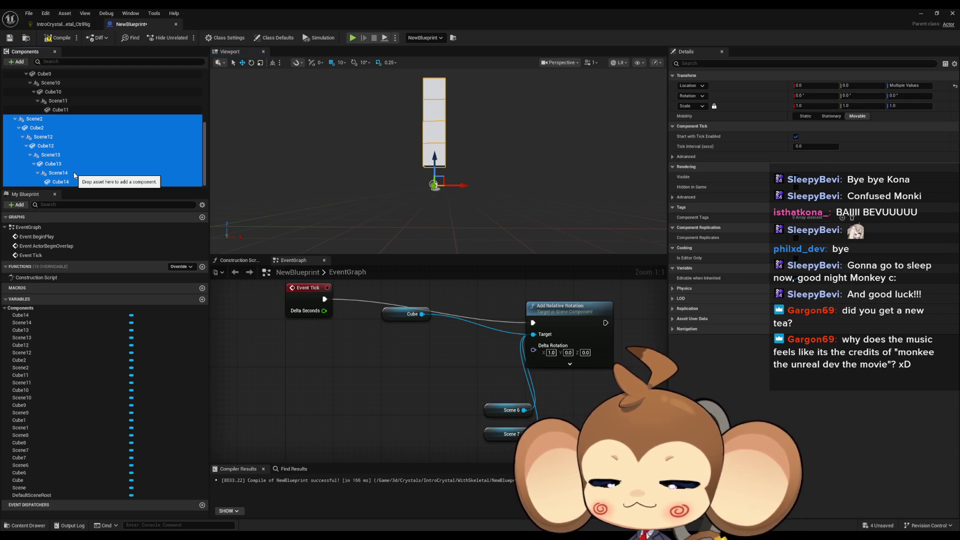
key(ctrl+v)
scroll(74, 175, up, 10)
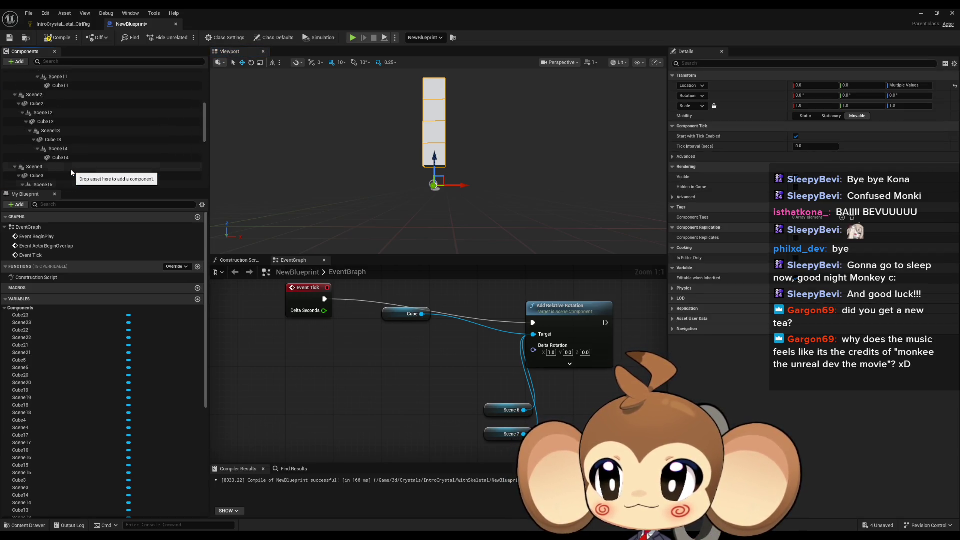
Step: Collapse the six arm branches and tilt Scene1 to 60° pitch
click(15, 93)
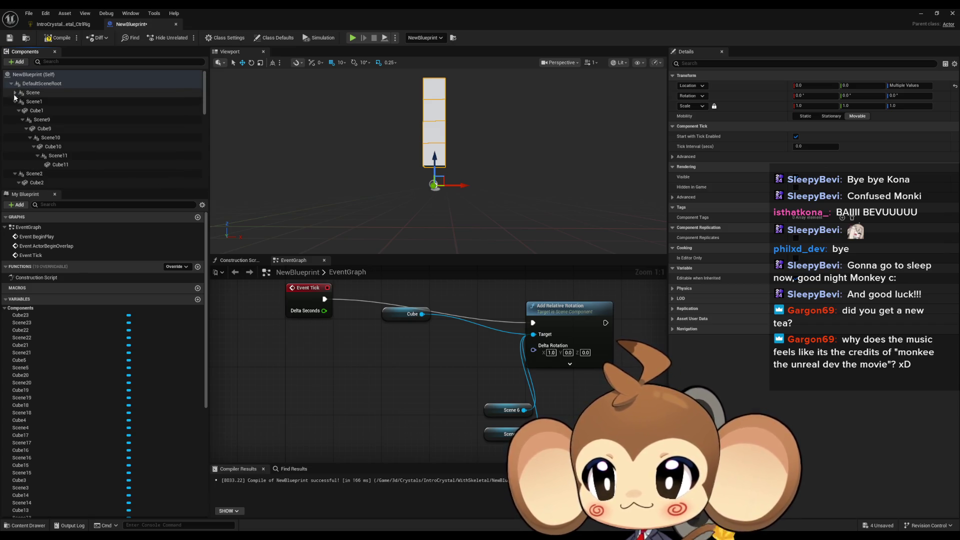
click(15, 102)
click(15, 111)
click(15, 119)
click(15, 129)
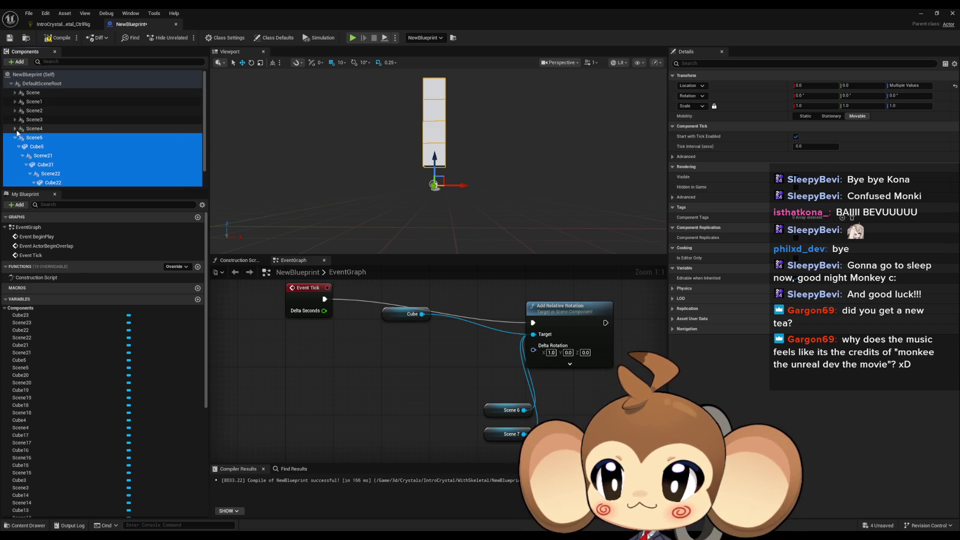
click(15, 137)
click(34, 94)
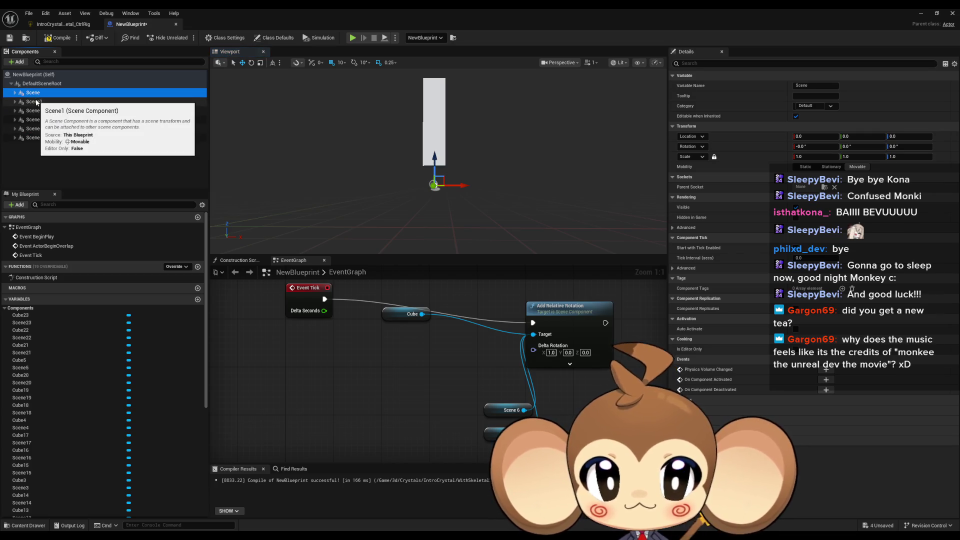
click(36, 102)
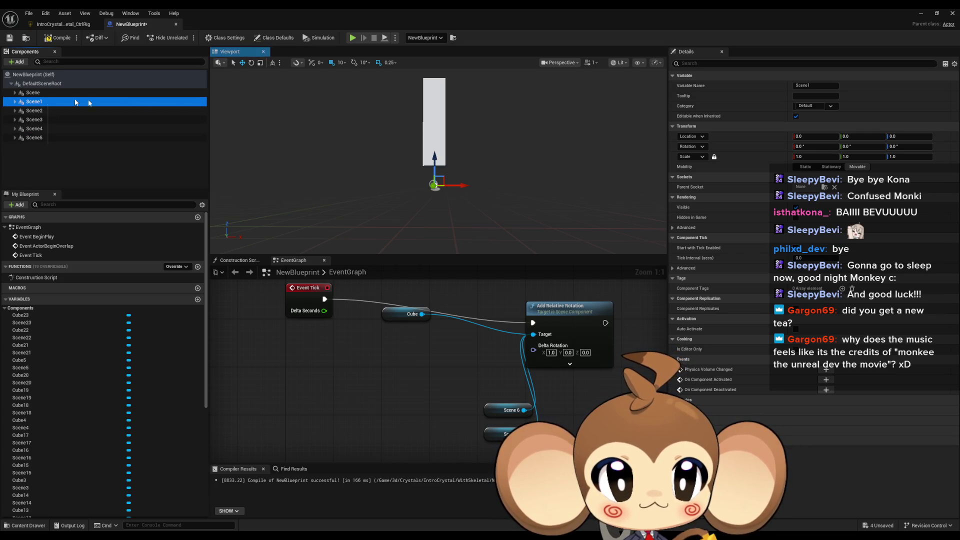
click(856, 147)
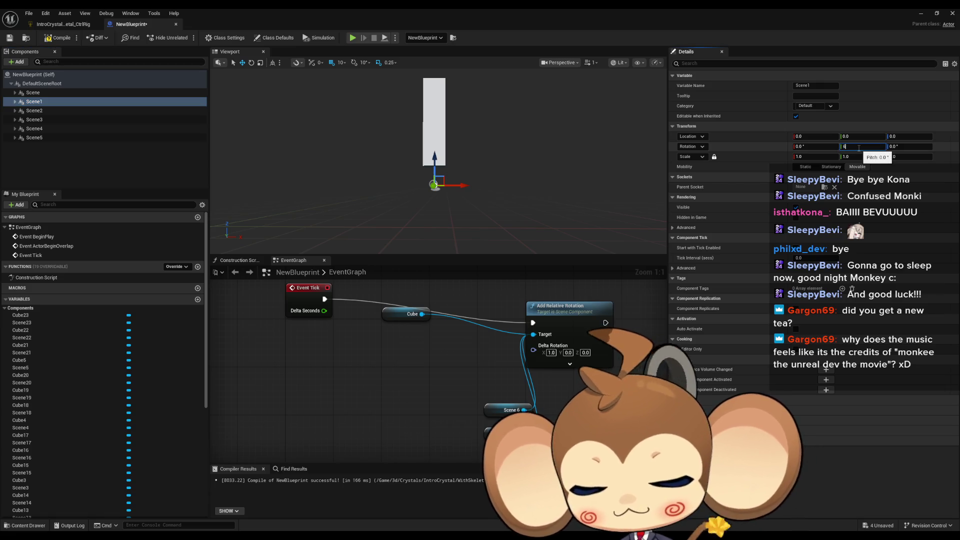
text(0)
key(Return)
Step: Set Scene2's pitch to 120° and Scene3's to 180°
click(190, 111)
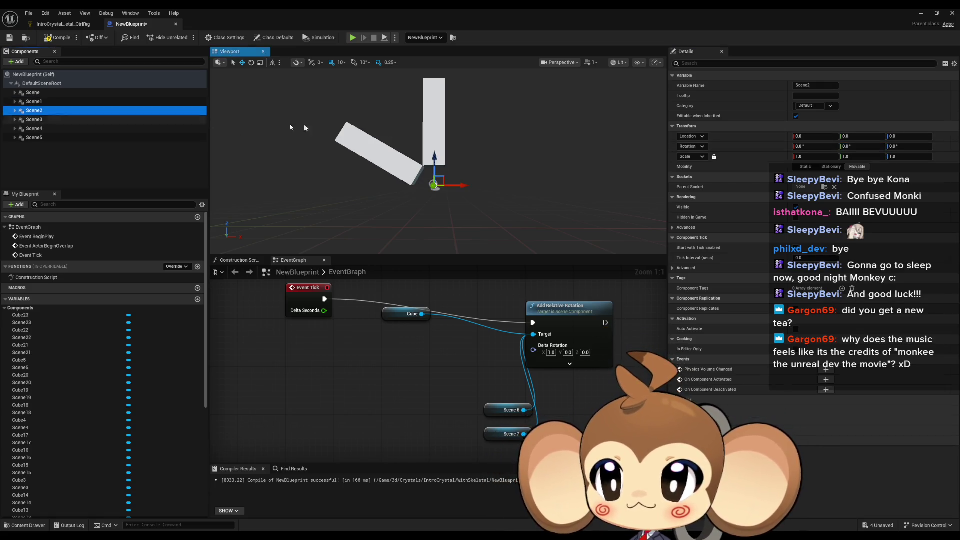
click(850, 147)
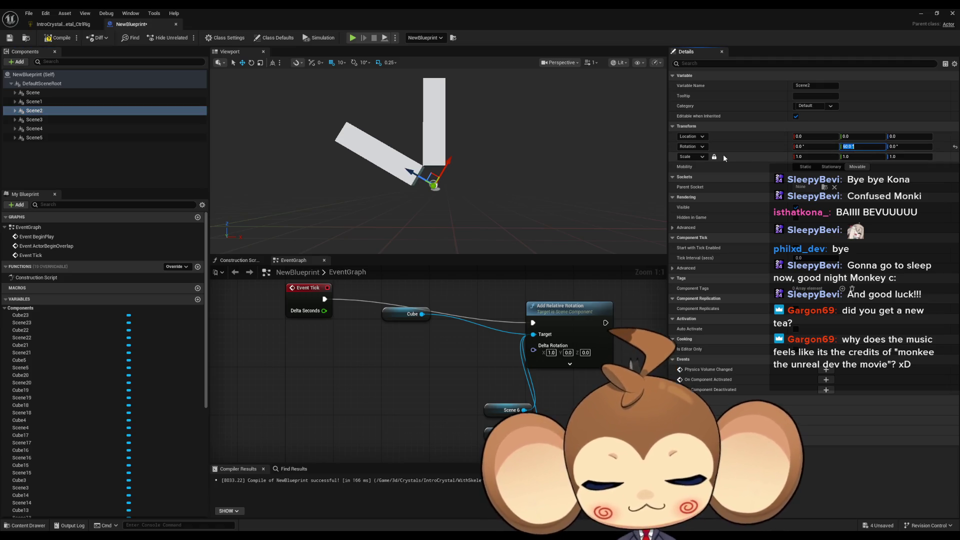
key(Return)
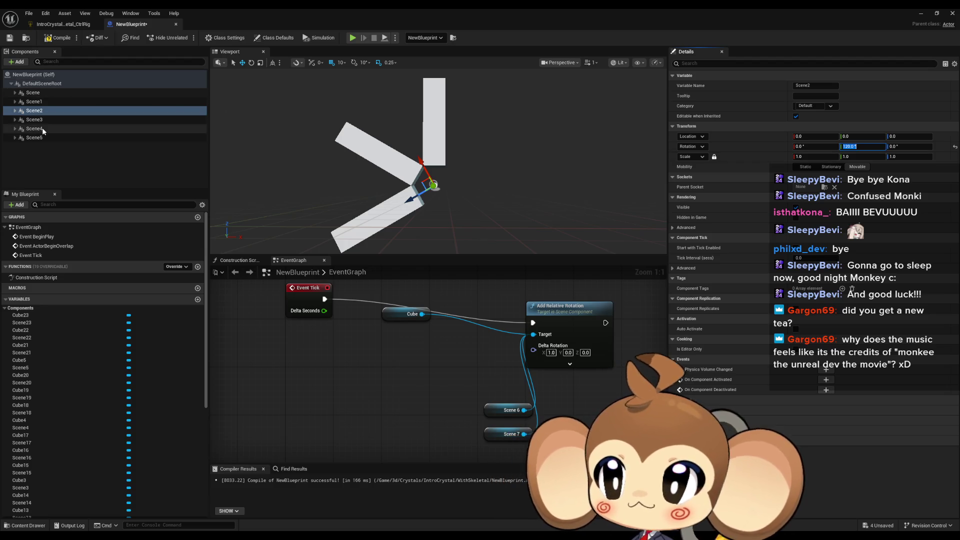
click(31, 120)
click(853, 147)
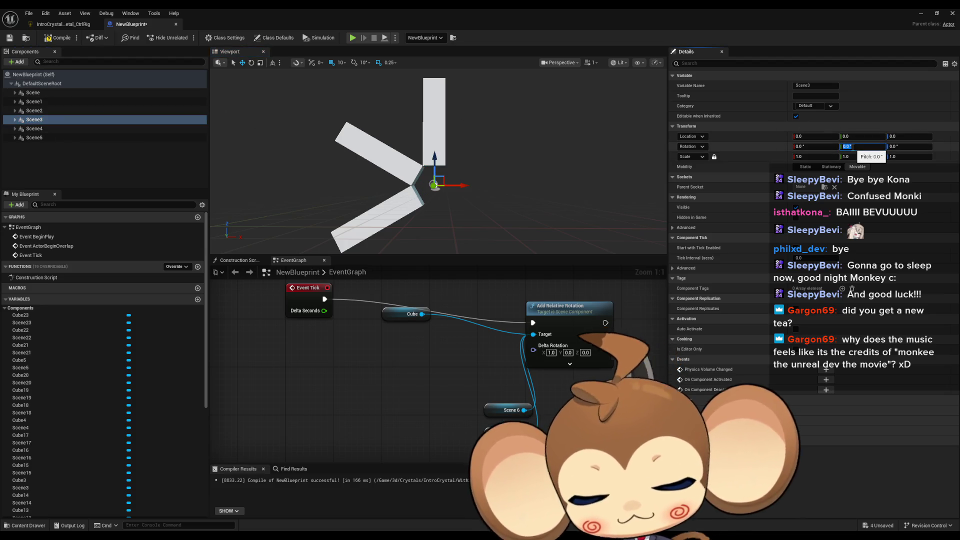
key(Return)
Step: Set Scene4's pitch to 240° and Scene5's to 300°, then compile the Blueprint
click(34, 129)
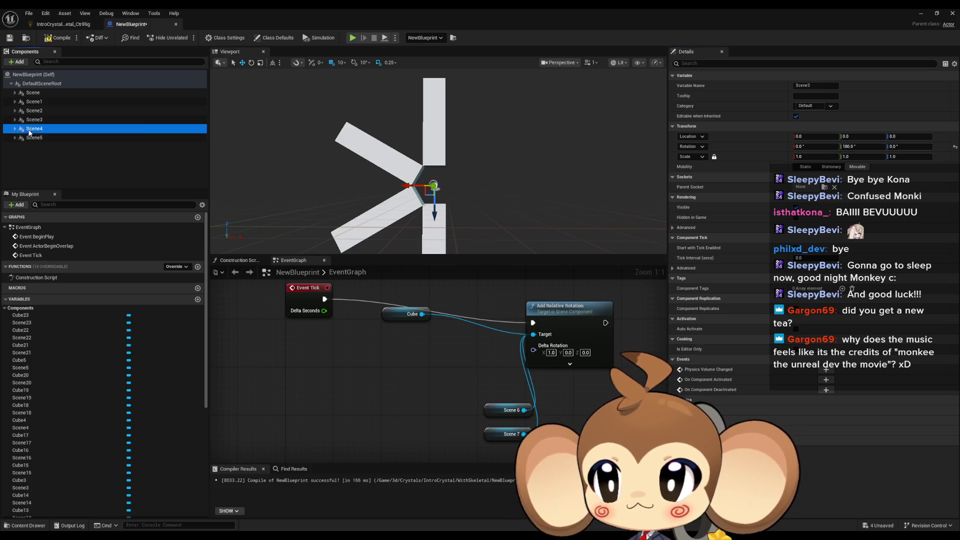
click(854, 147)
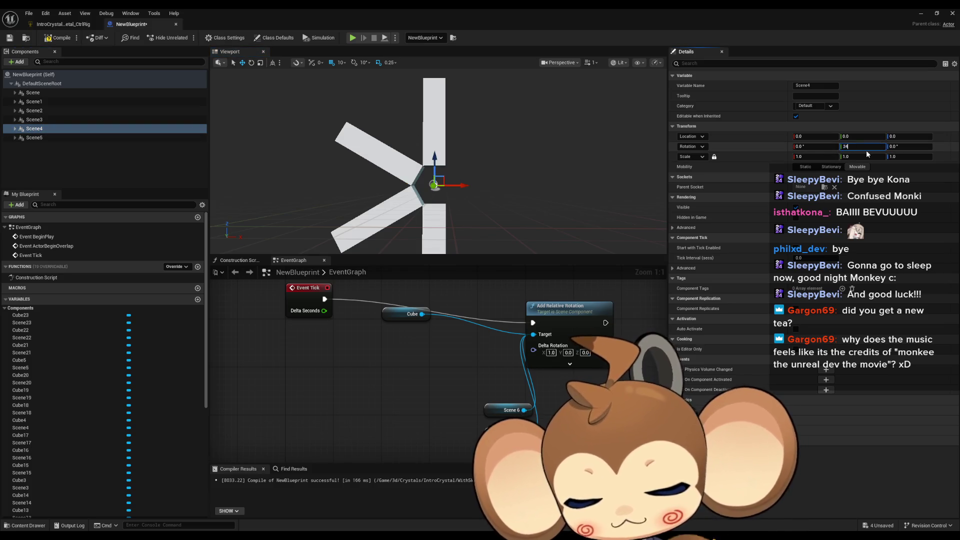
text(0)
key(Return)
click(34, 137)
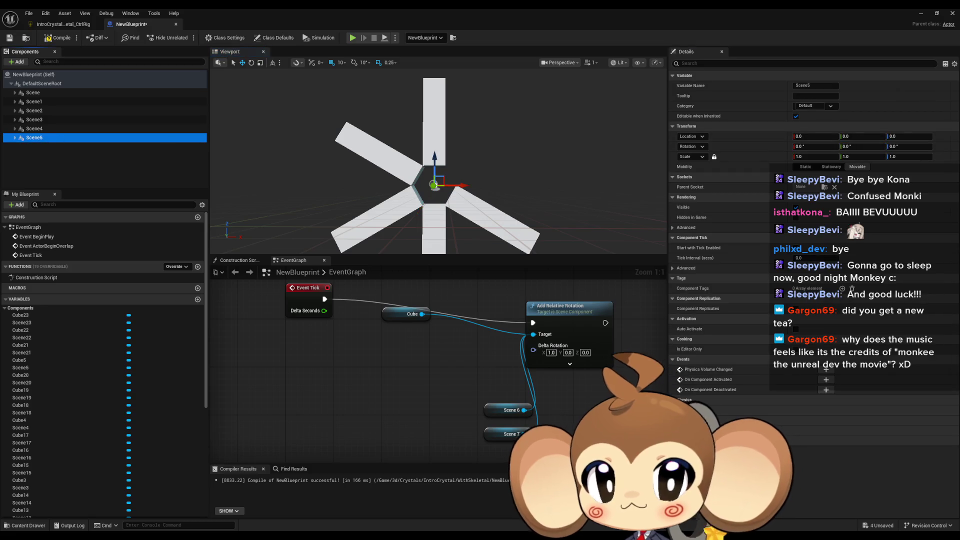
click(863, 146)
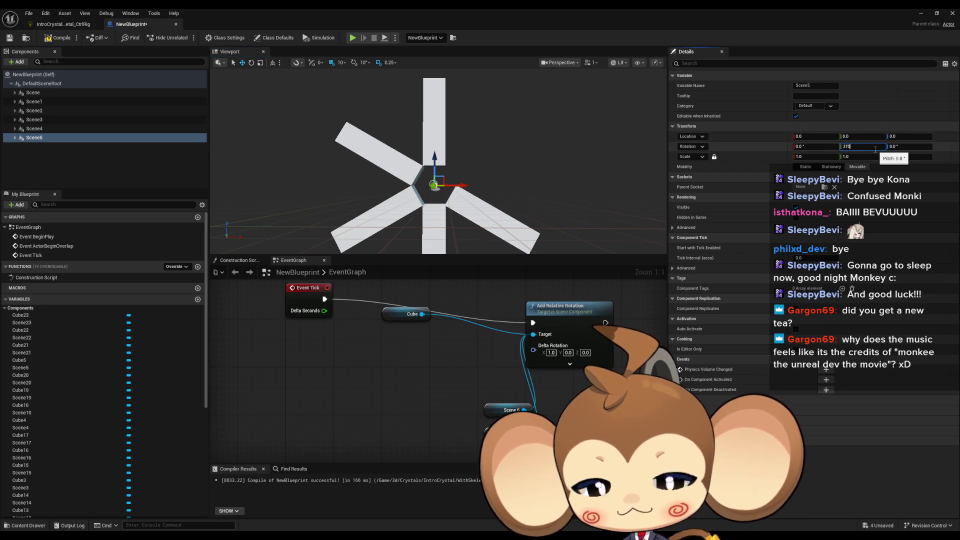
key(Return)
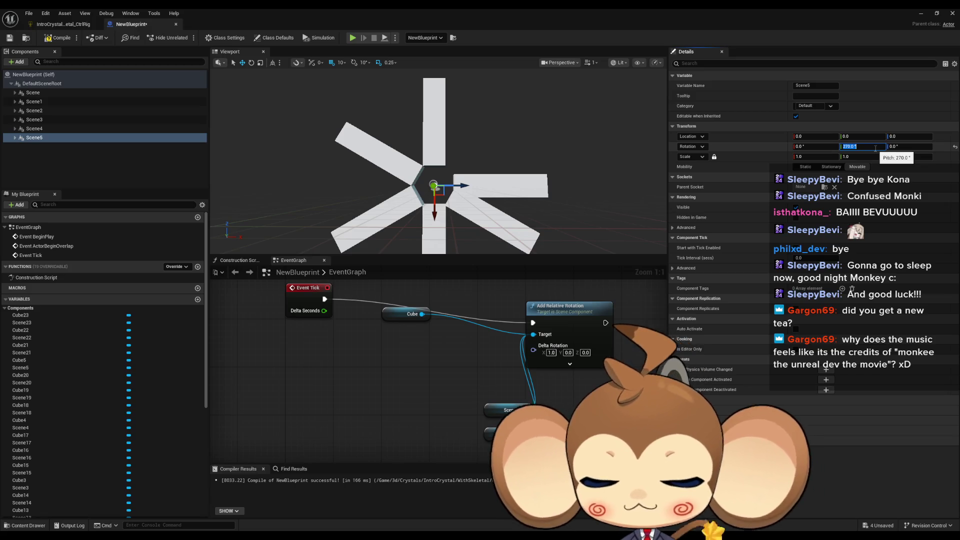
key(Return)
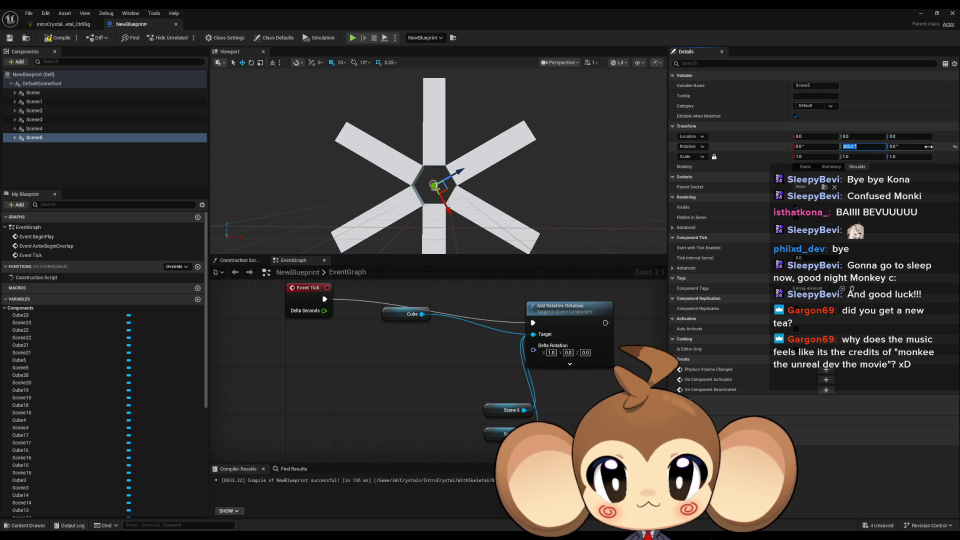
click(58, 43)
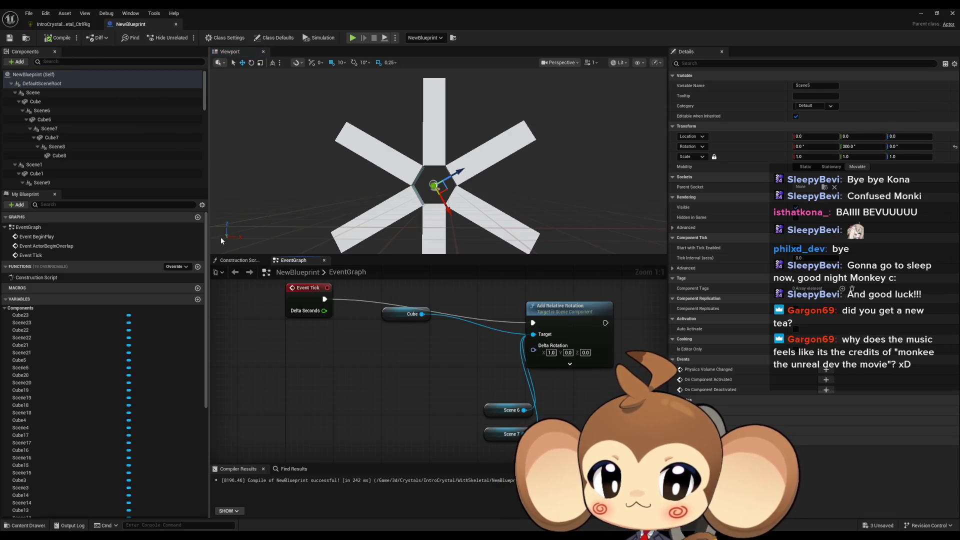
Step: Shift the Scene6 and Scene7 graph nodes left and select the first two arms' components through Cube11
scroll(389, 319, down, 1)
mouse_move(435, 400)
mouse_down()
mouse_move(400, 350)
mouse_move(370, 358)
mouse_move(364, 320)
mouse_move(343, 378)
mouse_move(333, 368)
mouse_up()
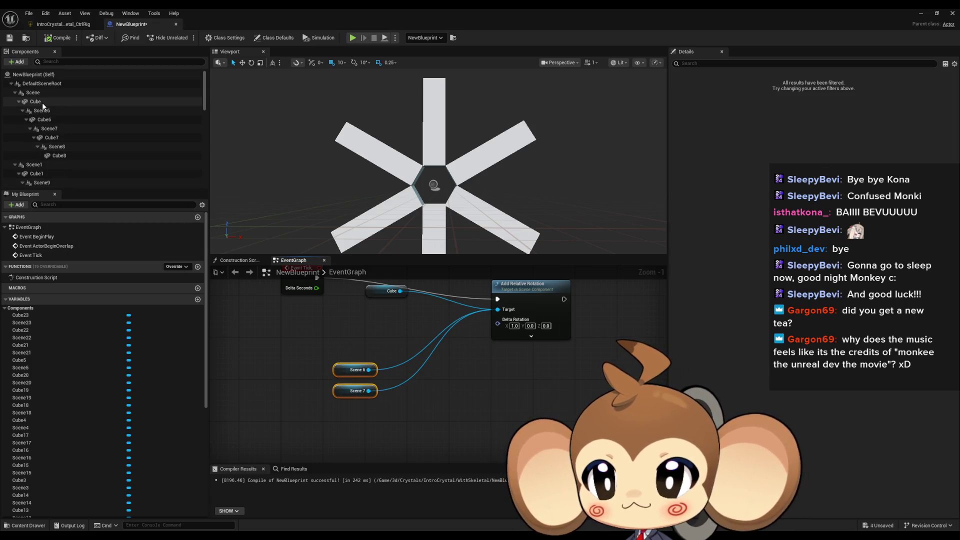
click(36, 102)
shift+click(59, 156)
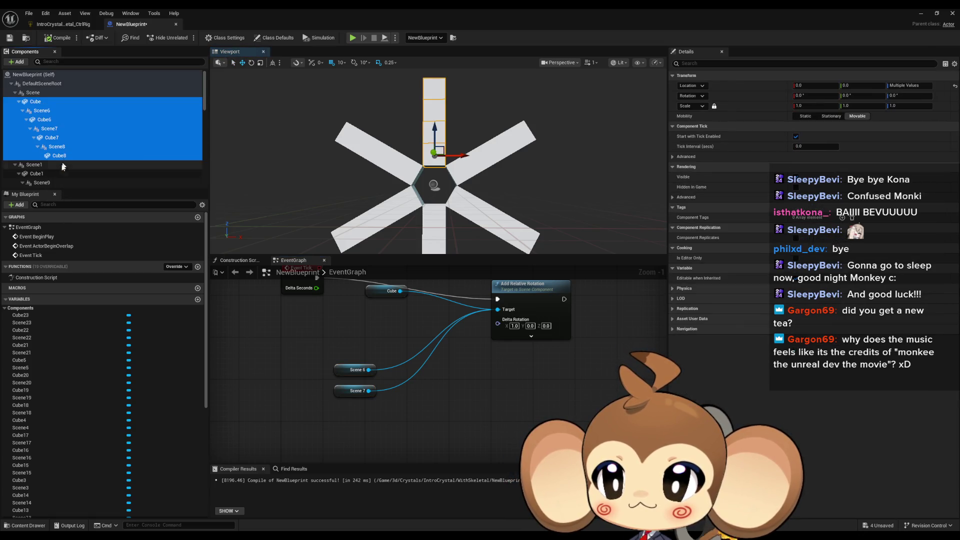
scroll(54, 158, down, 1)
ctrl+click(50, 150)
scroll(55, 155, down, 2)
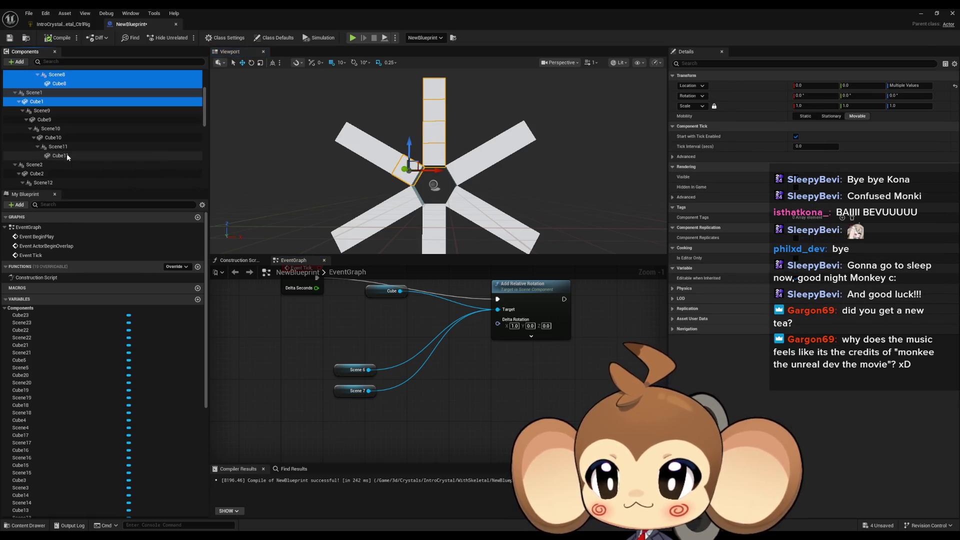
ctrl+shift+click(67, 154)
Step: Add the Cube2, Cube3, Cube4 and Cube5 arms to the selection, through Cube23
scroll(77, 149, down, 2)
ctrl+click(45, 126)
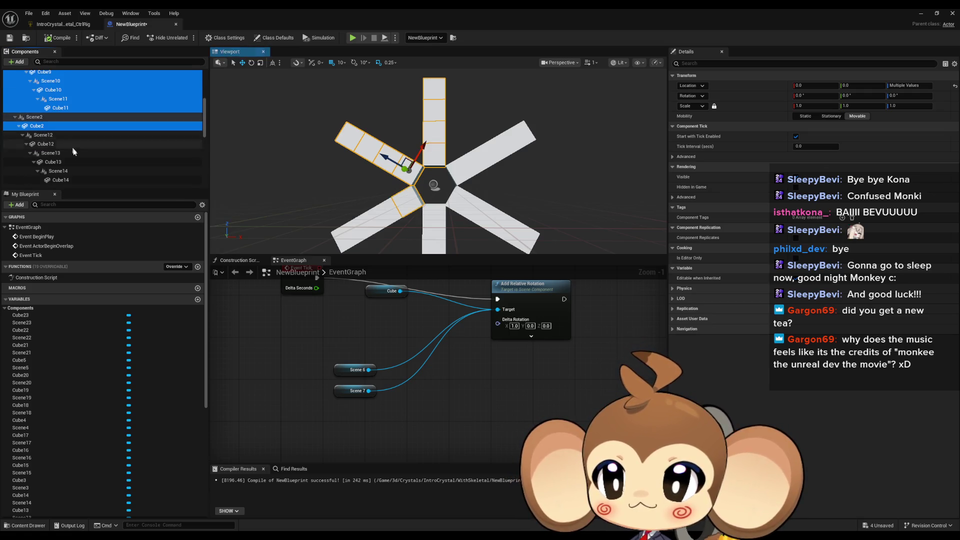
scroll(65, 165, down, 3)
ctrl+click(75, 128)
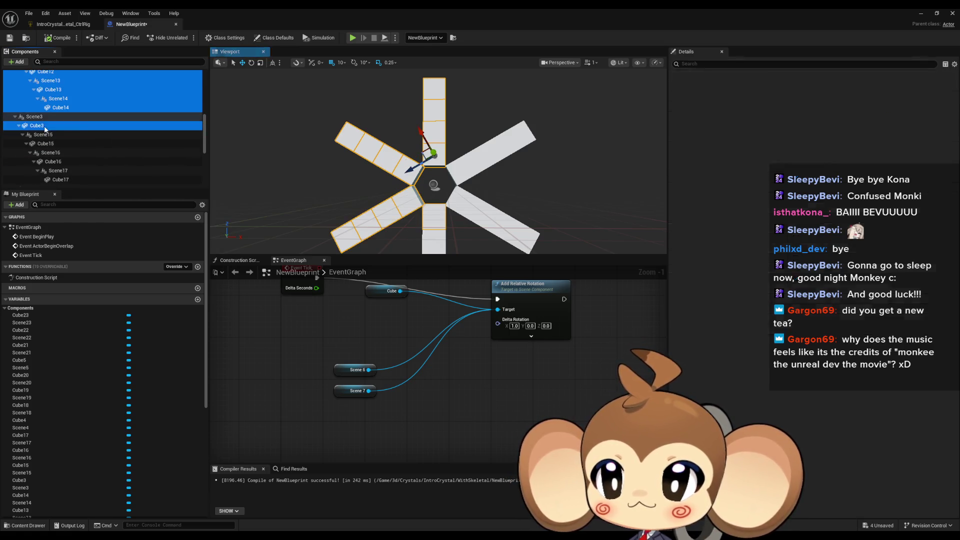
scroll(75, 140, down, 2)
ctrl+click(75, 149)
scroll(82, 135, down, 2)
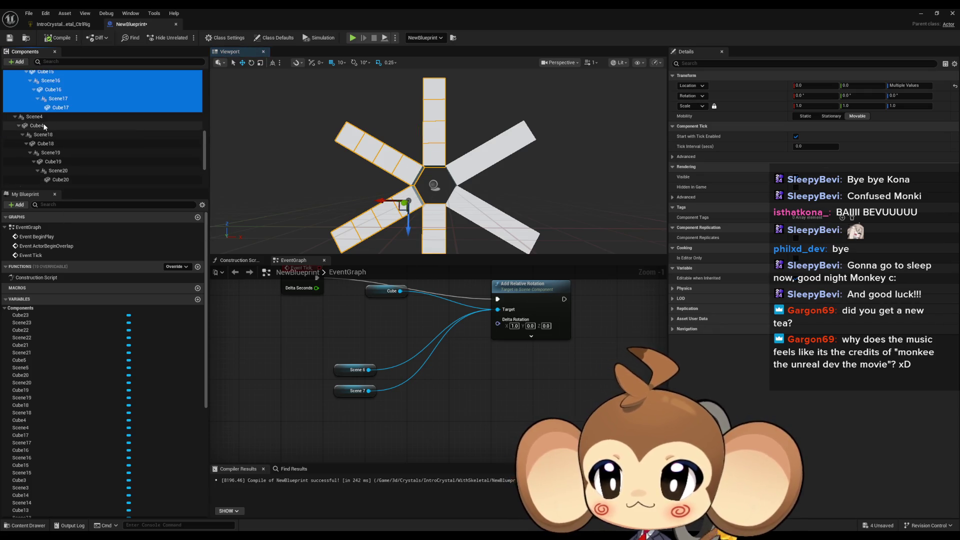
scroll(84, 133, down, 2)
ctrl+click(68, 129)
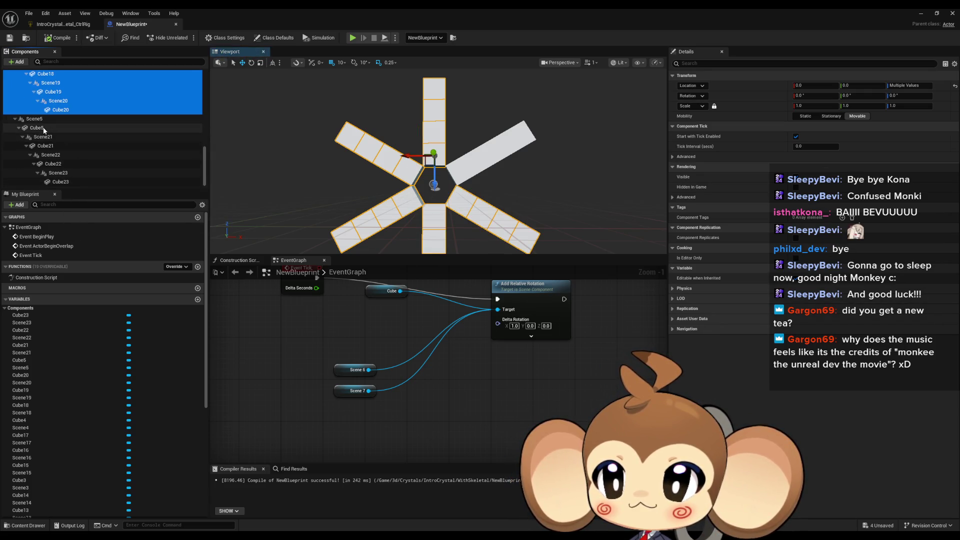
ctrl+shift+click(66, 182)
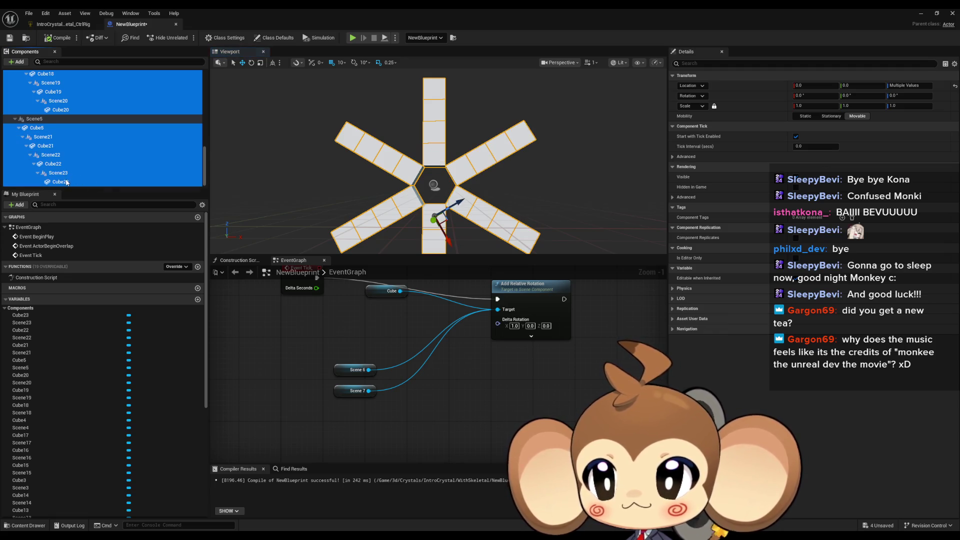
Step: Place the selected arm components as a column of nodes in the event graph
drag(552, 348, 552, 350)
scroll(548, 357, down, 4)
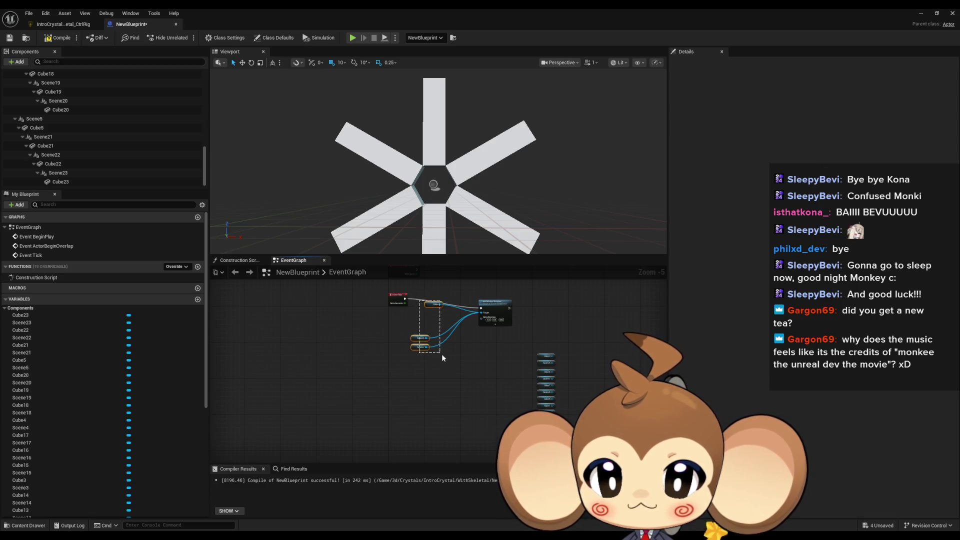
scroll(509, 375, down, 4)
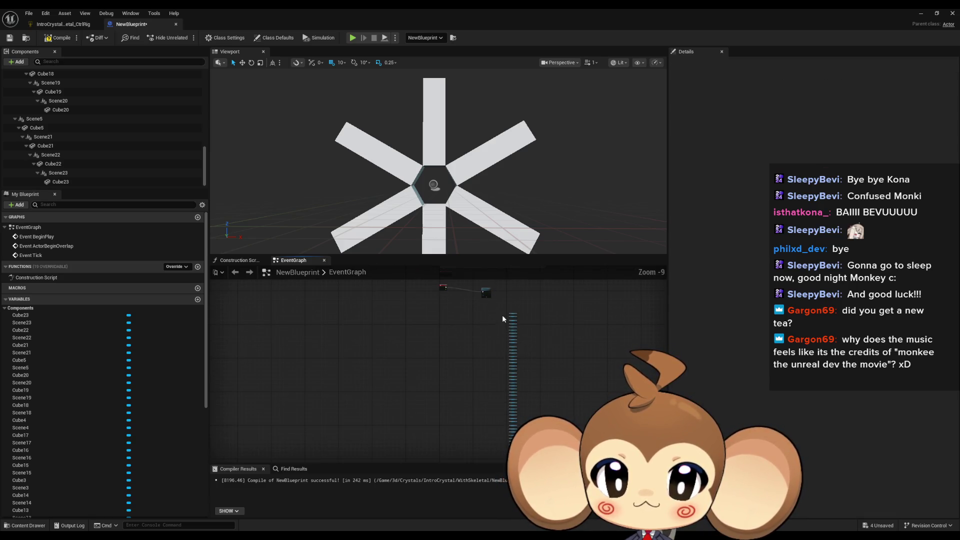
drag(504, 310, 533, 432)
scroll(460, 413, up, 5)
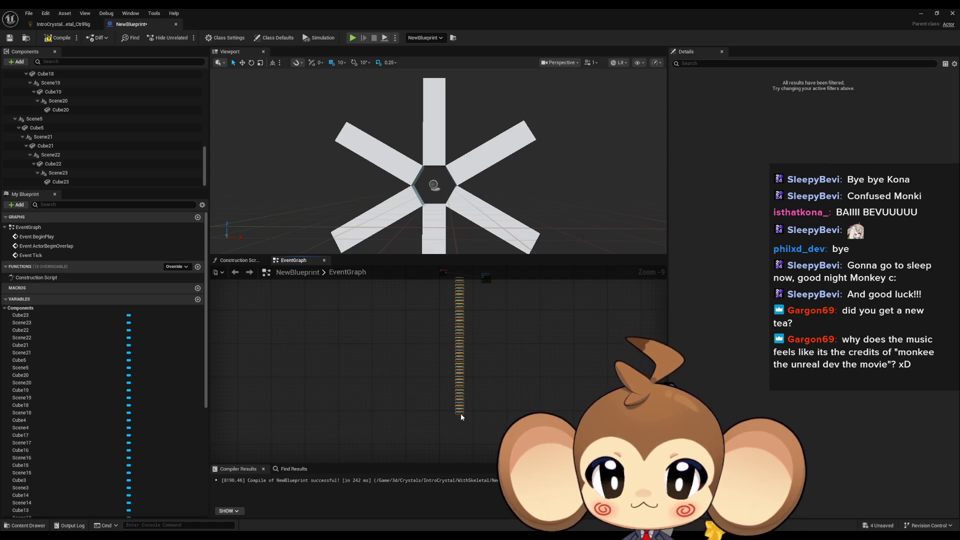
scroll(473, 325, up, 4)
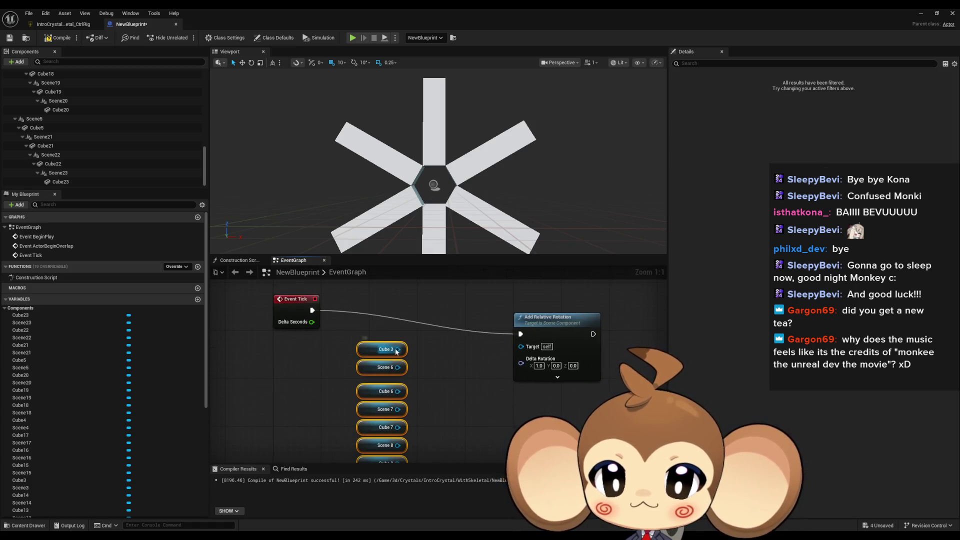
Step: Wire Cube 3, Scene 6, Cube 7, Cube 8 and Cube 1 into Add Relative Rotation's Target
mouse_move(397, 349)
mouse_down()
mouse_move(506, 365)
mouse_move(521, 346)
mouse_up()
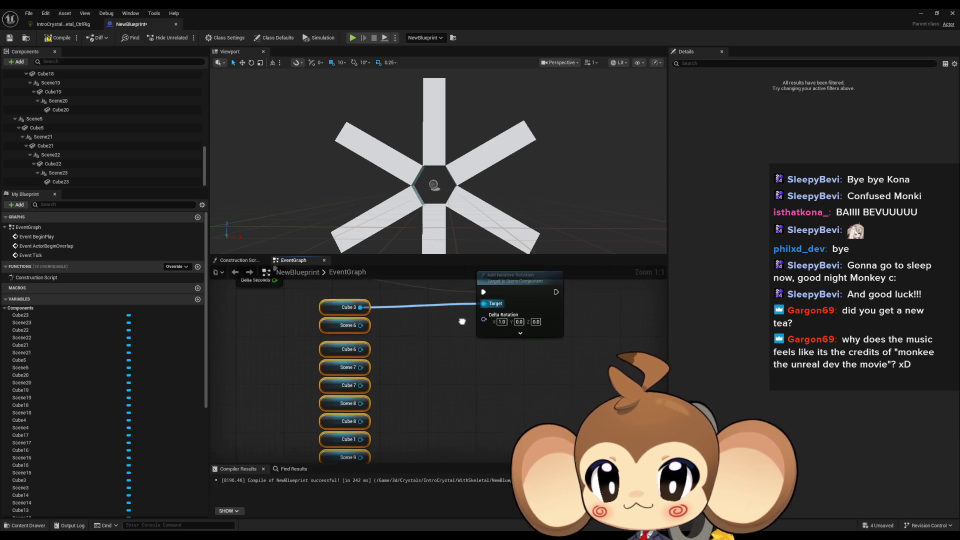
drag(357, 323, 460, 316)
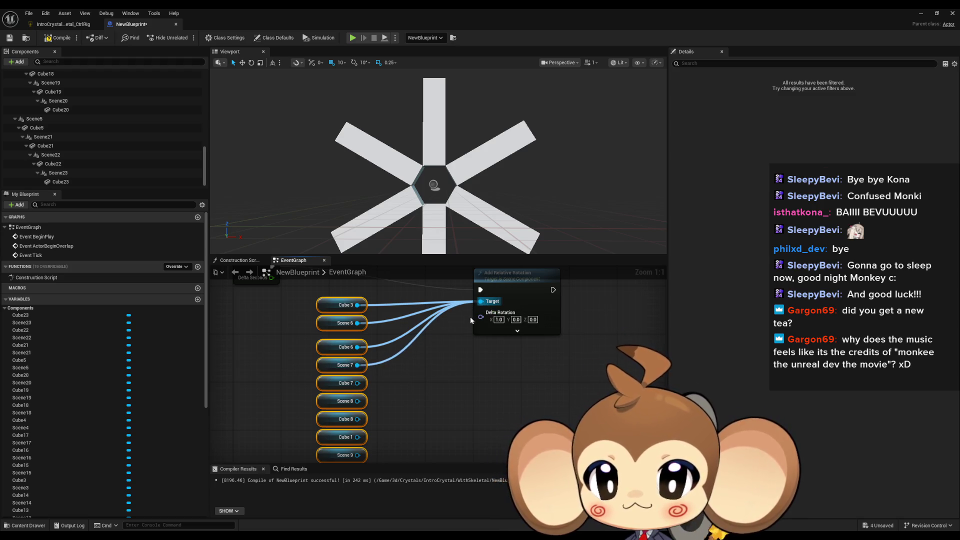
scroll(428, 362, down, 3)
mouse_move(382, 346)
mouse_down()
mouse_move(395, 350)
mouse_move(465, 290)
mouse_up()
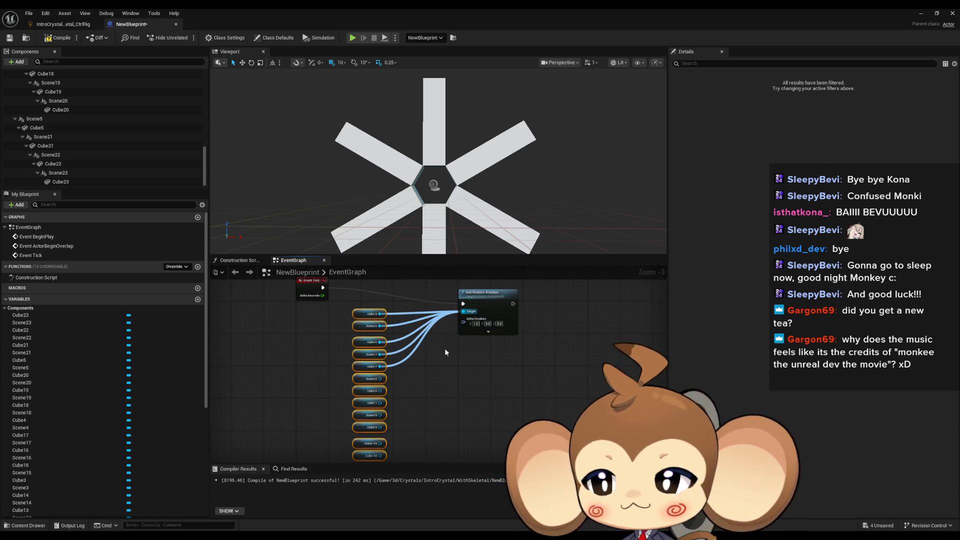
scroll(445, 348, up, 1)
drag(464, 308, 372, 396)
drag(465, 308, 470, 313)
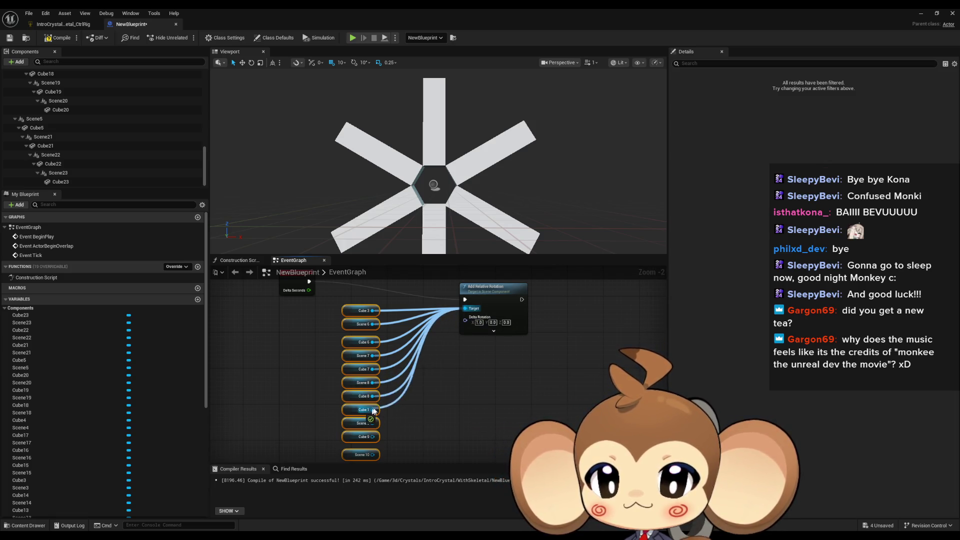
drag(372, 411, 373, 411)
scroll(406, 339, down, 1)
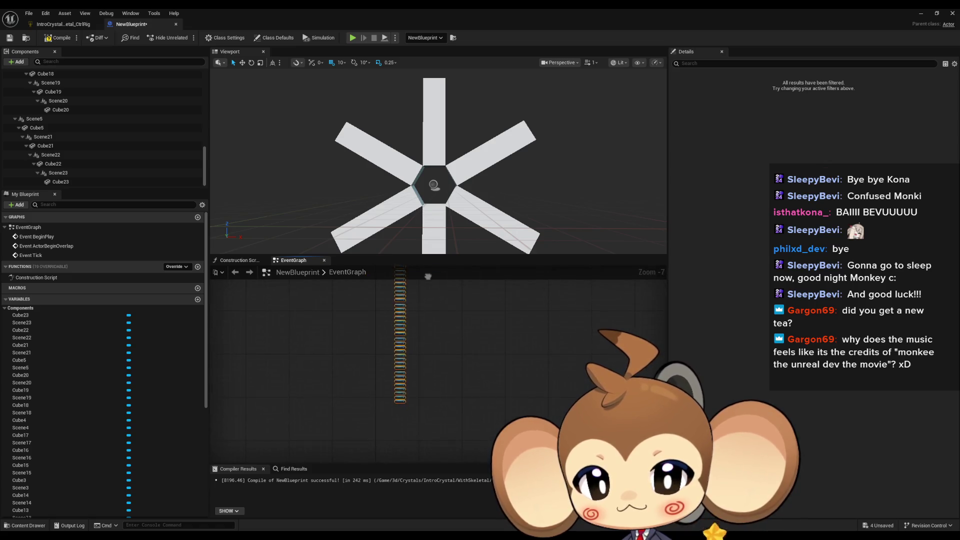
scroll(406, 335, up, 1)
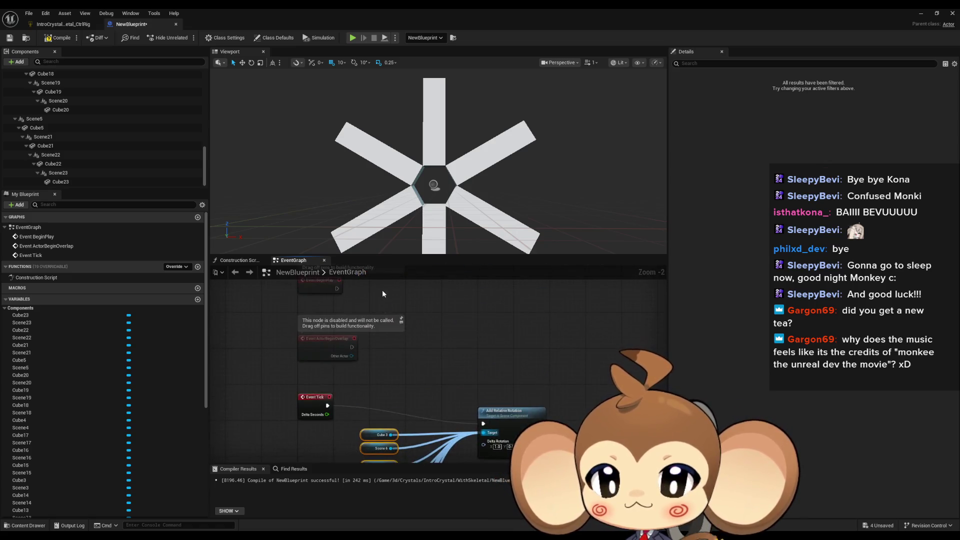
Step: Add a Get Components By Class node that fetches Skeletal Mesh Component
click(423, 330)
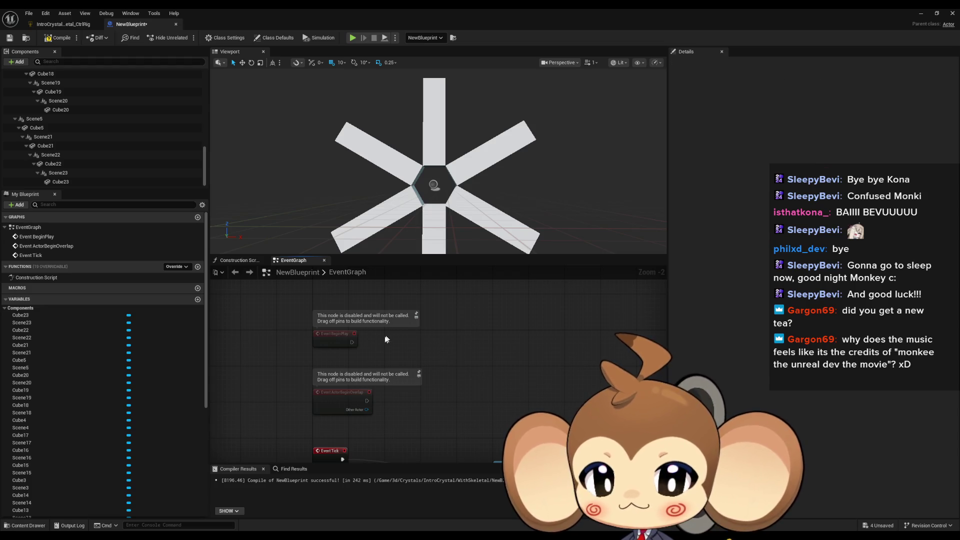
right_click(427, 351)
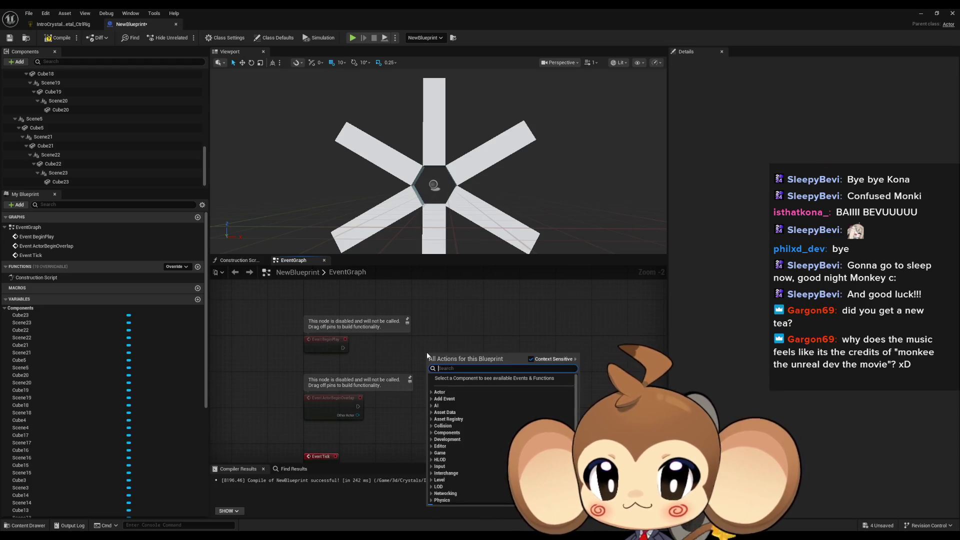
text(get all comp)
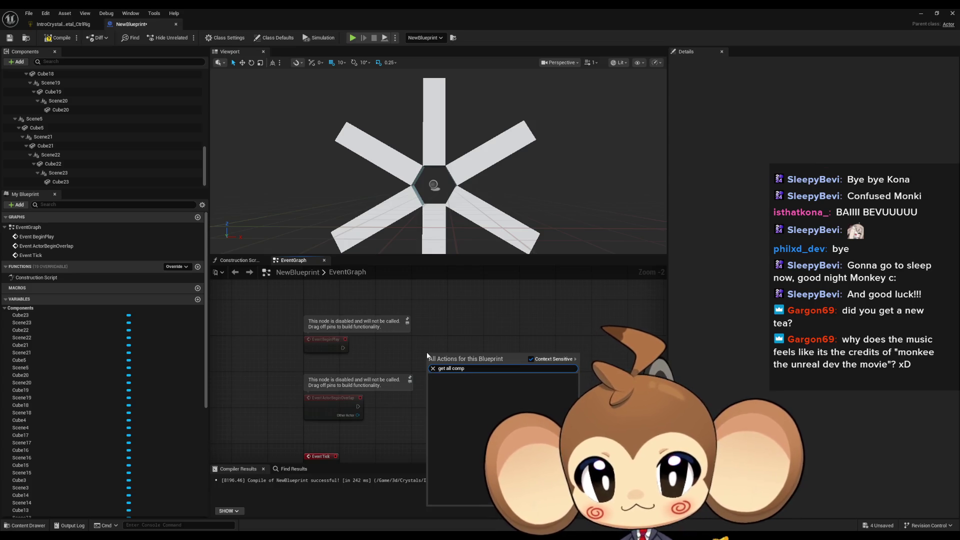
key(BackSpace)
key(BackSpace)
key(BackSpace)
text(cvomp)
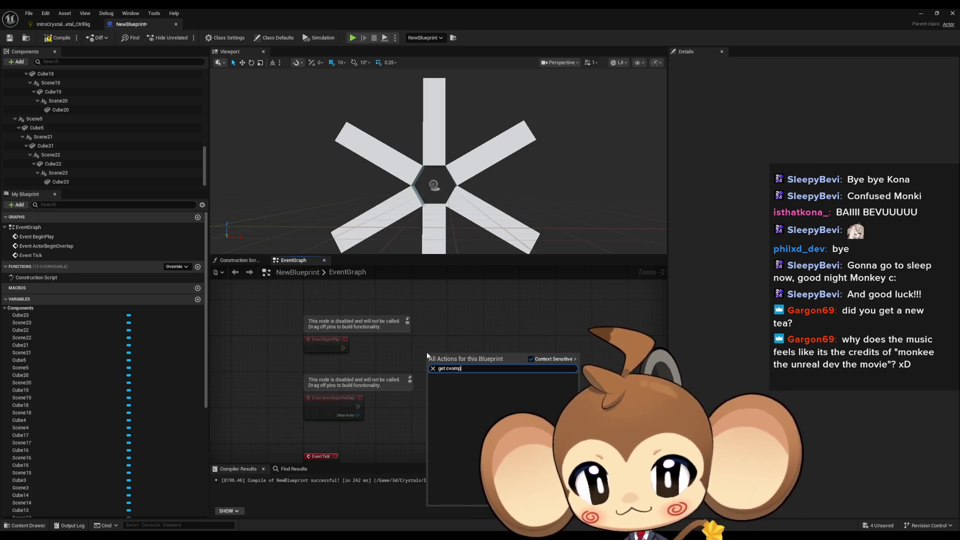
text(o)
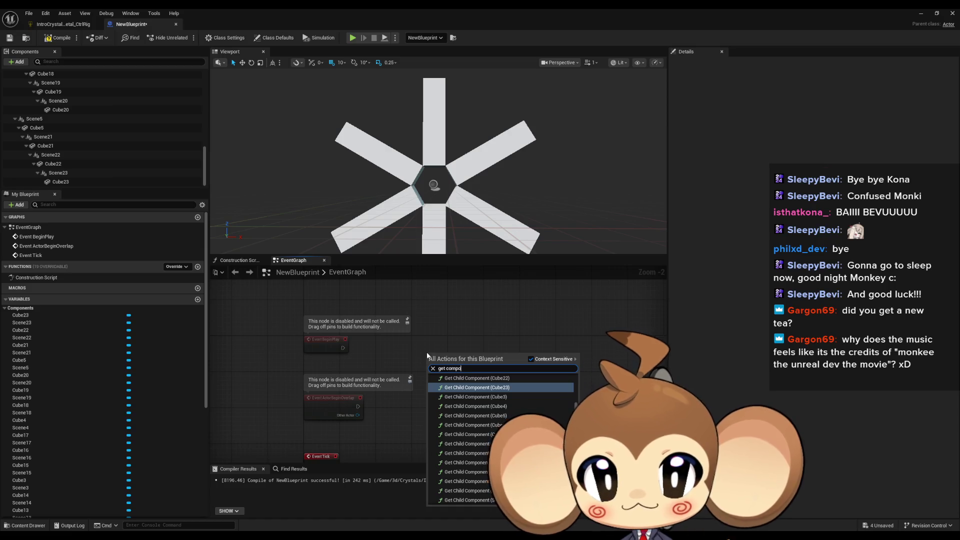
text(get components)
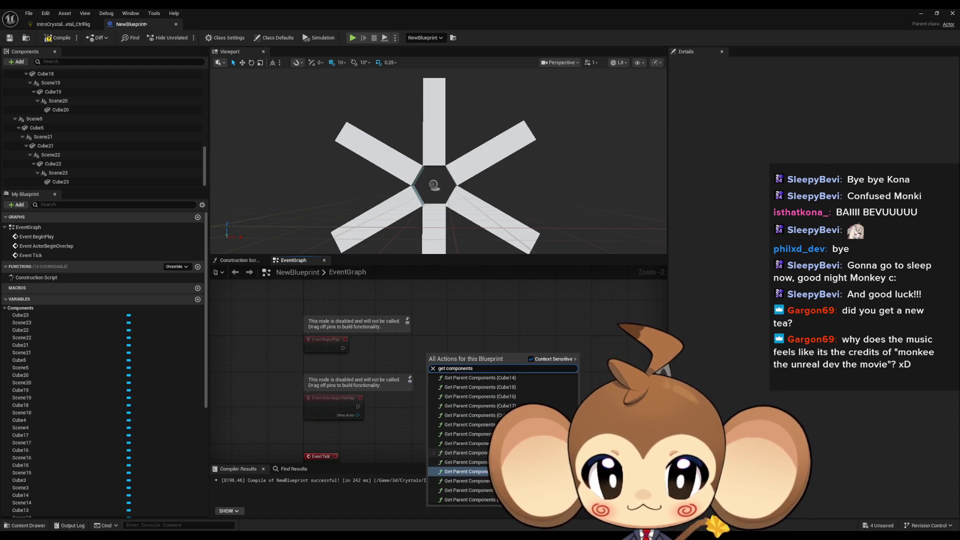
scroll(575, 375, up, 10)
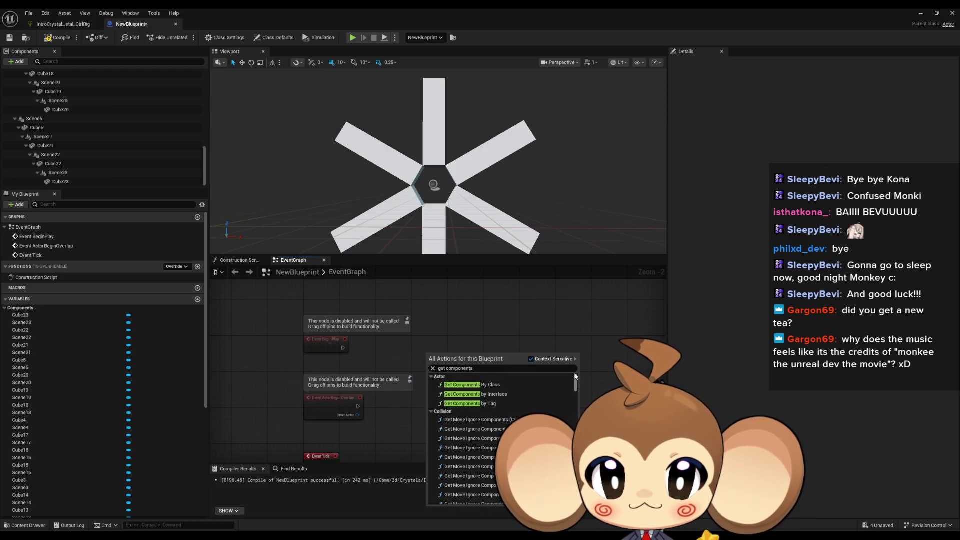
click(503, 386)
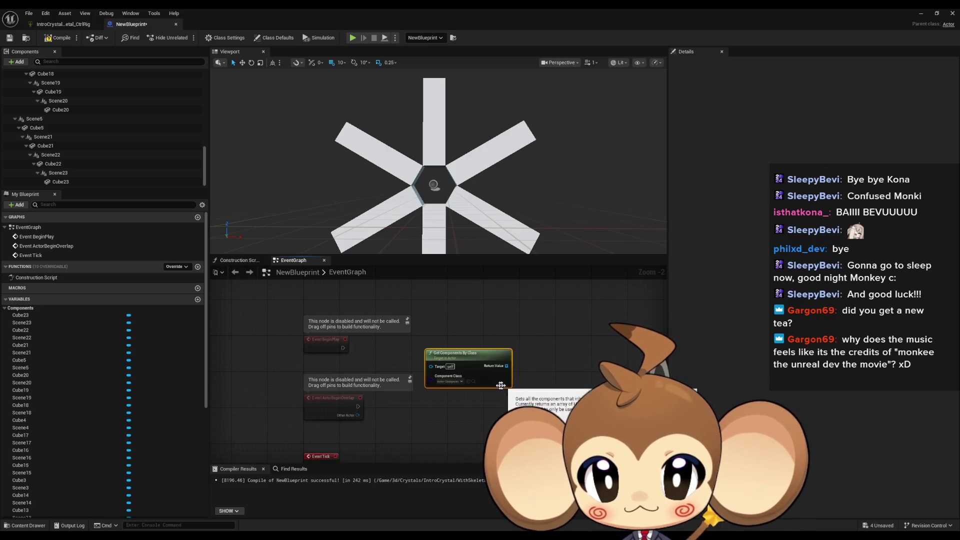
scroll(463, 356, up, 2)
click(463, 356)
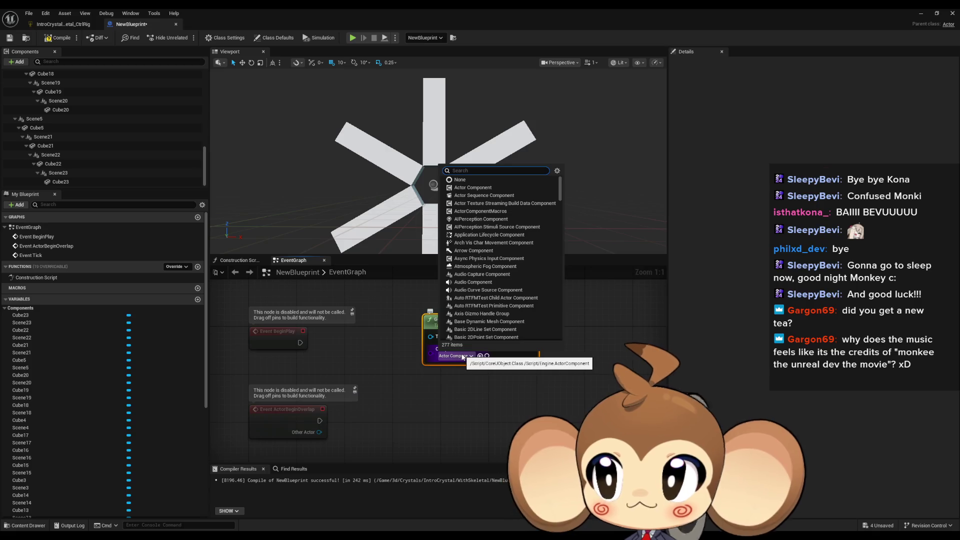
text(skel)
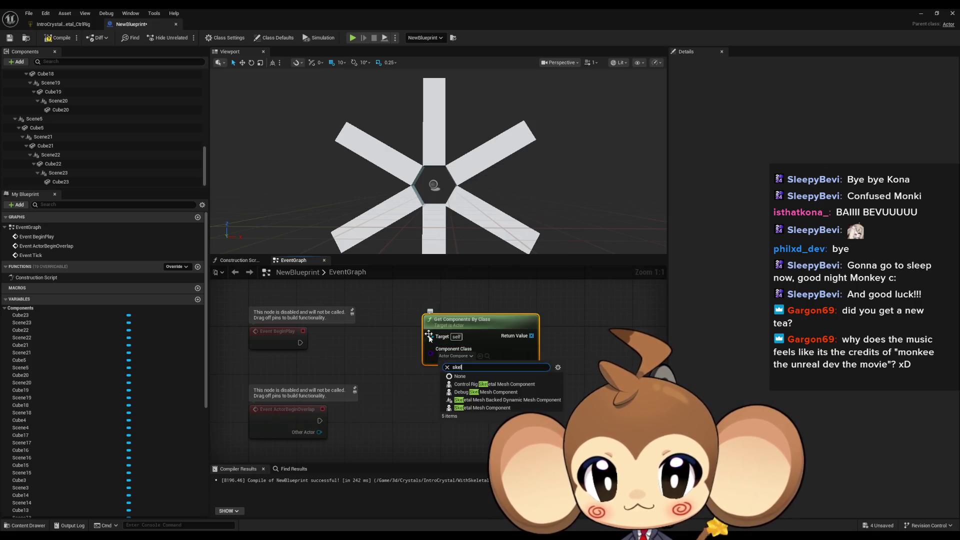
click(500, 408)
Step: Copy the node, set the copy to Scene Component, and promote its result to a variable
drag(473, 322, 473, 304)
key(ctrl+c)
key(ctrl+v)
click(461, 397)
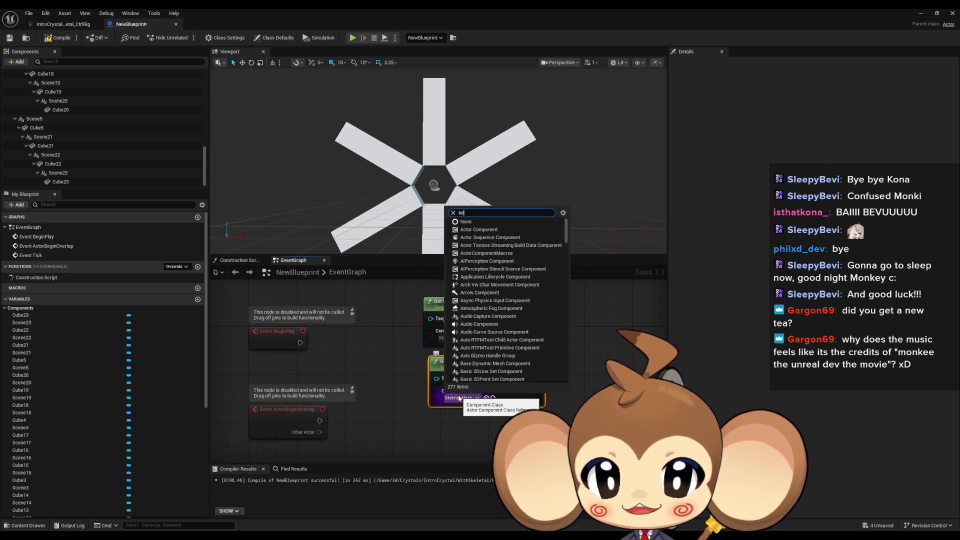
text(scene)
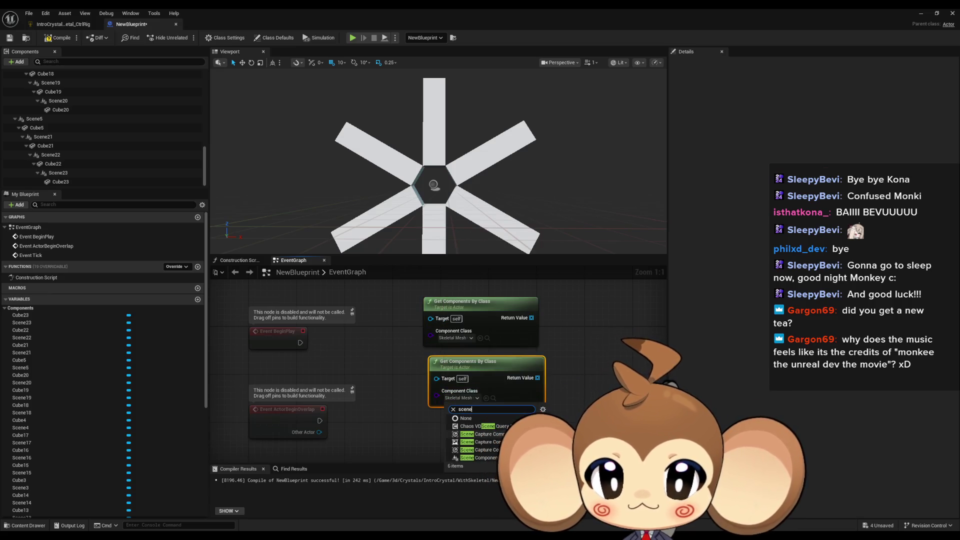
click(490, 458)
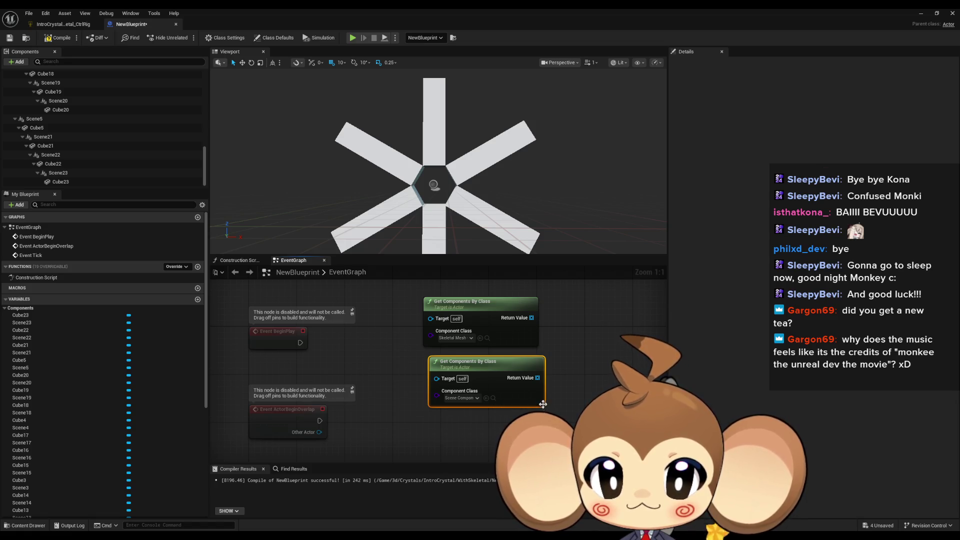
mouse_move(507, 362)
mouse_down()
mouse_move(448, 367)
mouse_move(540, 390)
mouse_move(525, 380)
mouse_up()
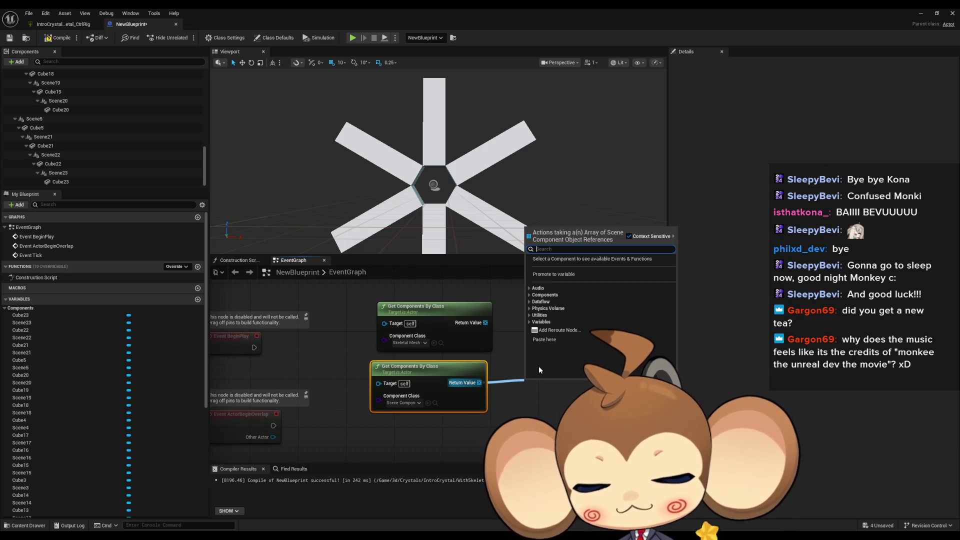
text(p)
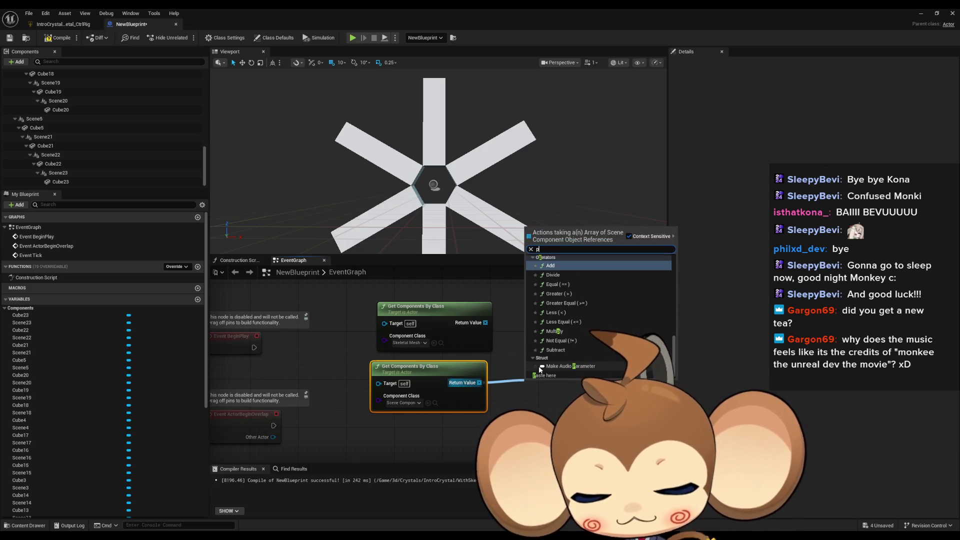
text(romo)
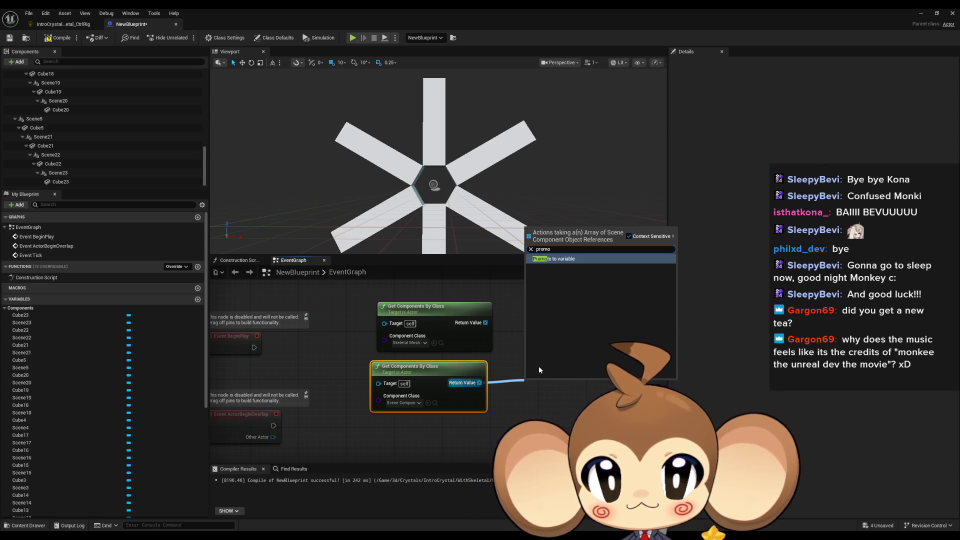
key(Return)
Step: Store the skeletal mesh result in NewVar_0 and add a Remove node for the scene array
drag(485, 323, 527, 317)
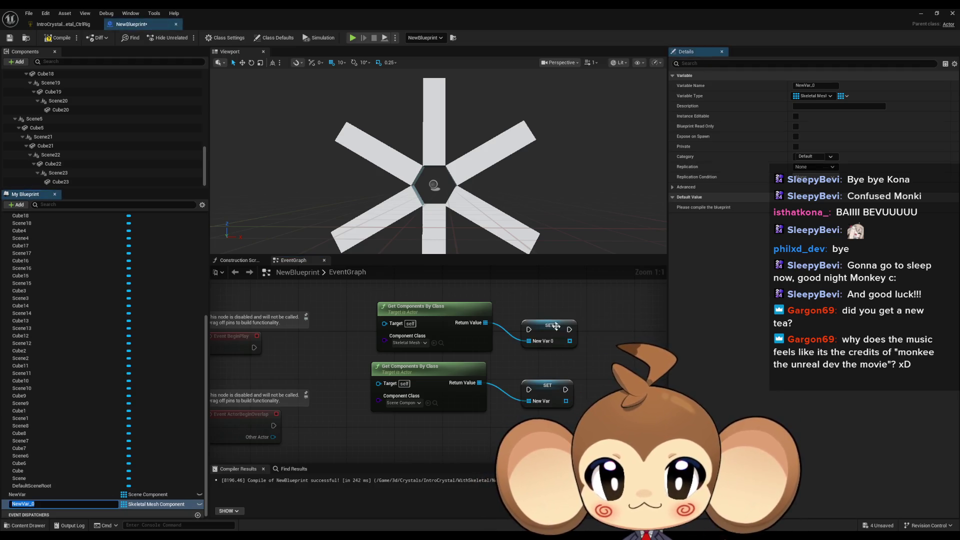
mouse_move(564, 394)
mouse_down()
mouse_move(537, 385)
mouse_move(574, 381)
mouse_move(506, 392)
mouse_move(546, 384)
mouse_up()
text(remove)
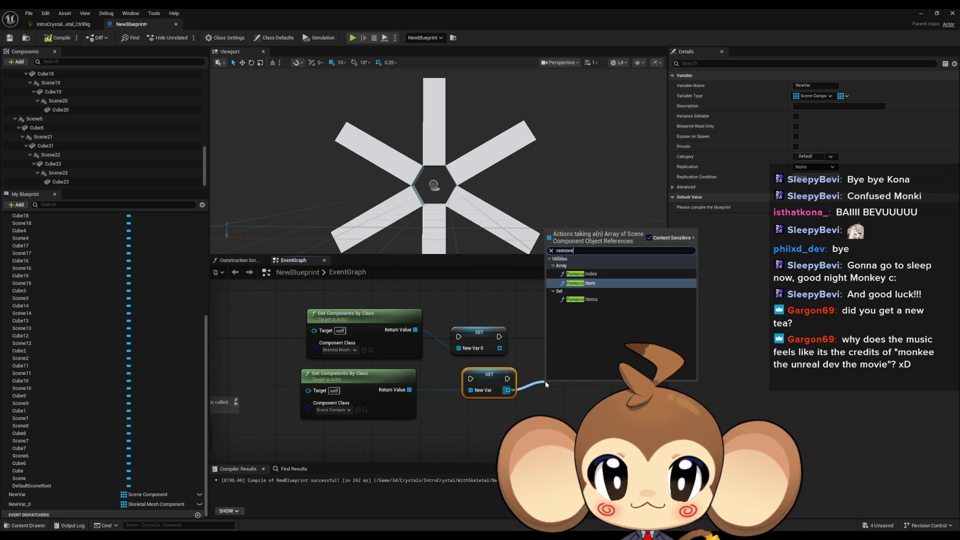
key(Return)
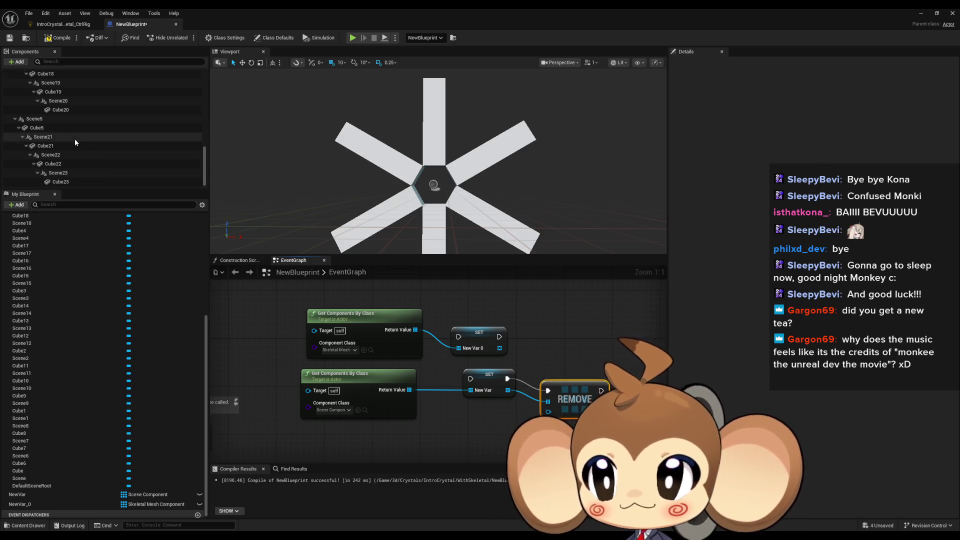
Step: Bring Scene, Scene1, Scene3 and Scene 4 getters into the graph and stack them
mouse_move(34, 118)
mouse_down()
mouse_move(300, 280)
mouse_move(499, 423)
mouse_up()
scroll(84, 154, up, 3)
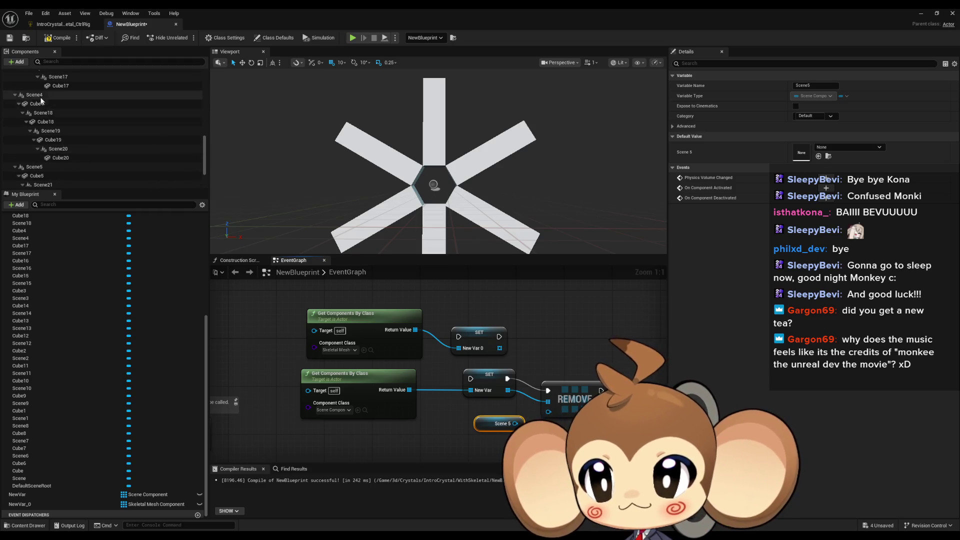
mouse_move(34, 95)
mouse_down()
mouse_move(439, 193)
mouse_move(499, 448)
mouse_up()
scroll(40, 138, up, 5)
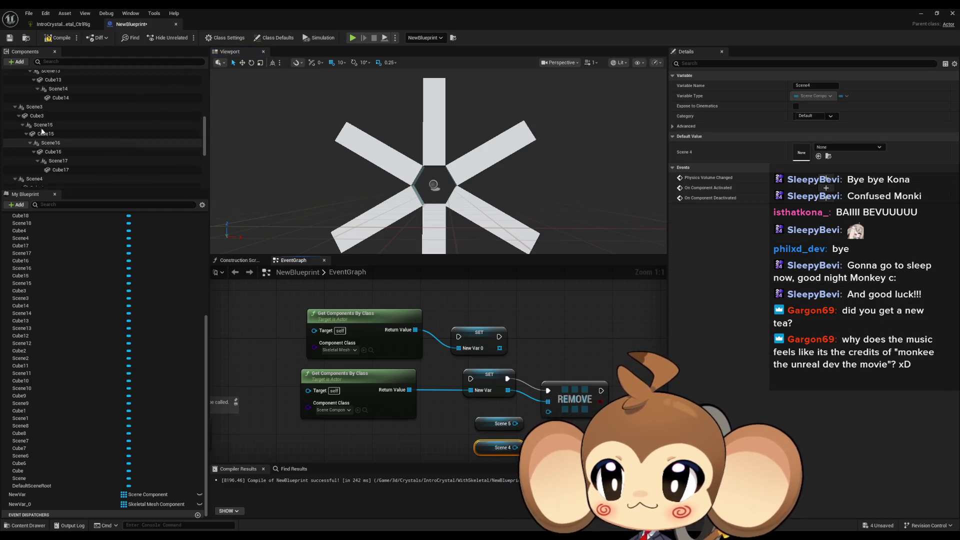
click(38, 119)
scroll(43, 127, up, 2)
scroll(43, 127, up, 5)
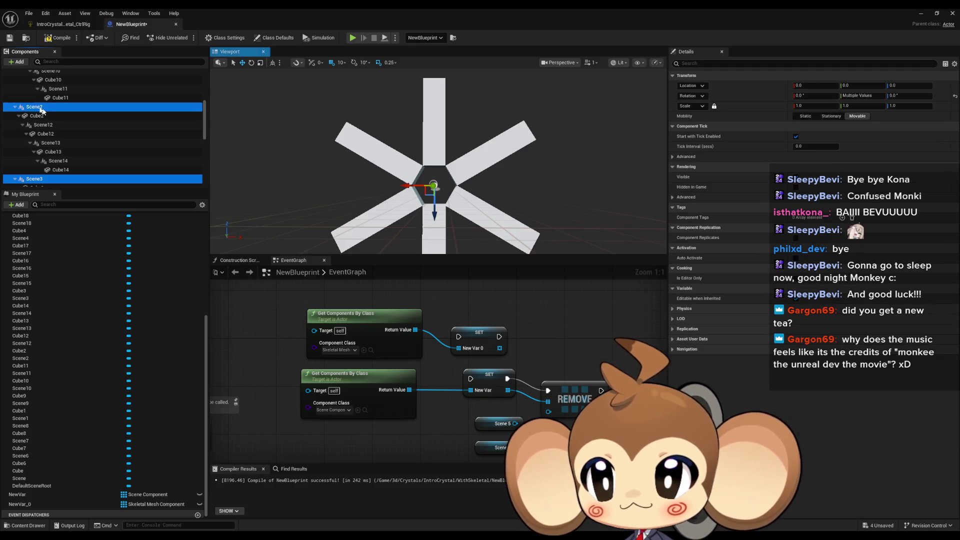
ctrl+click(34, 164)
ctrl+click(36, 93)
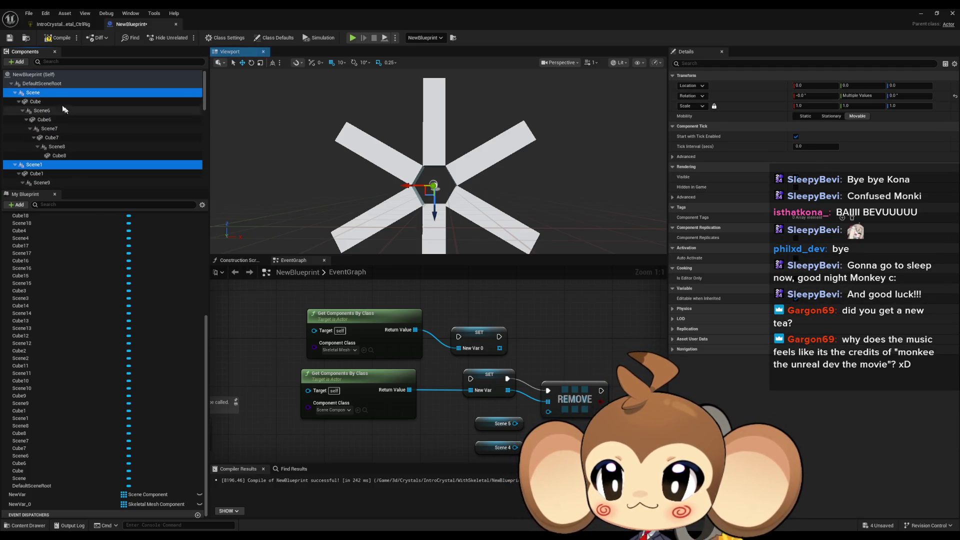
mouse_move(115, 117)
mouse_down()
mouse_move(561, 326)
mouse_move(448, 307)
mouse_move(334, 448)
mouse_up()
mouse_move(413, 324)
mouse_down()
mouse_move(419, 306)
mouse_move(452, 290)
mouse_up()
Step: Duplicate the Remove node into a column of Remove nodes
key(ctrl+d)
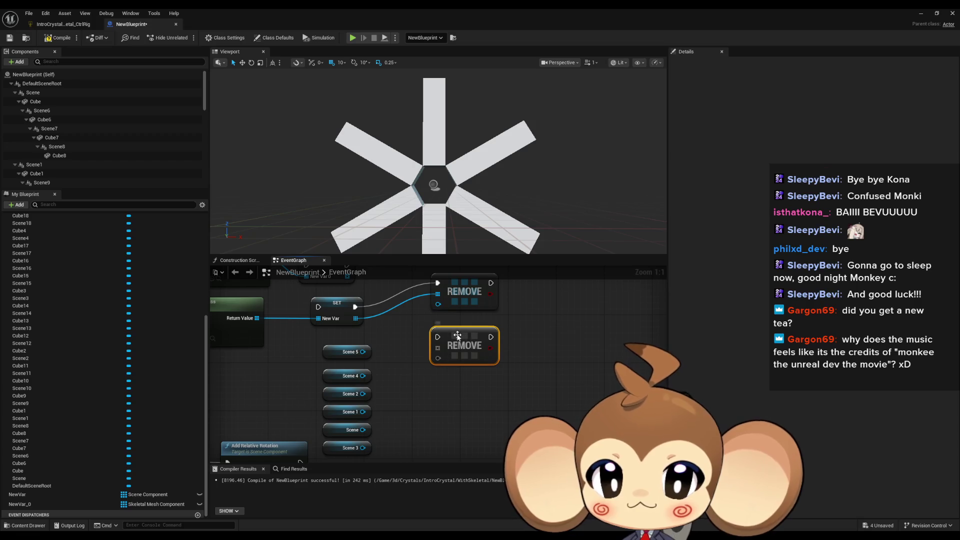
shift+click(464, 291)
key(ctrl+d)
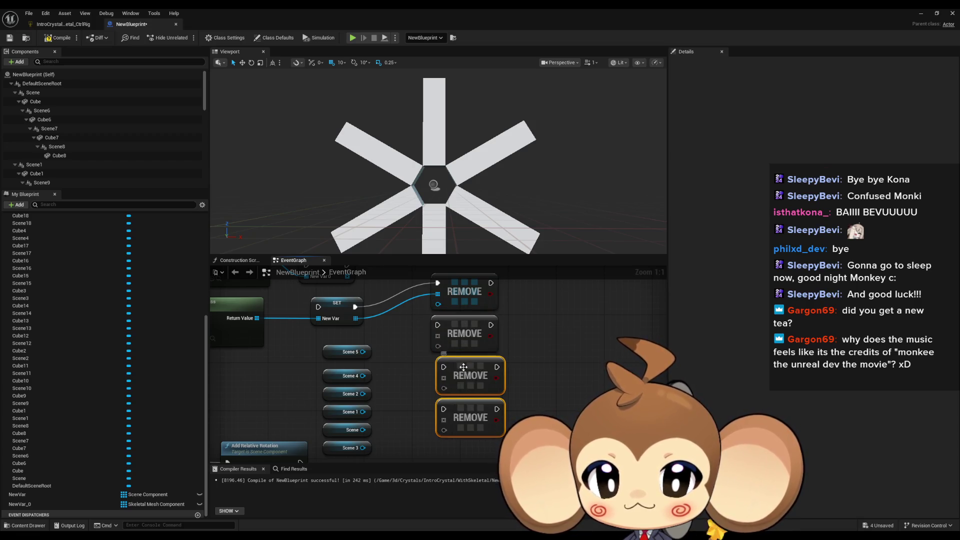
drag(471, 378, 459, 379)
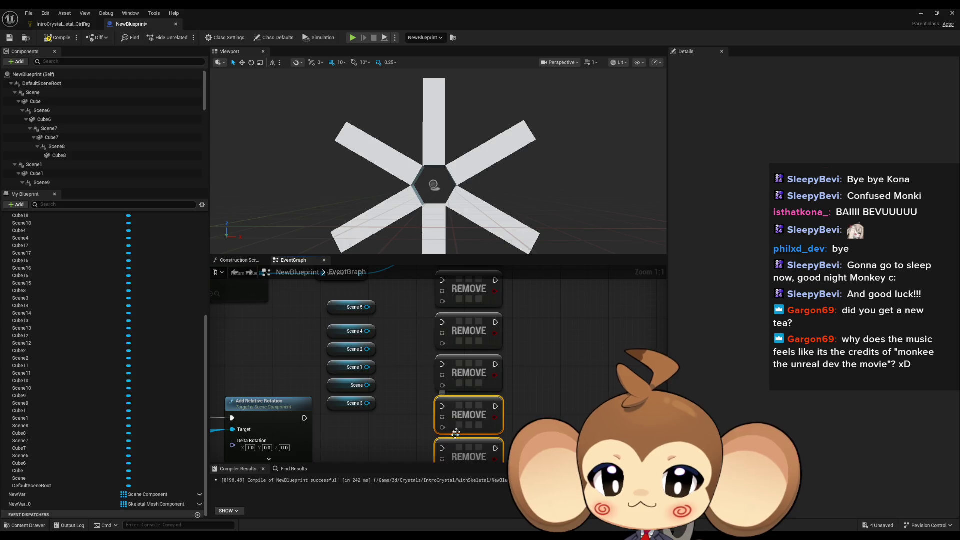
Step: Chain the Remove nodes' execution, feed each the scene array, and wire Scene through Scene 5 as items
drag(485, 383, 495, 364)
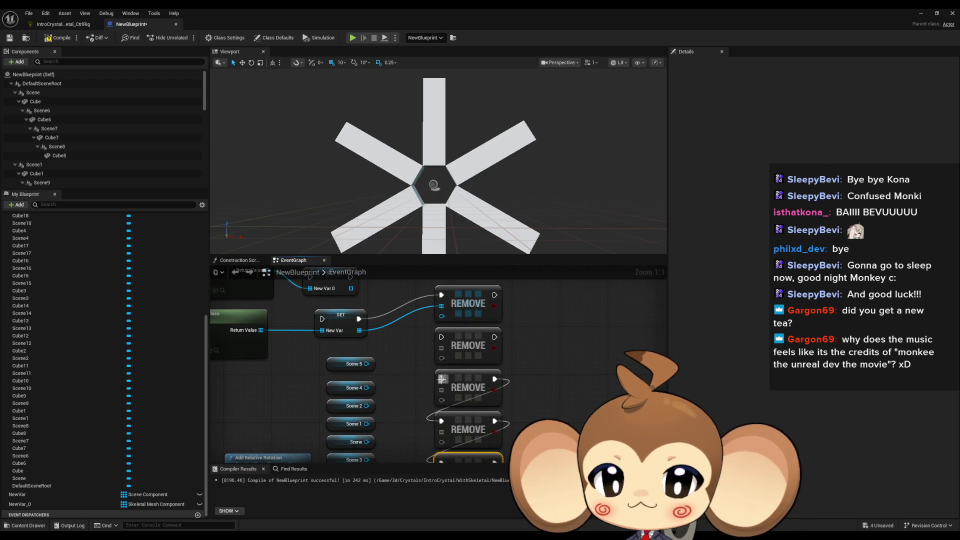
mouse_move(442, 348)
mouse_down()
mouse_move(359, 330)
mouse_move(442, 389)
mouse_move(371, 306)
mouse_up()
mouse_move(454, 448)
mouse_down()
mouse_move(424, 452)
mouse_move(399, 291)
mouse_move(369, 327)
mouse_up()
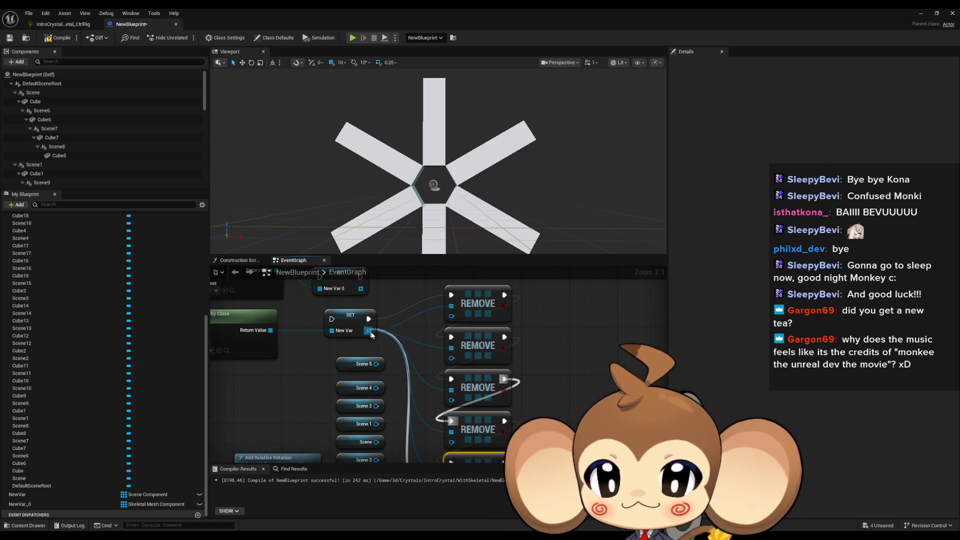
drag(376, 360, 452, 316)
drag(376, 388, 451, 358)
drag(378, 407, 451, 400)
mouse_move(451, 442)
mouse_down()
mouse_move(452, 457)
mouse_move(408, 347)
mouse_move(389, 348)
mouse_up()
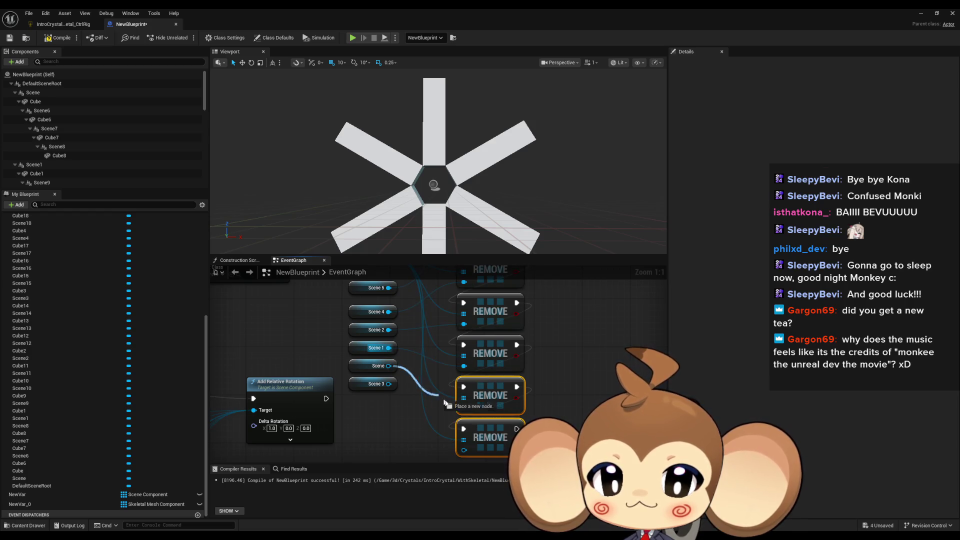
drag(464, 408, 389, 365)
drag(465, 450, 388, 383)
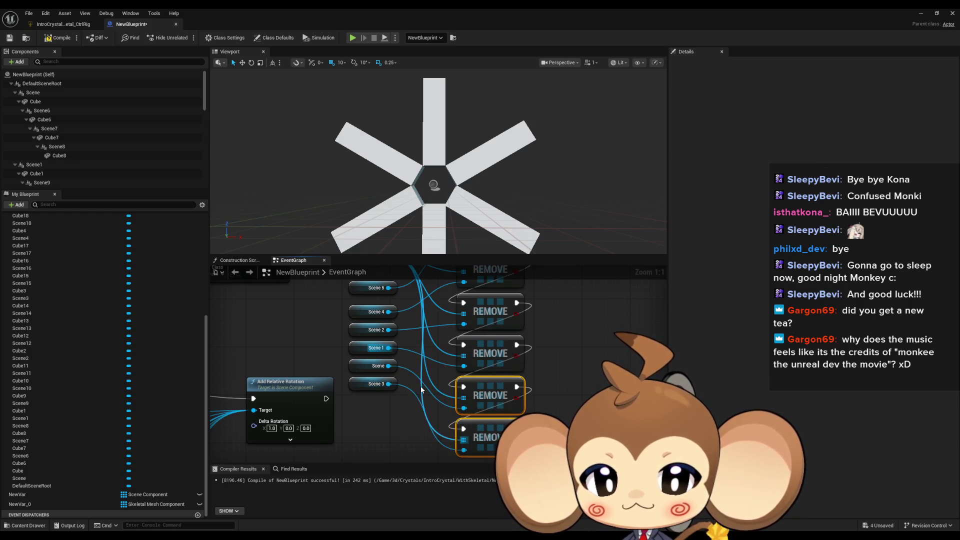
Step: Connect the variable setters to Event Tick and make NewVar_0 the Add Relative Rotation target
scroll(433, 386, down, 1)
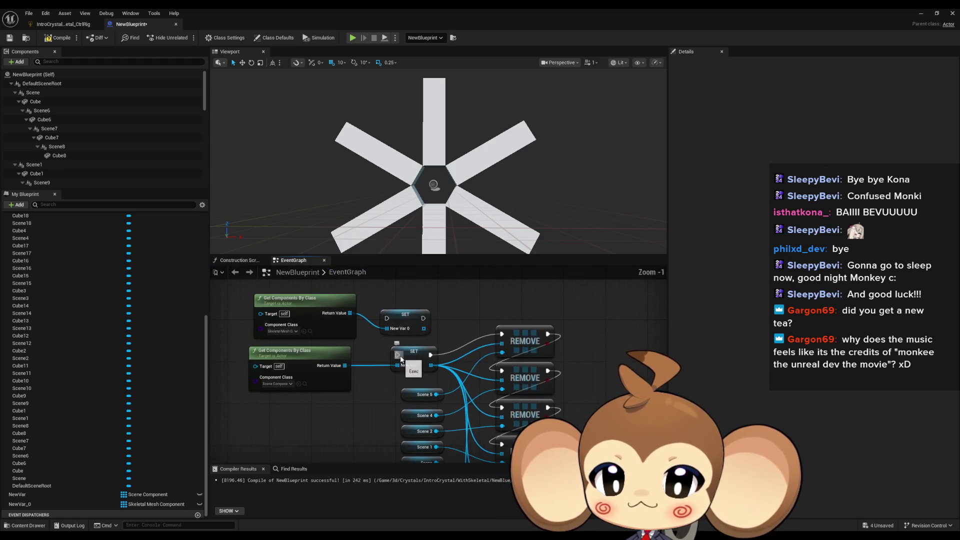
click(382, 319)
mouse_move(386, 318)
mouse_down()
mouse_move(255, 380)
mouse_move(266, 317)
mouse_up()
mouse_move(460, 413)
mouse_down()
mouse_move(480, 395)
mouse_move(455, 344)
mouse_up()
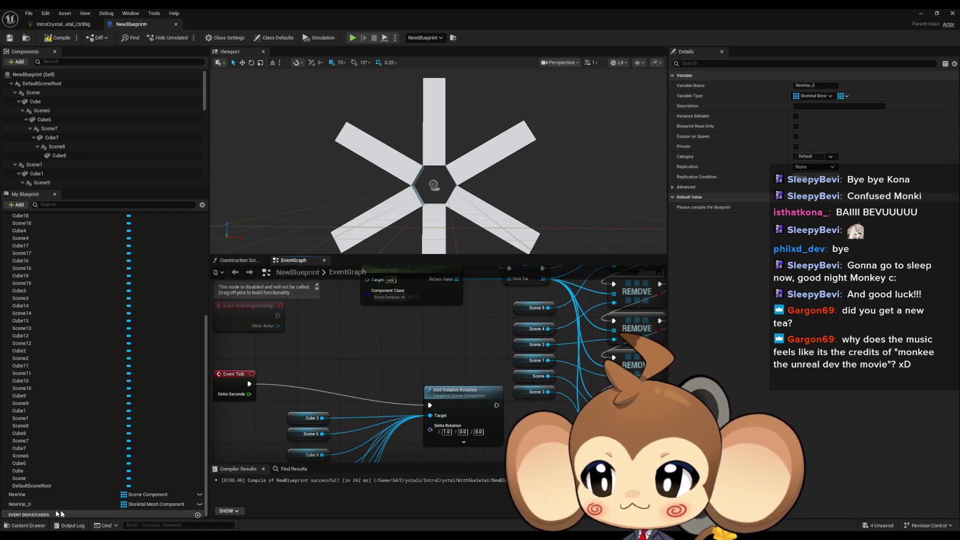
mouse_move(17, 494)
mouse_down()
mouse_move(244, 478)
mouse_move(340, 426)
mouse_move(32, 503)
mouse_move(356, 451)
mouse_move(430, 416)
mouse_up()
click(360, 436)
click(374, 461)
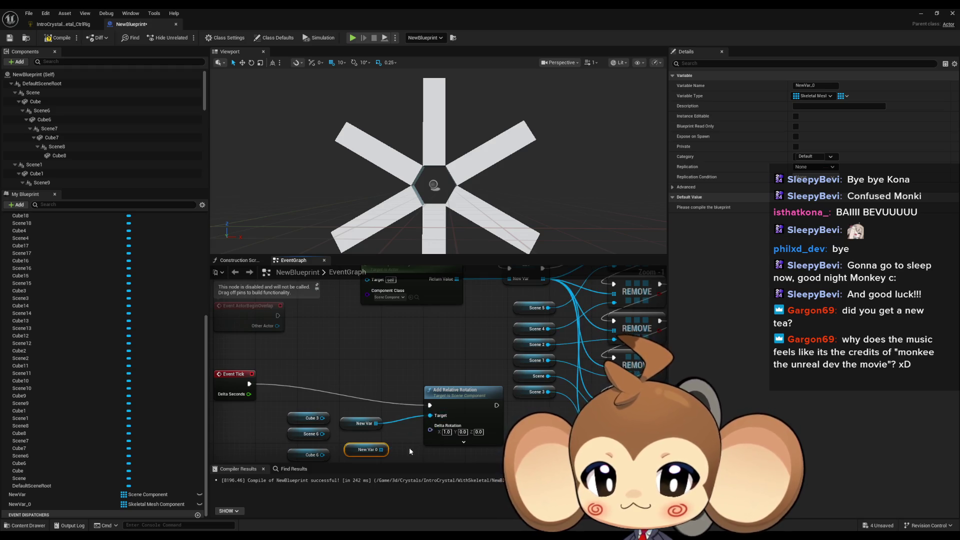
mouse_move(409, 447)
mouse_down()
mouse_move(411, 401)
mouse_move(439, 377)
mouse_move(408, 405)
mouse_up()
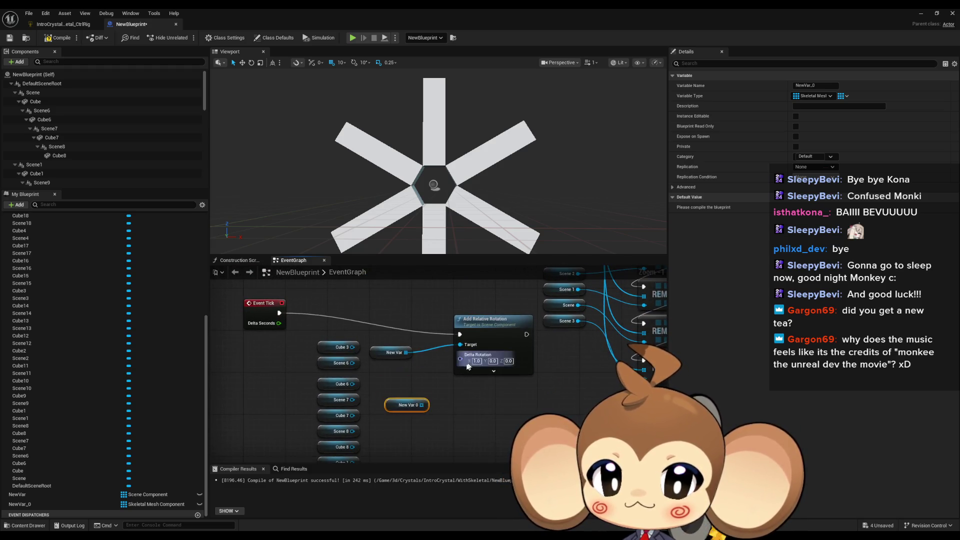
Step: Duplicate Add Relative Rotation, target the copy with New Var 0, and chain it after the first
mouse_move(467, 336)
mouse_down()
mouse_move(483, 368)
mouse_move(447, 326)
mouse_up()
key(ctrl+d)
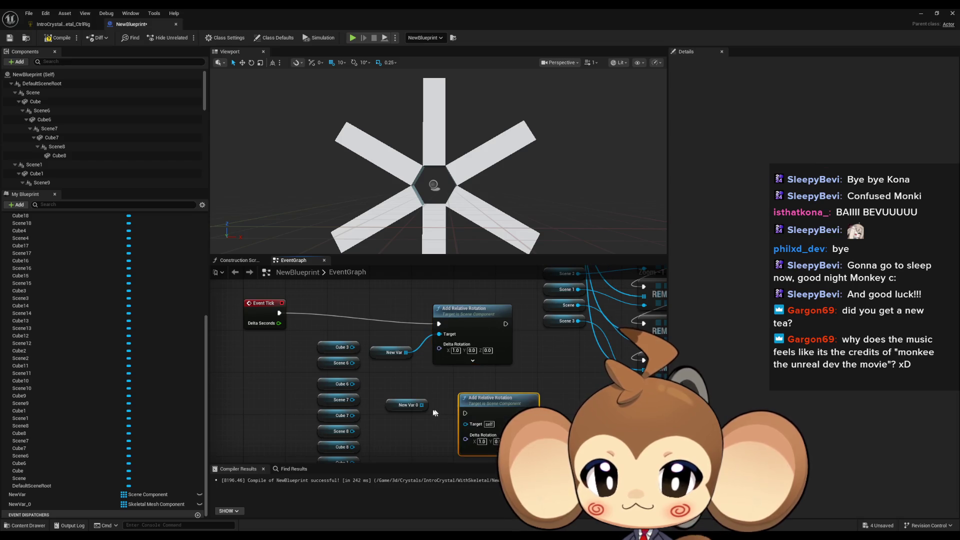
drag(422, 405, 467, 426)
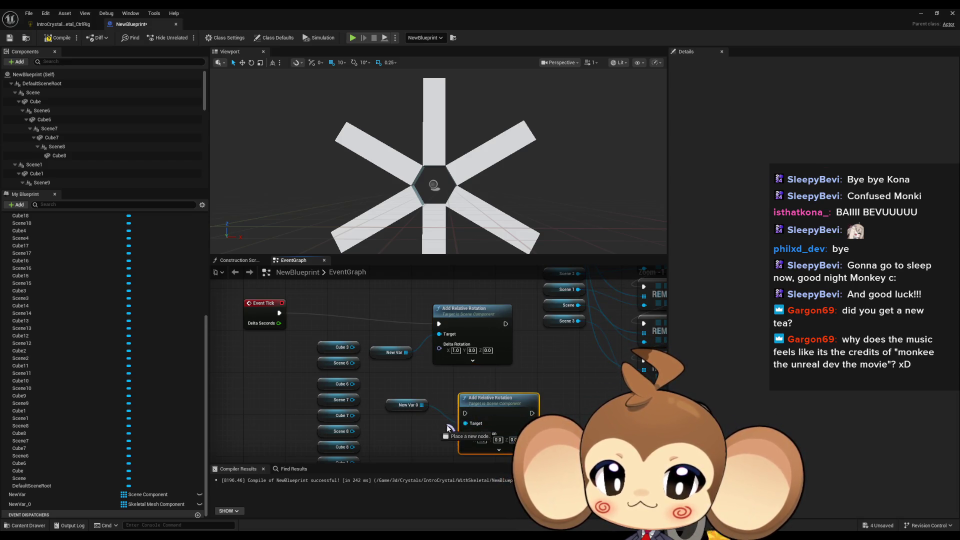
right_click(455, 395)
click(457, 393)
drag(506, 324, 465, 413)
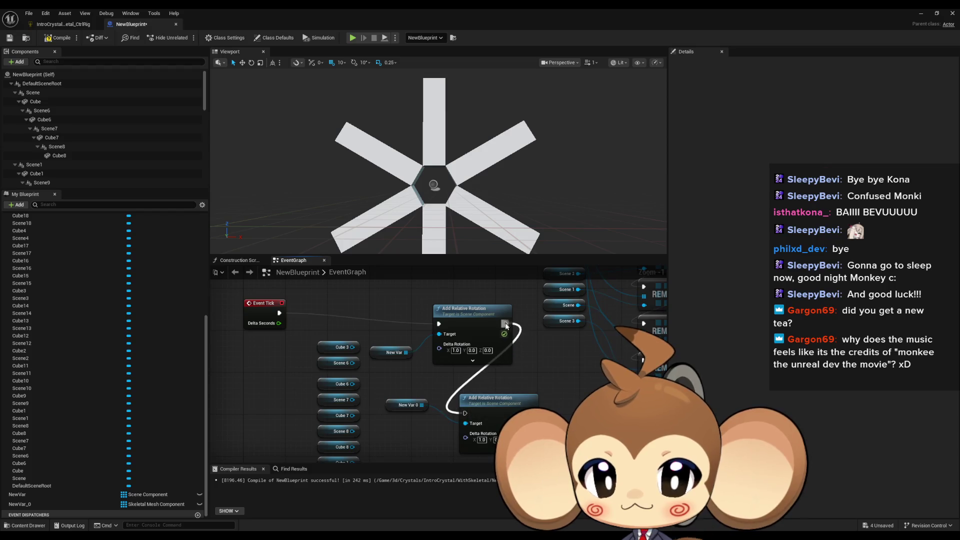
Step: Play the level to watch the crystal rotate, stop, and reopen NewBlueprint for editing
click(920, 13)
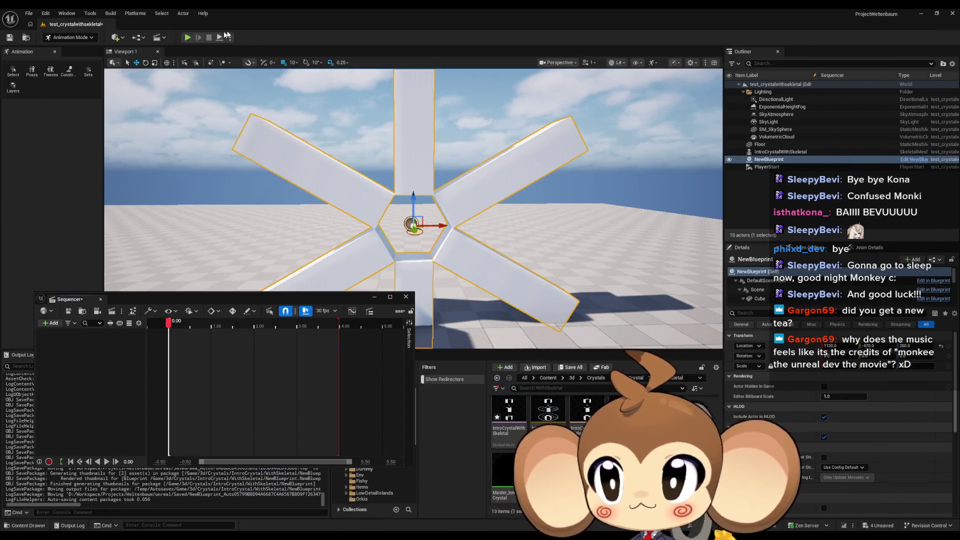
click(261, 98)
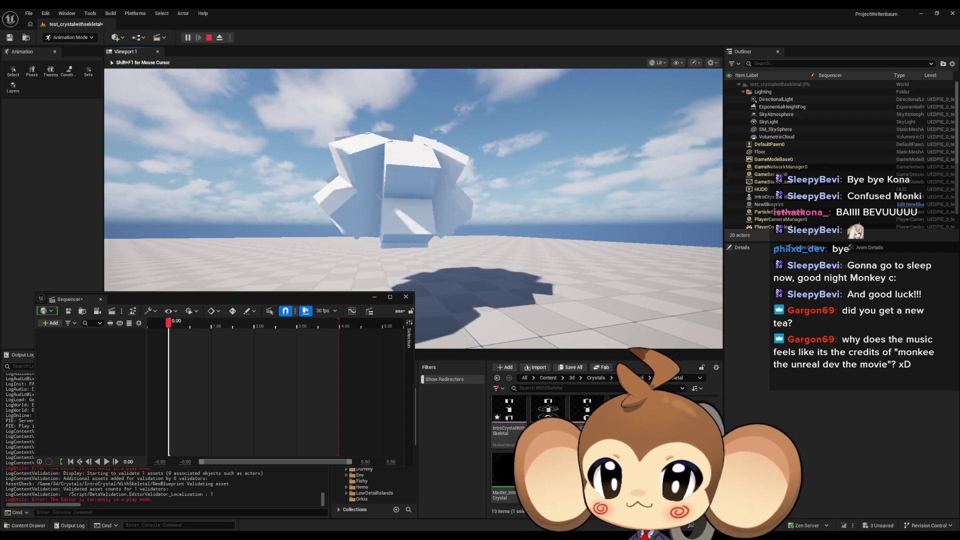
key(Left)
key(Left)
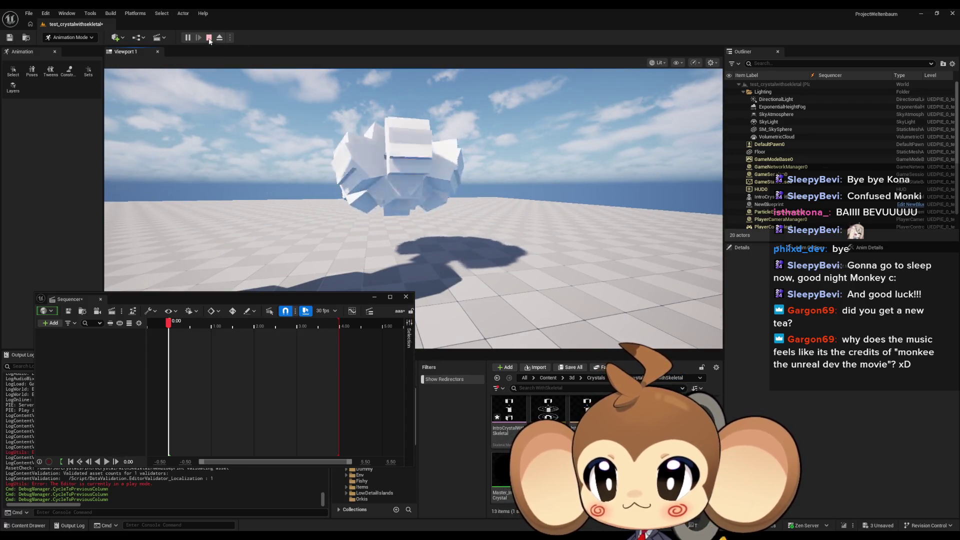
click(208, 38)
double_click(500, 470)
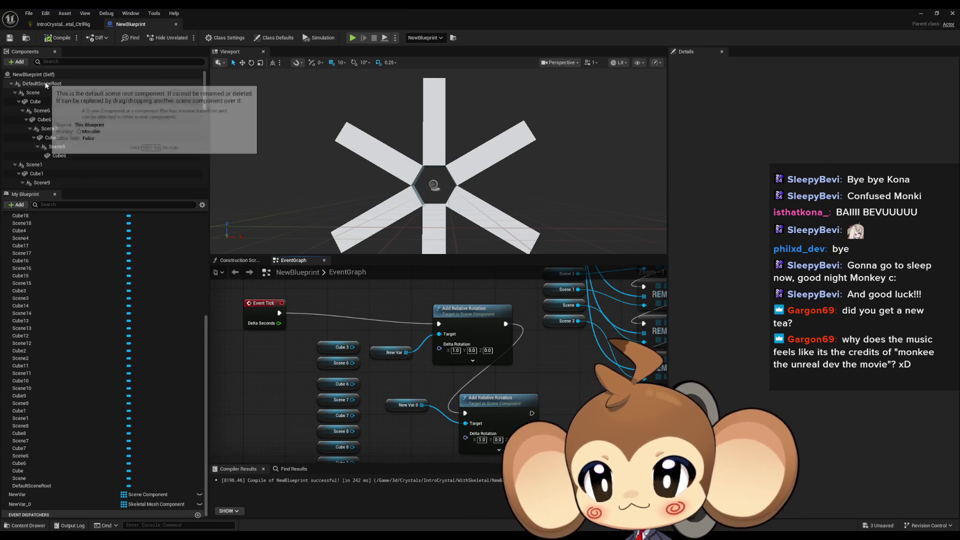
Step: Add a Default Scene Root getter and wire it into a duplicated REMOVE node
mouse_move(42, 83)
mouse_down()
mouse_move(210, 100)
mouse_move(554, 373)
mouse_move(452, 353)
mouse_up()
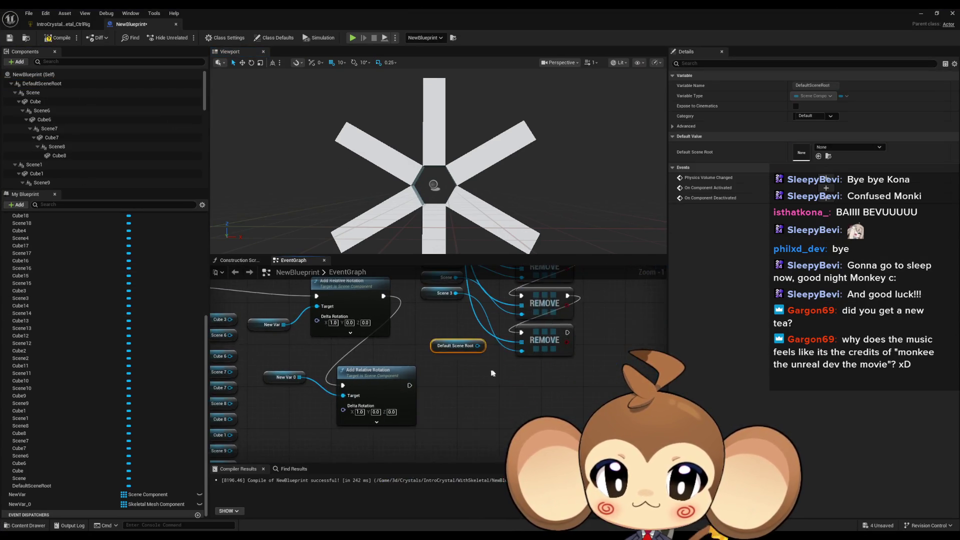
click(554, 336)
key(ctrl+d)
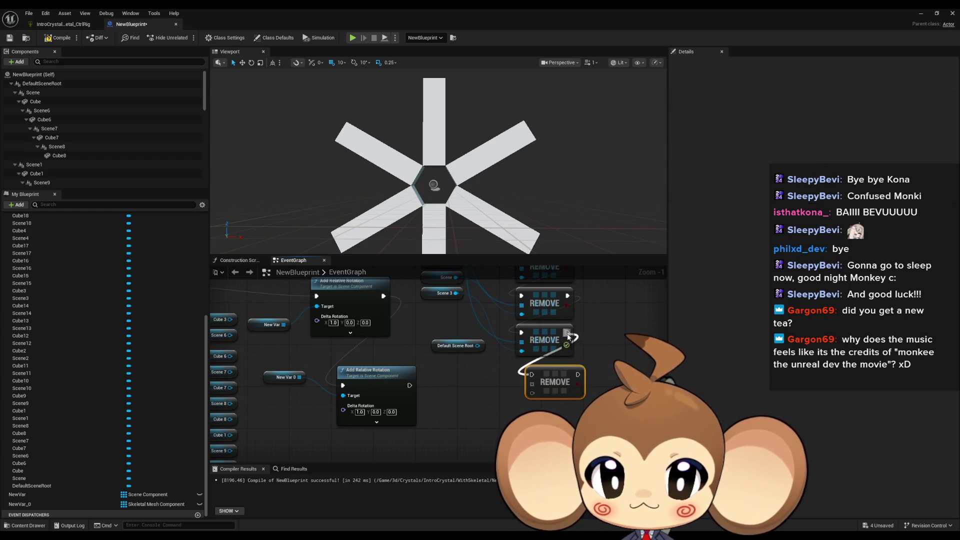
drag(532, 393, 477, 348)
mouse_move(532, 383)
mouse_down()
mouse_move(521, 407)
mouse_move(494, 300)
mouse_move(440, 395)
mouse_move(450, 411)
mouse_up()
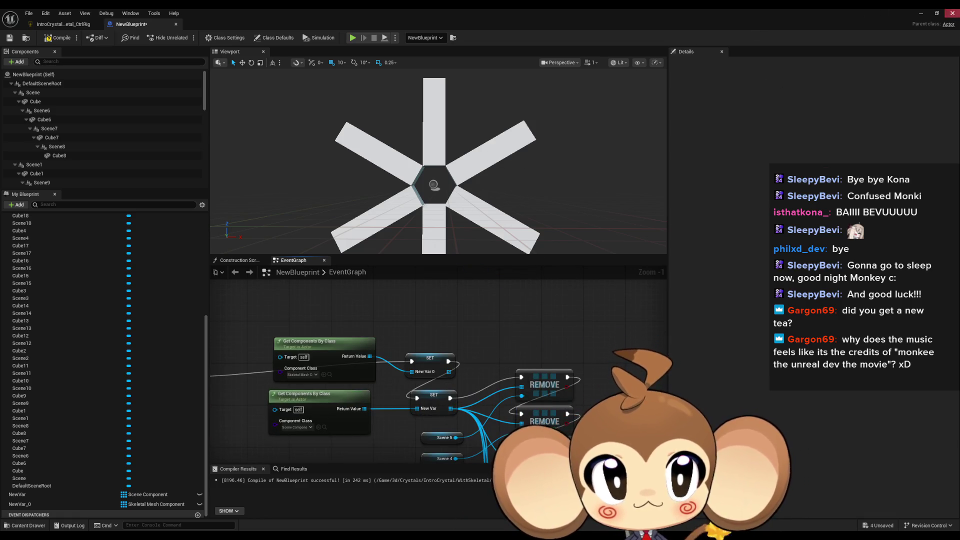
Step: Play-test the level with the root excluded, then stop and return to the Blueprint editor
key(alt+Tab)
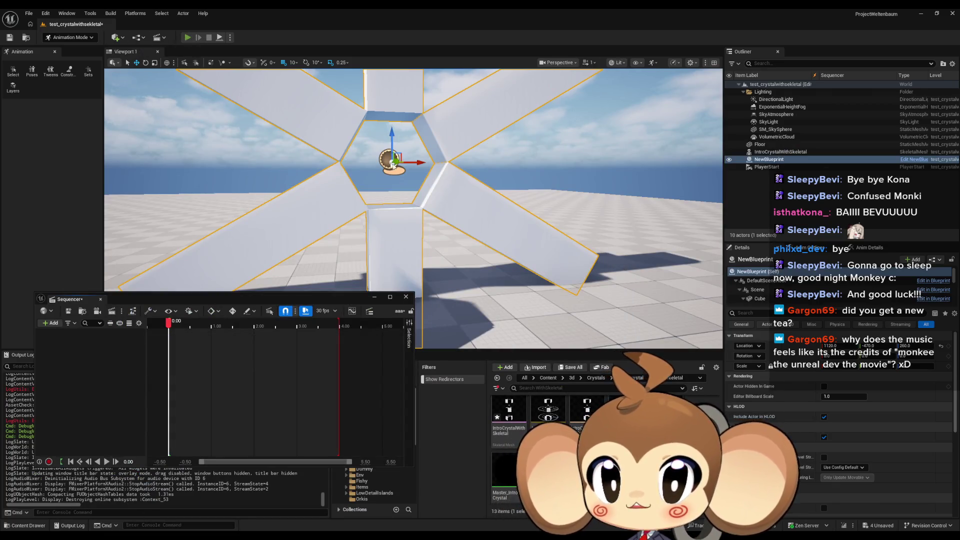
click(187, 37)
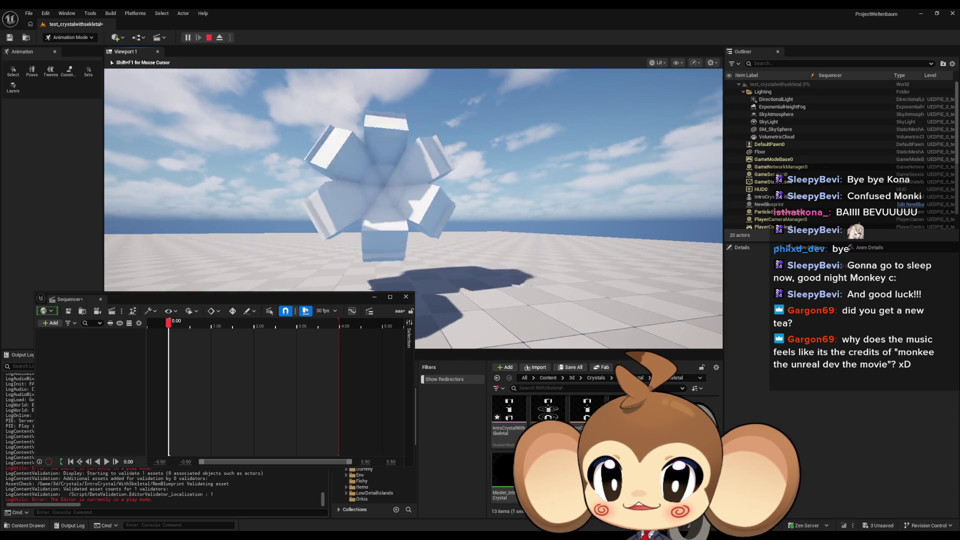
key(shift+F1)
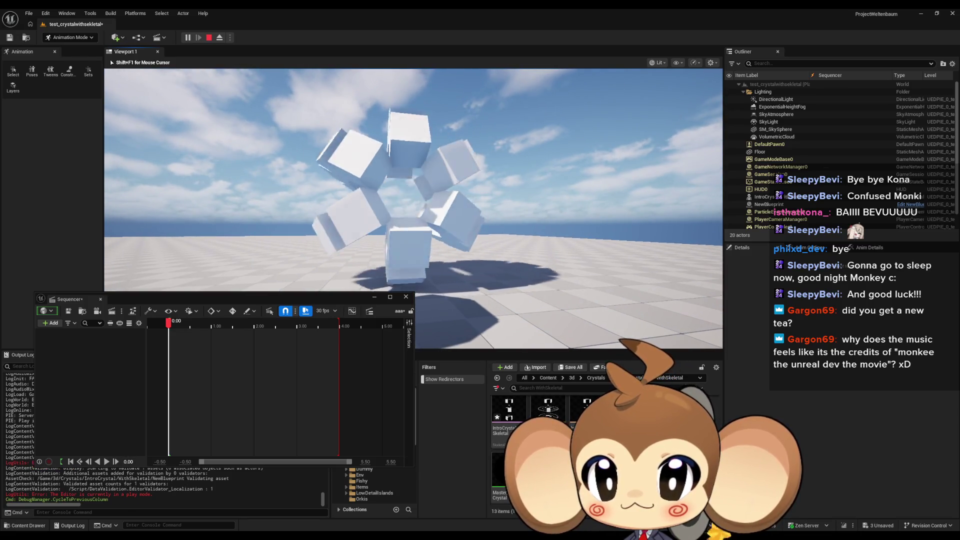
key(Escape)
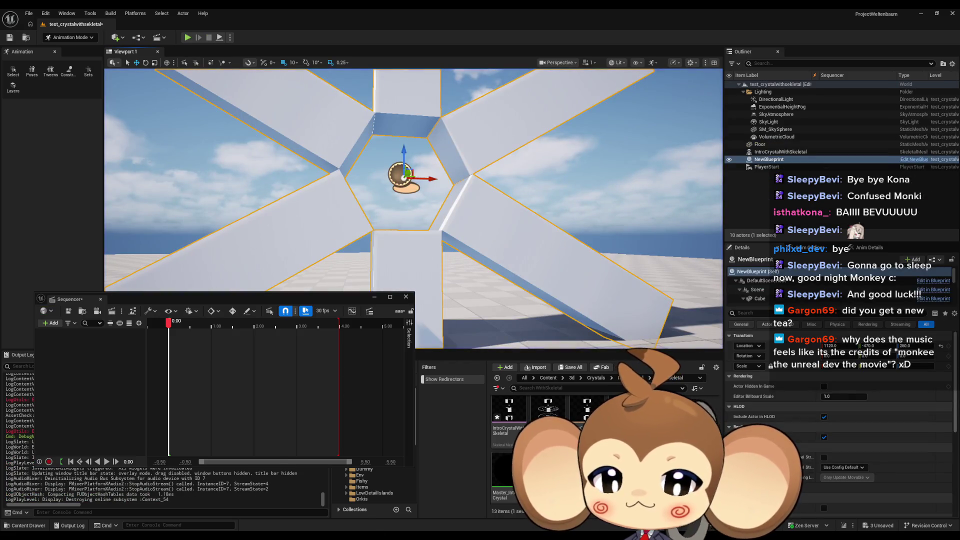
key(alt+Tab)
scroll(431, 343, down, 2)
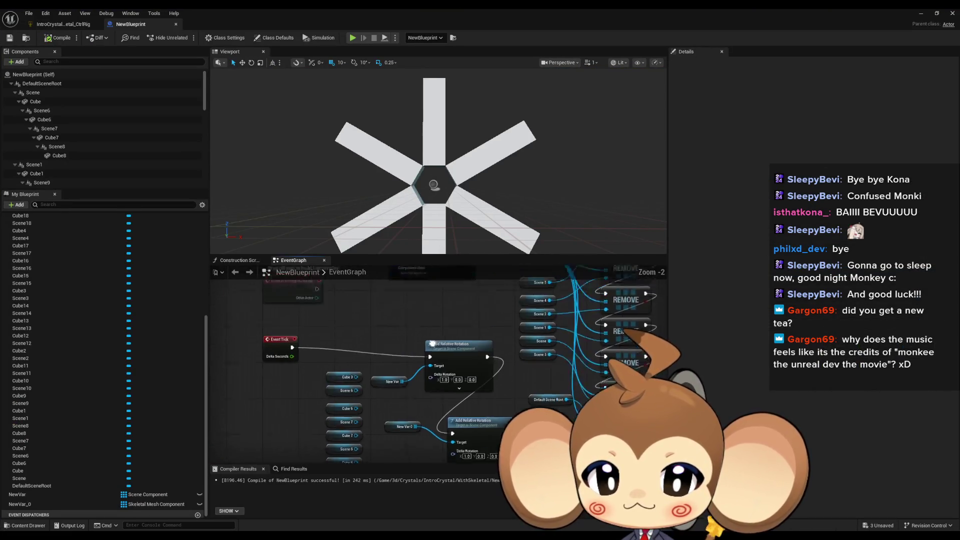
Step: Drive the second rotation's Delta Rotation with a Make Rotator (Roll -0.1), then play-test the level
scroll(432, 344, up, 2)
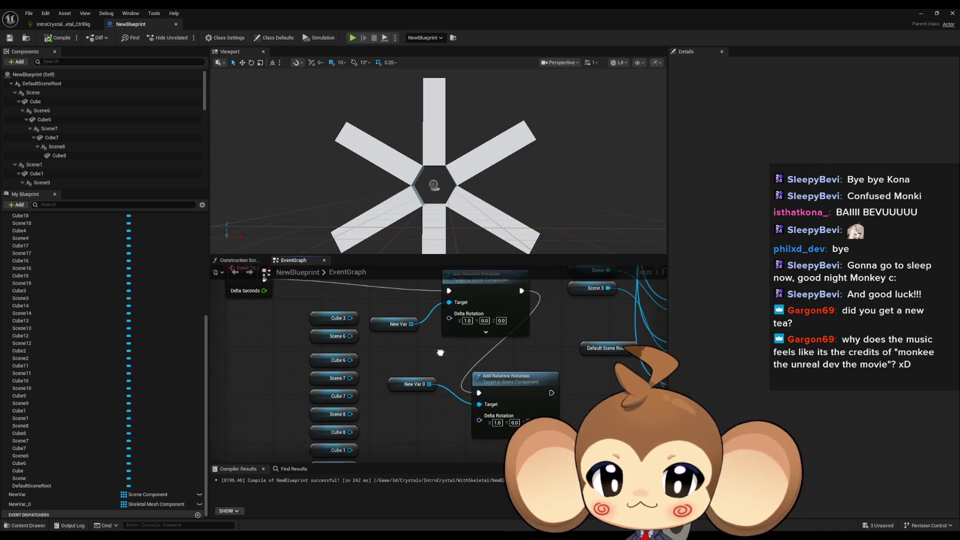
drag(440, 353, 411, 409)
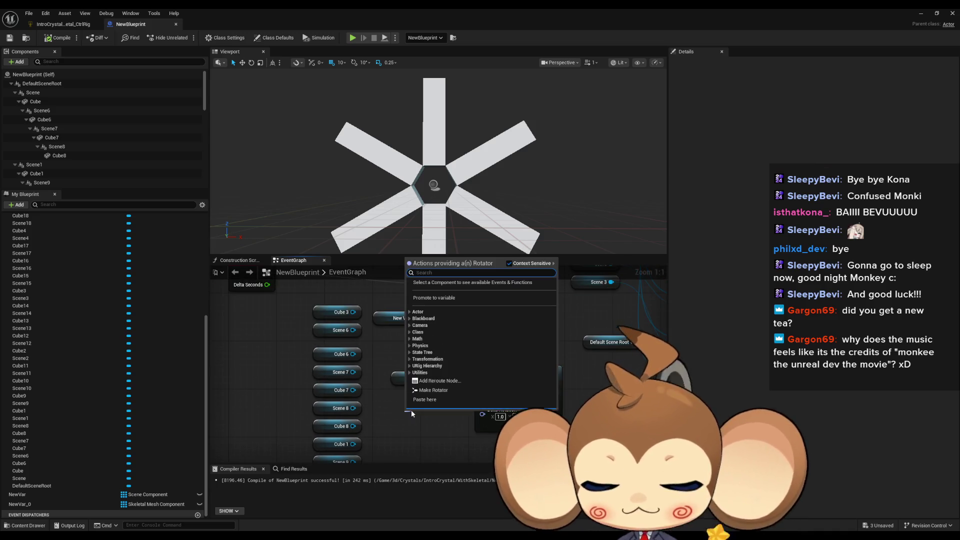
text(make rot from z)
key(Return)
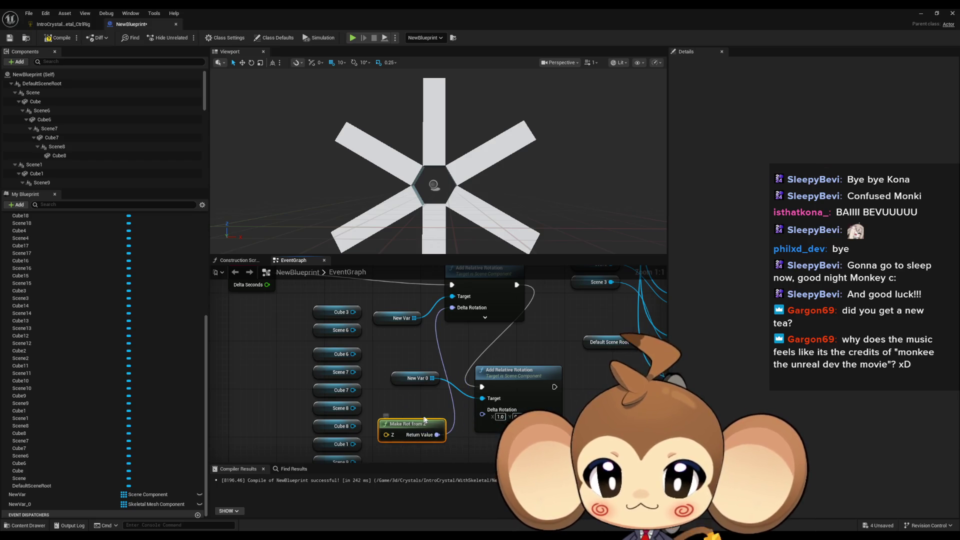
key(Delete)
mouse_move(451, 312)
mouse_down()
mouse_move(410, 396)
mouse_move(425, 395)
mouse_up()
text(make)
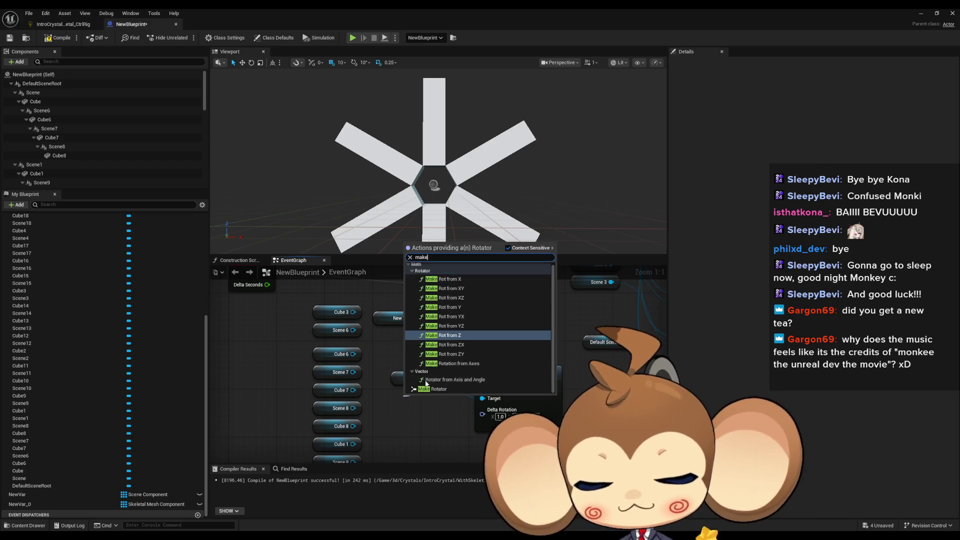
click(430, 389)
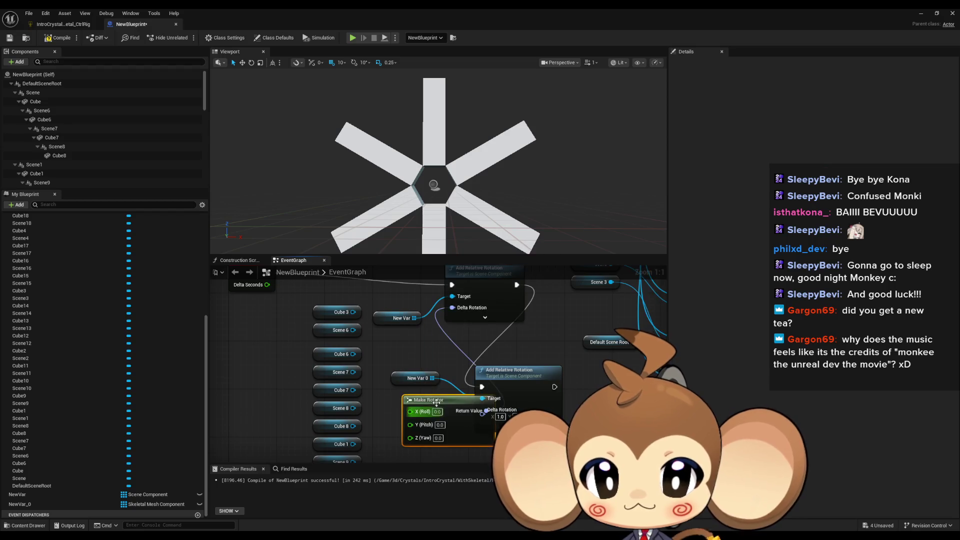
mouse_move(438, 407)
mouse_down()
mouse_move(411, 410)
mouse_move(482, 410)
mouse_up()
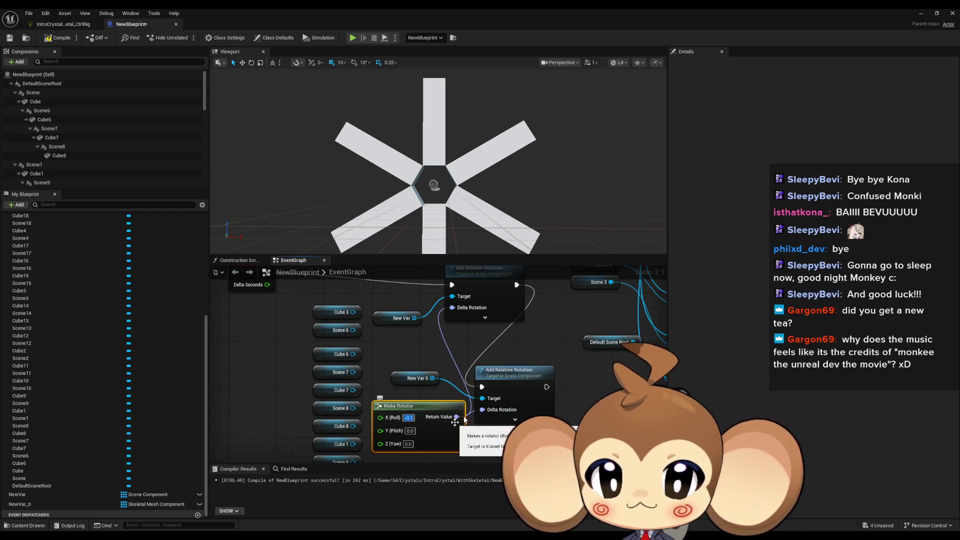
click(921, 13)
click(187, 38)
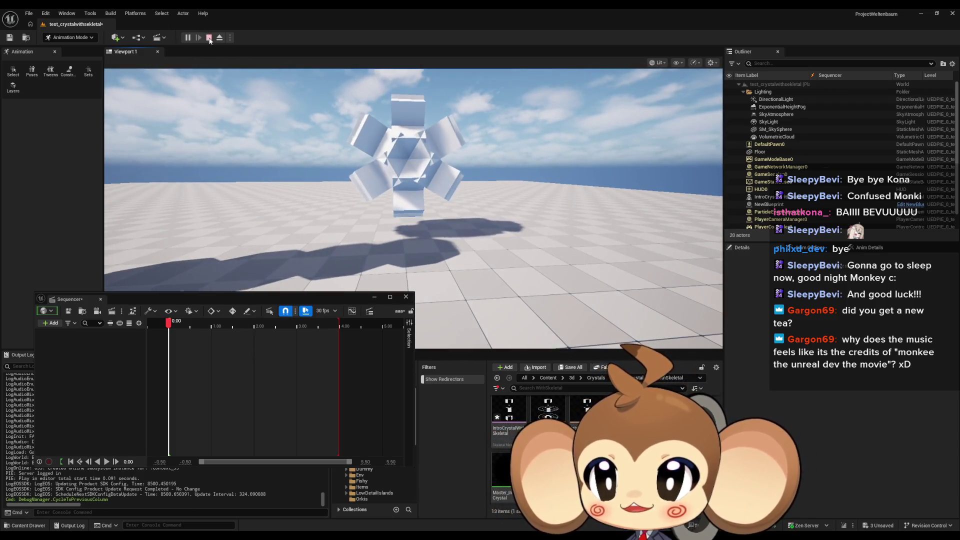
Step: Stop play, duplicate NewBlueprint as NewBlueprint1, place it above-right of the original, and open it
click(209, 38)
key(ctrl+d)
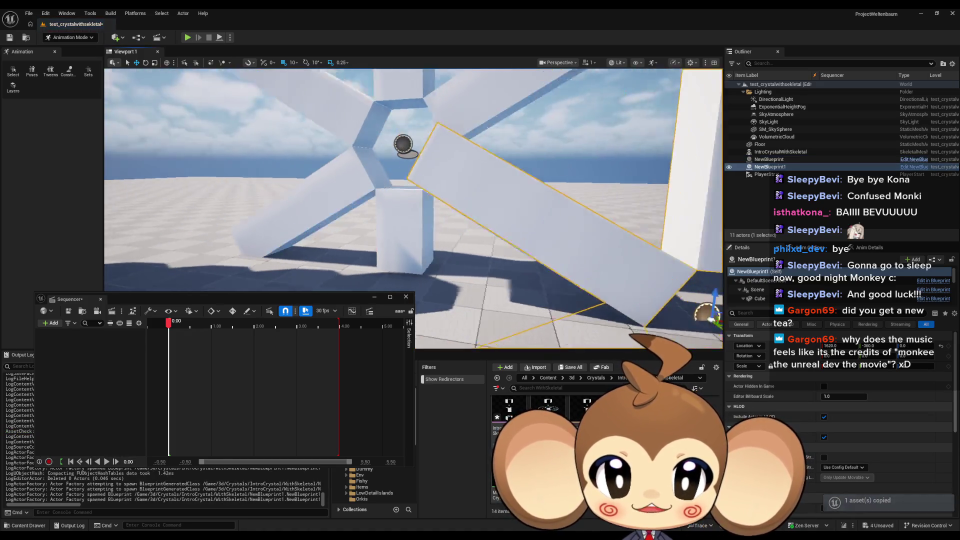
mouse_move(548, 408)
mouse_down()
mouse_move(497, 250)
mouse_move(569, 188)
mouse_move(620, 119)
mouse_move(625, 129)
mouse_up()
key(f)
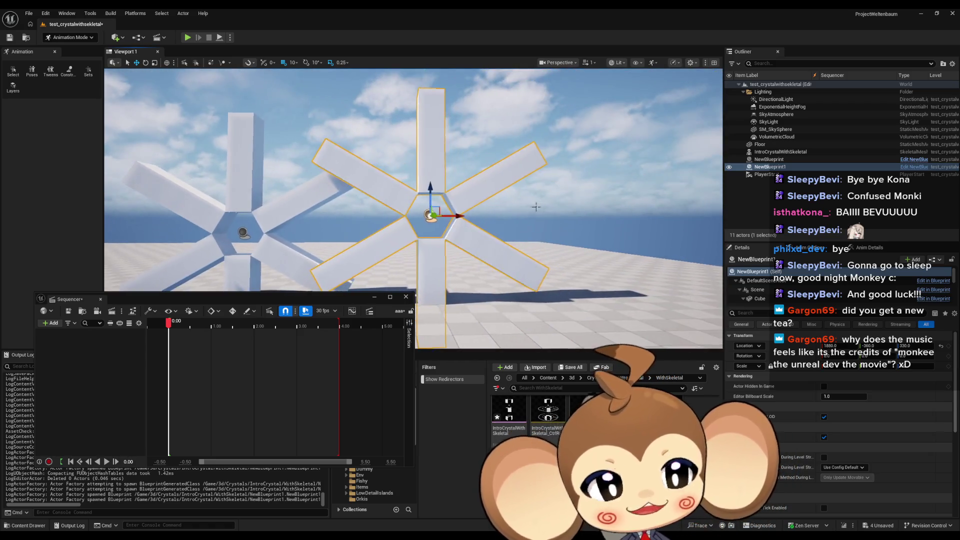
mouse_move(439, 210)
mouse_down()
mouse_move(463, 224)
mouse_move(477, 185)
mouse_up()
key(f)
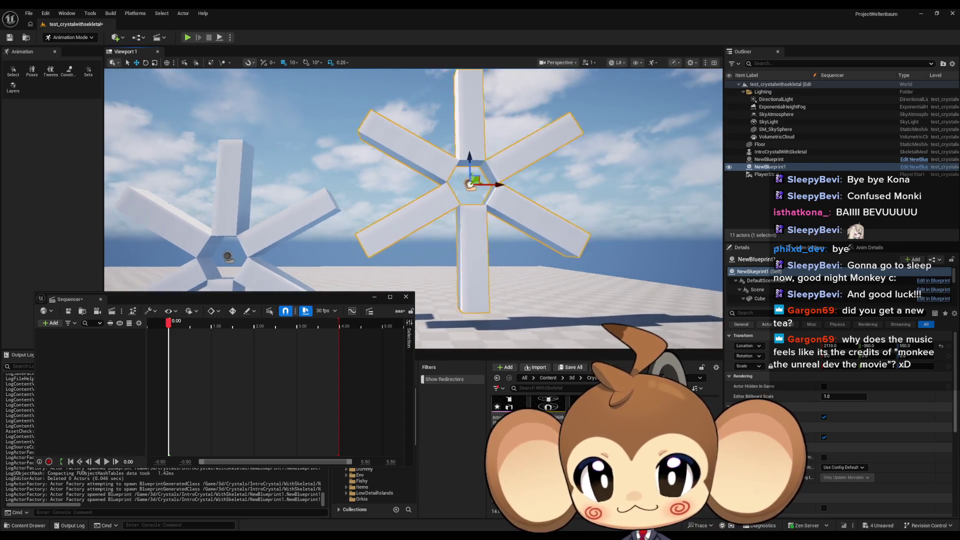
key(ctrl+e)
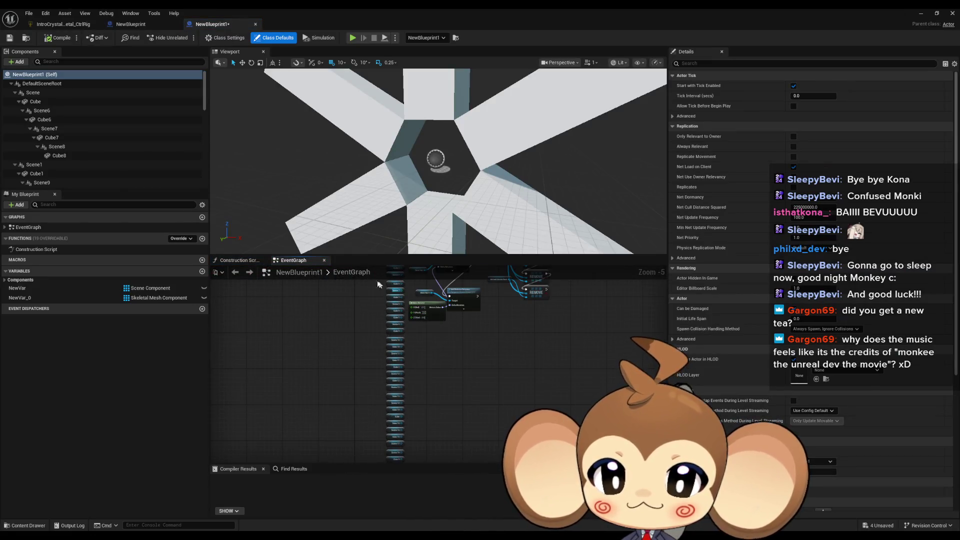
Step: Set the Make Rotator's Pitch to -1.0, compile NewBlueprint1, and play-test both crystals
scroll(391, 312, down, 3)
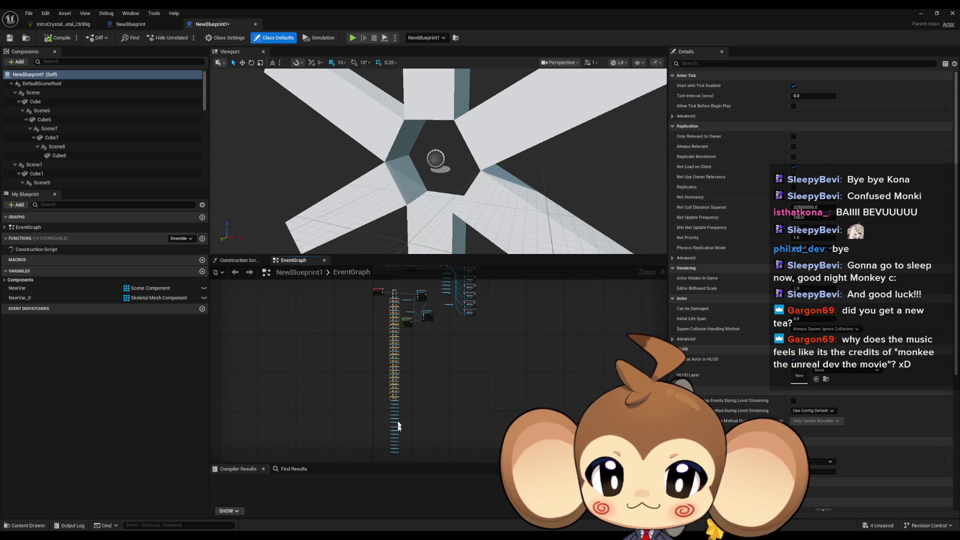
click(431, 336)
scroll(432, 337, up, 6)
scroll(431, 336, up, 2)
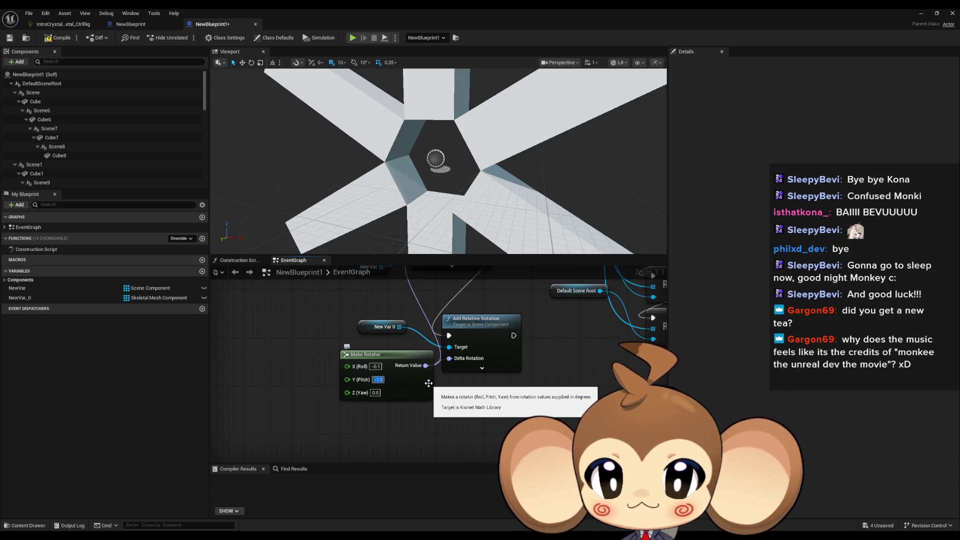
click(58, 38)
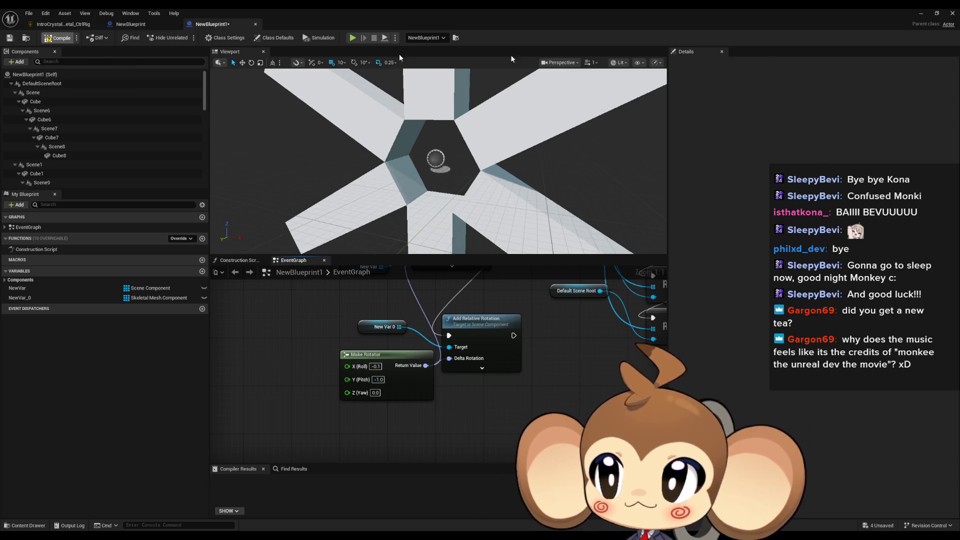
click(921, 14)
click(188, 37)
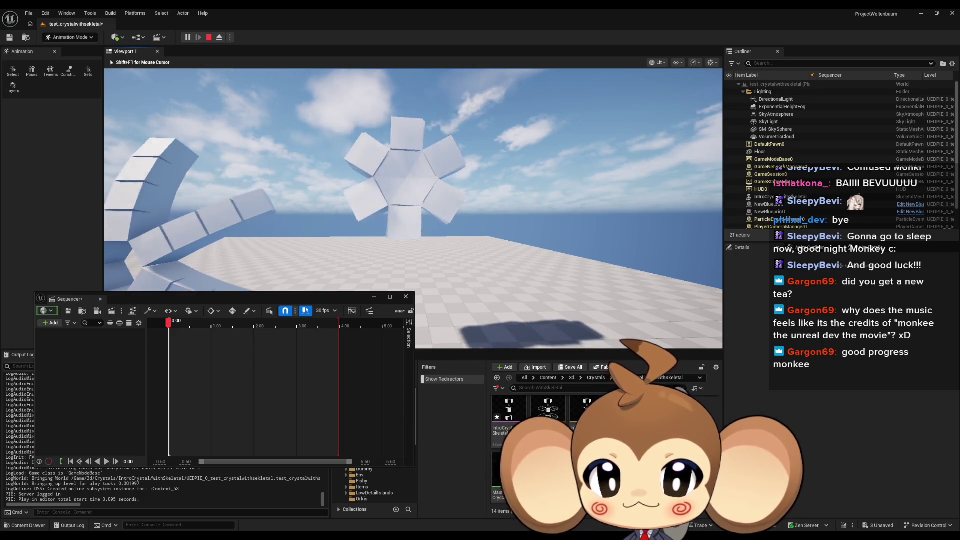
Step: Stop the play test and change NewBlueprint1's Make Rotator Pitch from -1.0 to -0.1
key(shift+F1)
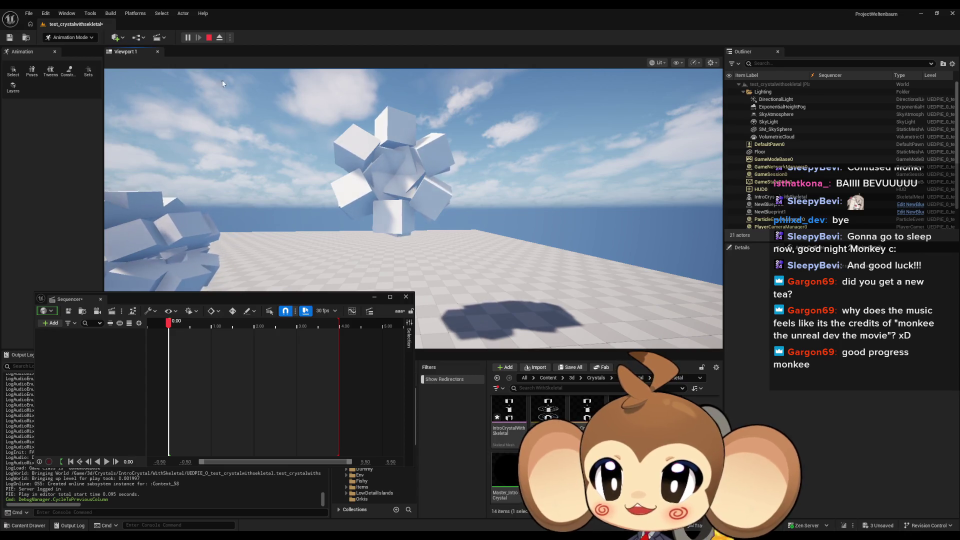
click(209, 38)
mouse_move(396, 510)
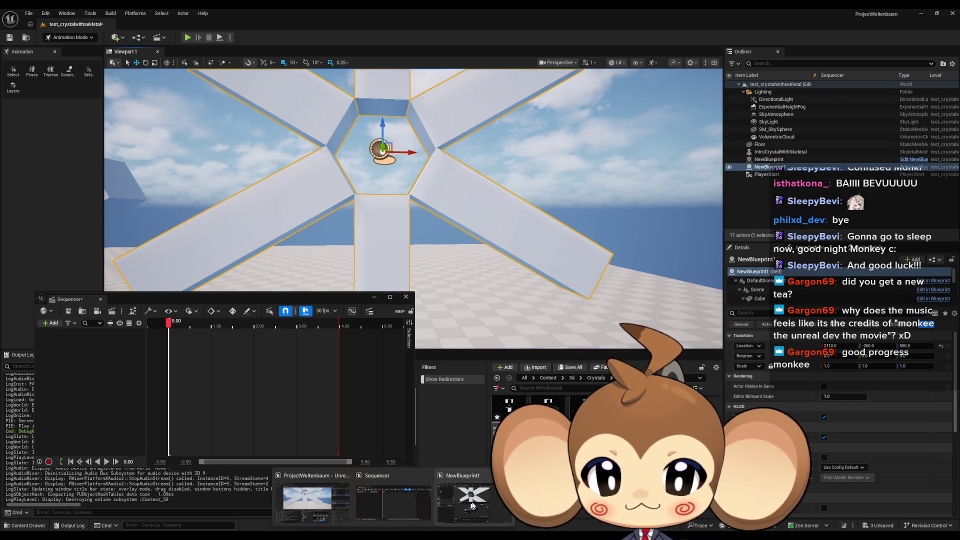
click(320, 502)
drag(395, 358, 382, 358)
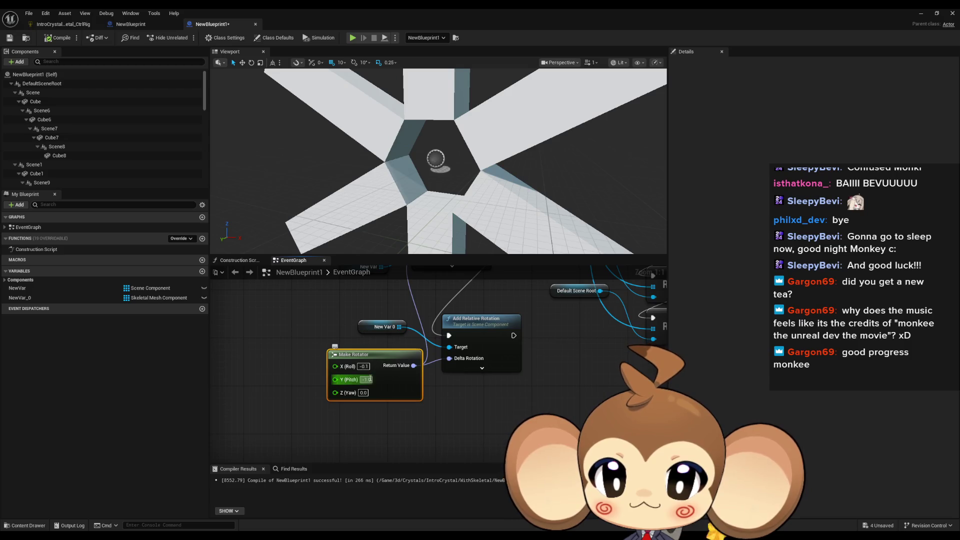
click(366, 379)
key(BackSpace)
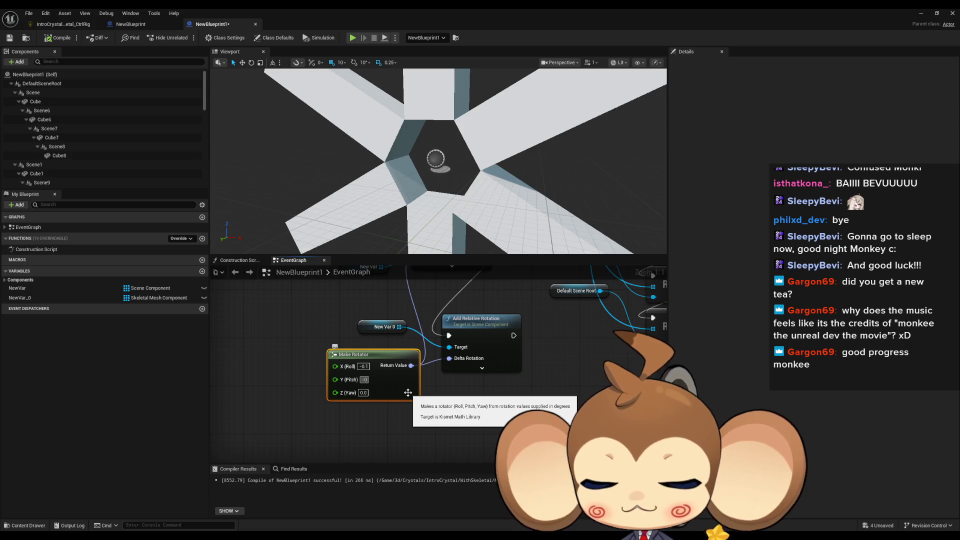
key(ctrl+z)
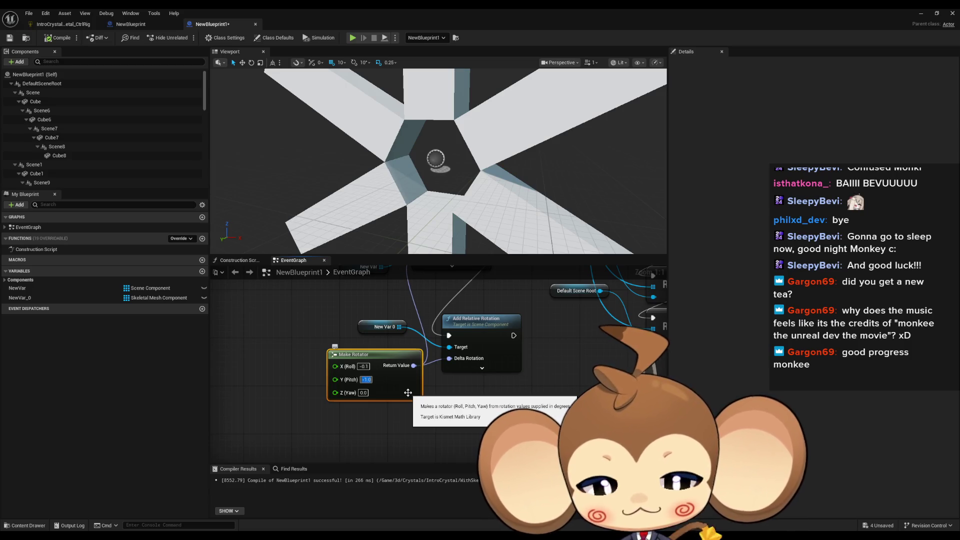
text(-0.1)
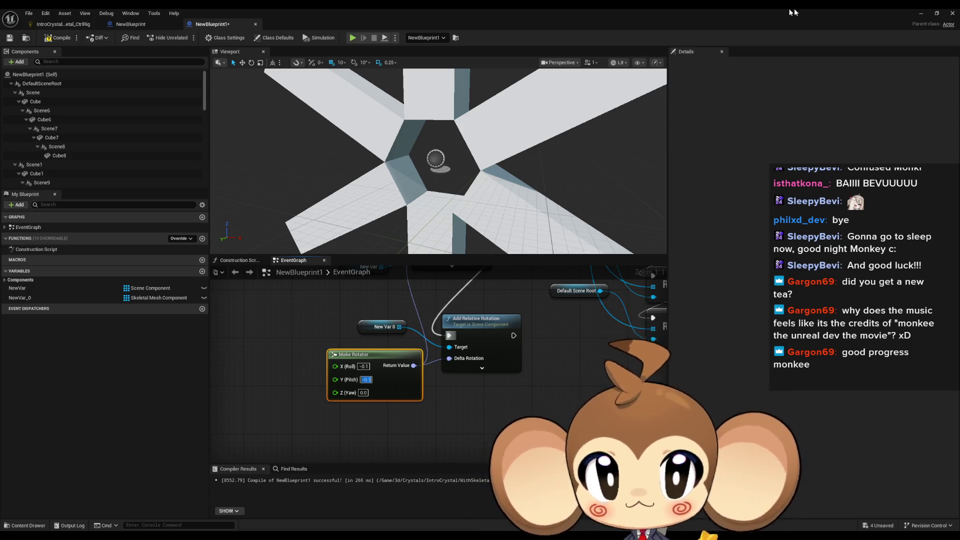
Step: Play the level to watch the crystals' arms close into a ring and flare into a star
click(921, 14)
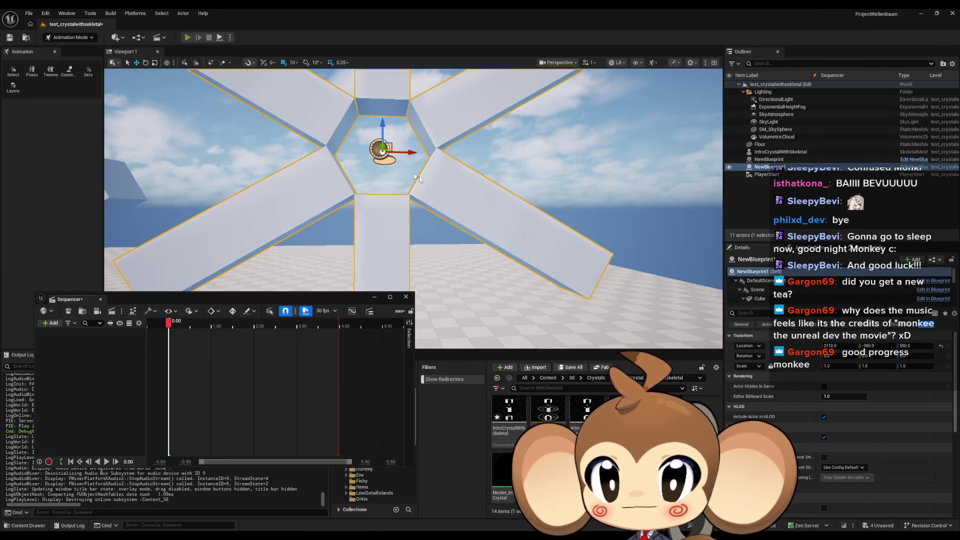
key(alt+p)
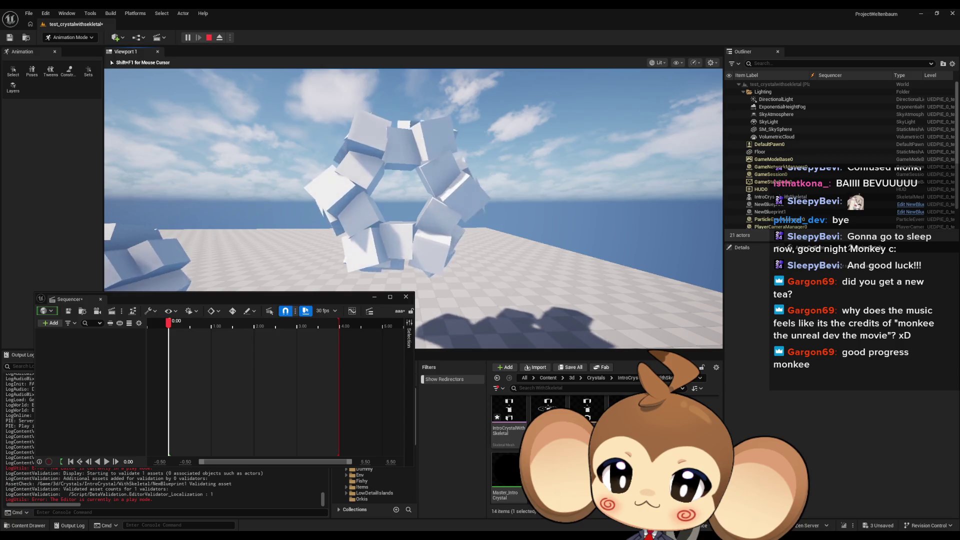
key(shift+F1)
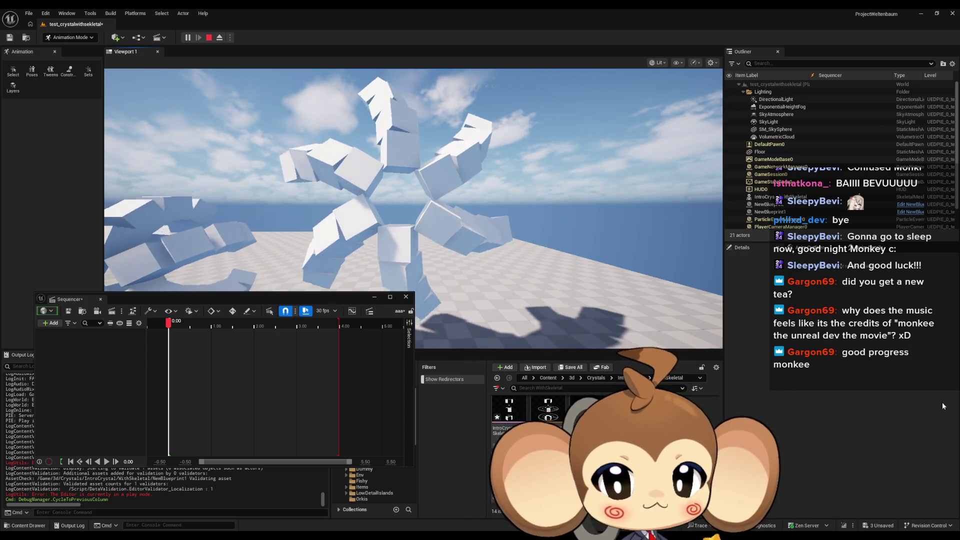
click(528, 286)
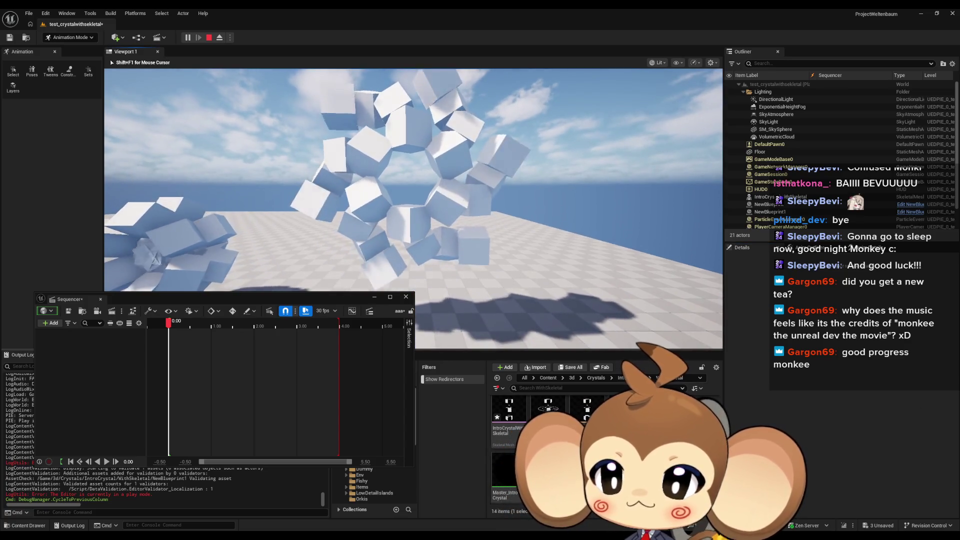
Step: Back the play camera away to view all the crystals, then end the play-test
key(s)
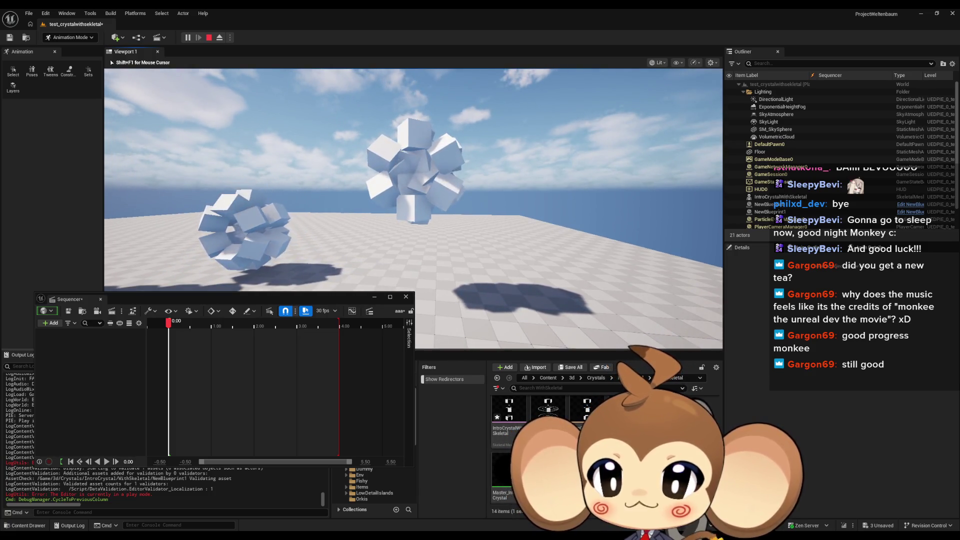
key(shift+F1)
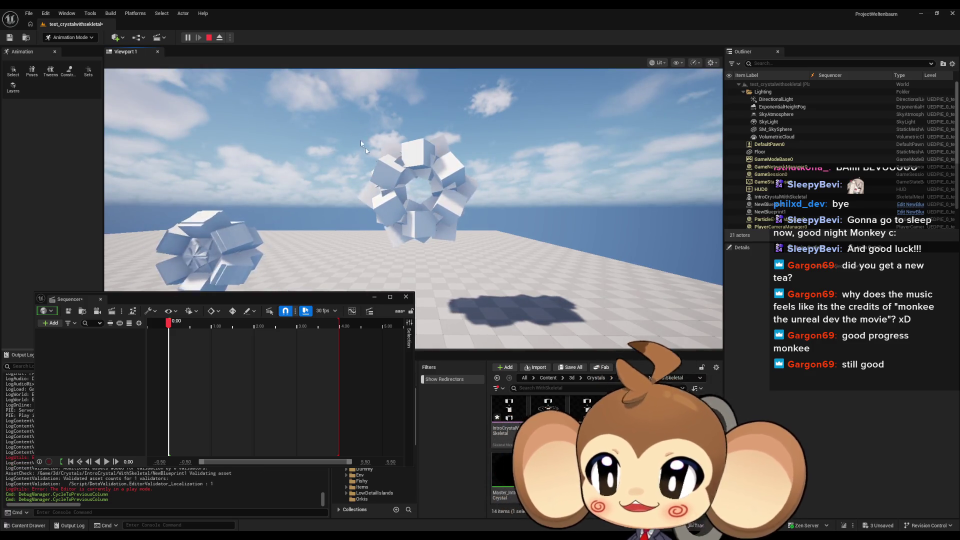
key(Escape)
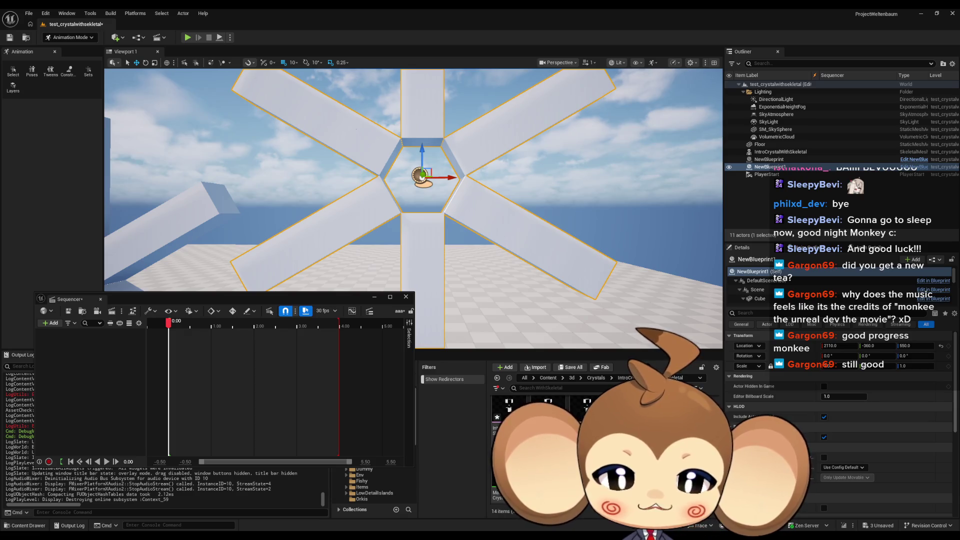
Step: Duplicate the blueprint as NewBlueprint2 with Make Rotator yaw -0.1, and drop one onto the floor
key(ctrl+d)
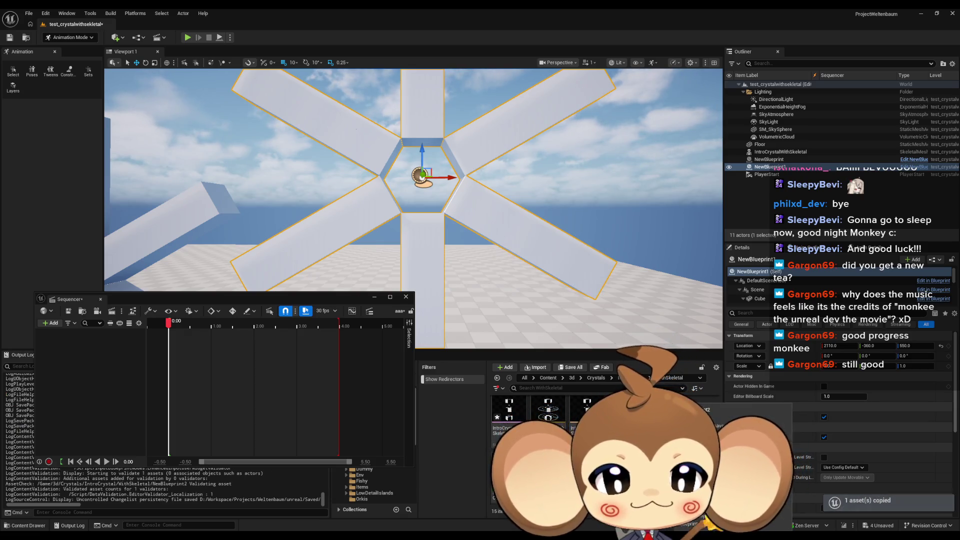
double_click(549, 401)
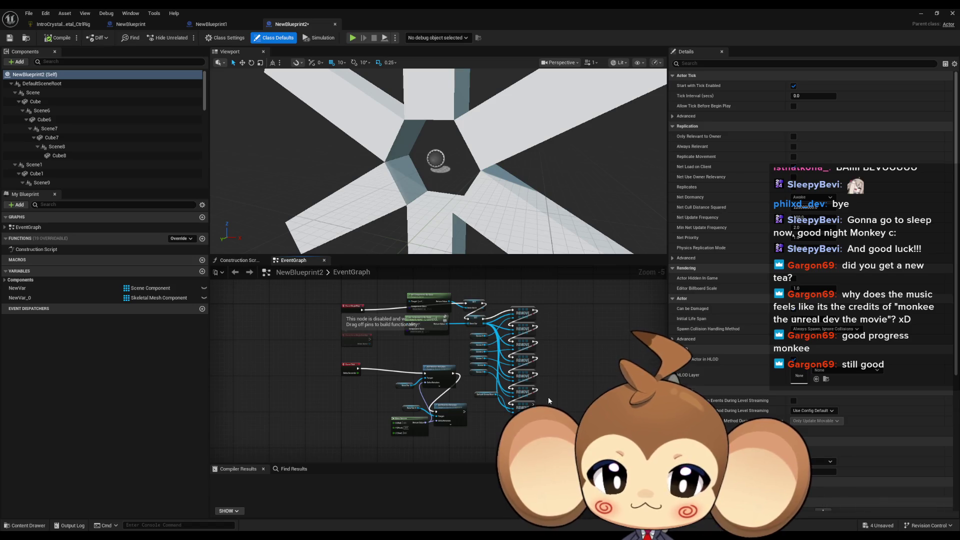
scroll(353, 422, up, 5)
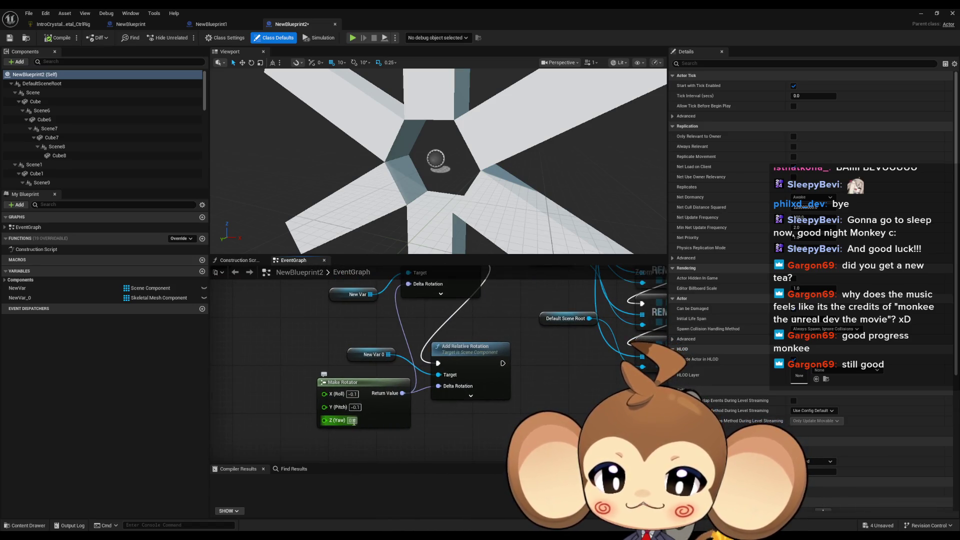
key(BackSpace)
key(Return)
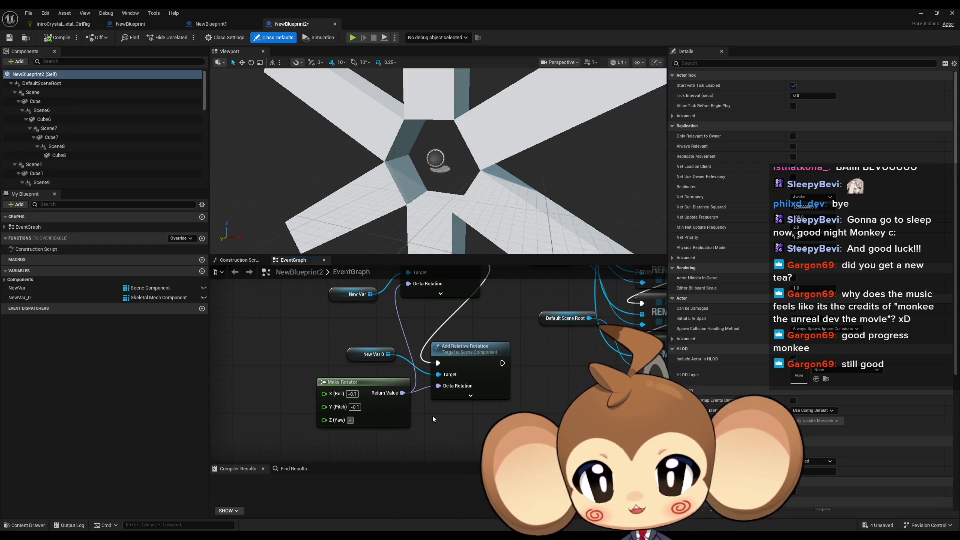
text(0)
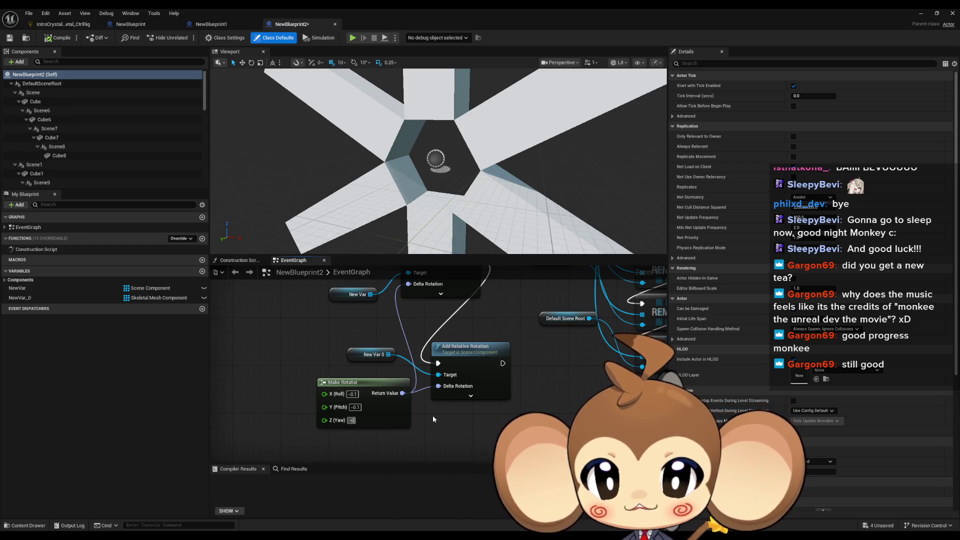
text(.1)
click(58, 38)
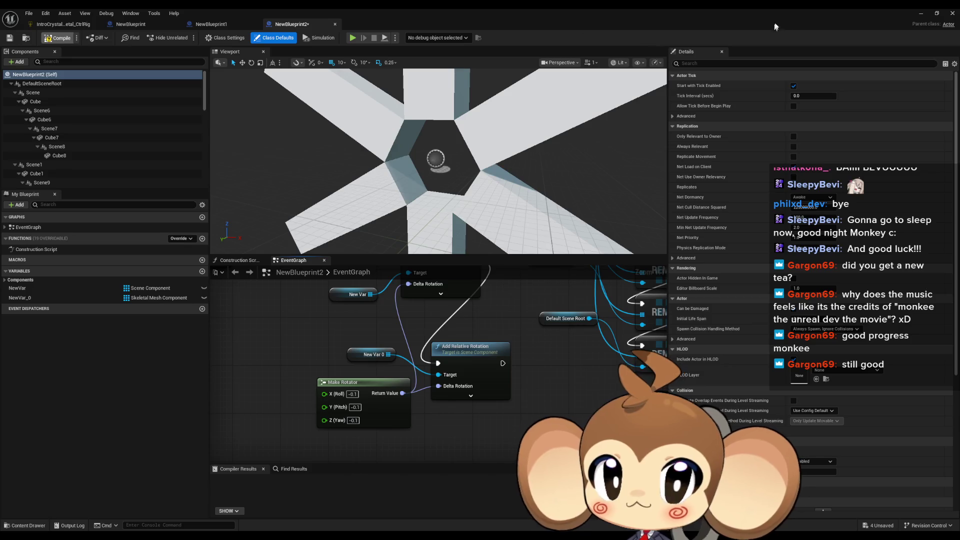
key(alt+Tab)
mouse_move(588, 405)
mouse_down()
mouse_move(675, 260)
mouse_move(520, 255)
mouse_move(582, 261)
mouse_up()
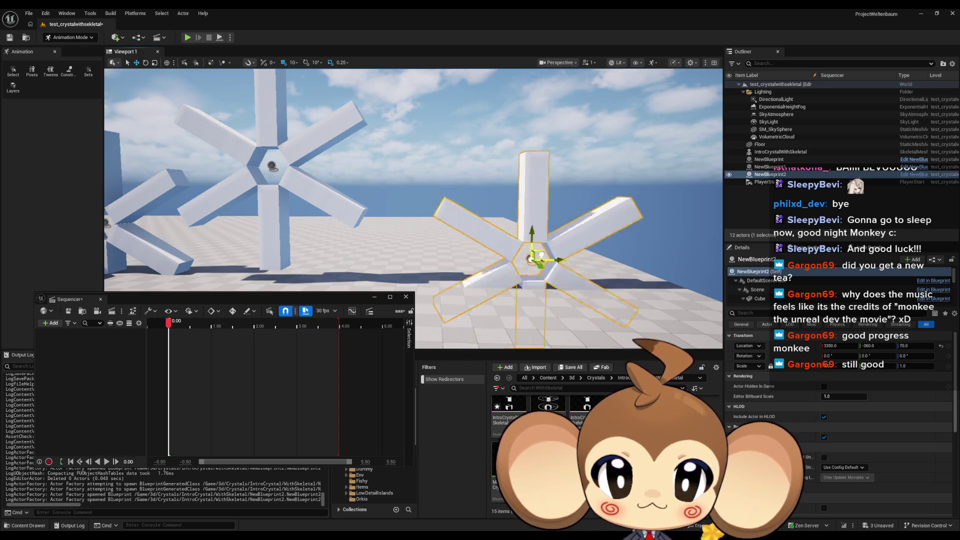
Step: Play-test the level with both spinning crystals, then free the mouse cursor
click(188, 37)
click(440, 130)
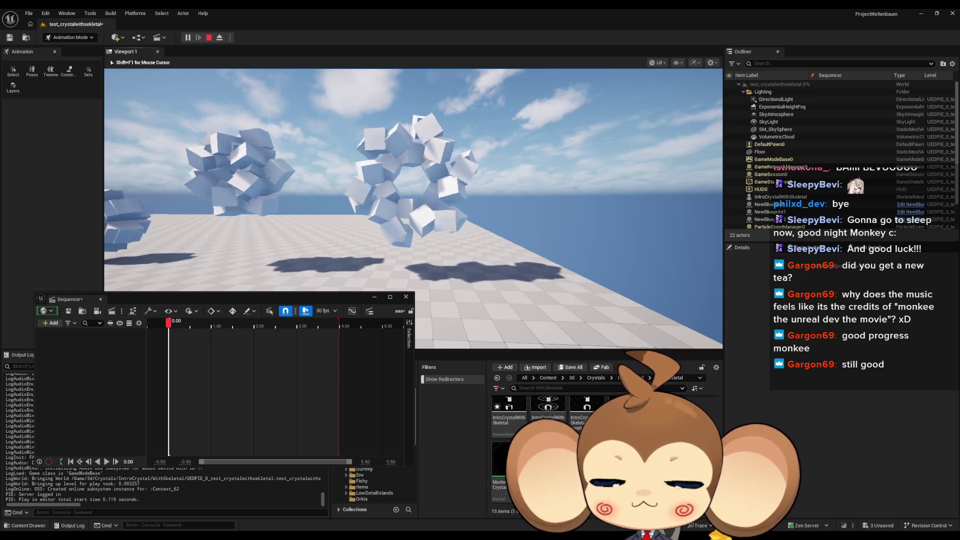
key(shift+F1)
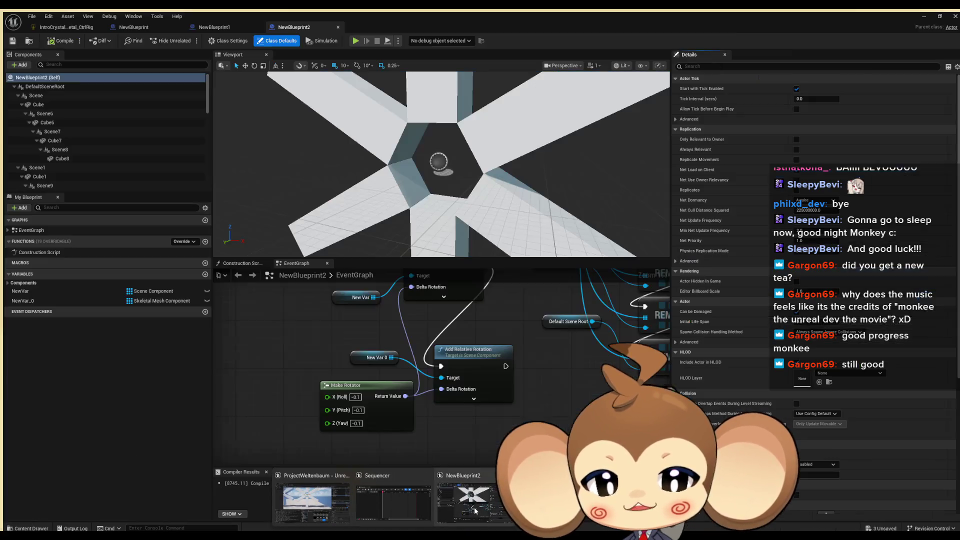
Step: Set NewBlueprint2's Make Rotator yaw to -0.17 and pitch to -0.23, then return to the level
click(475, 510)
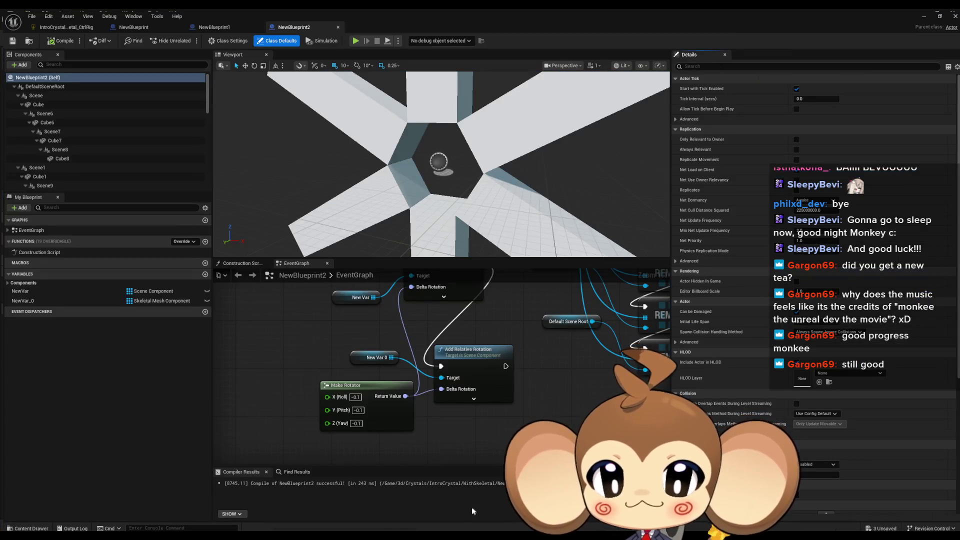
text(7)
key(Return)
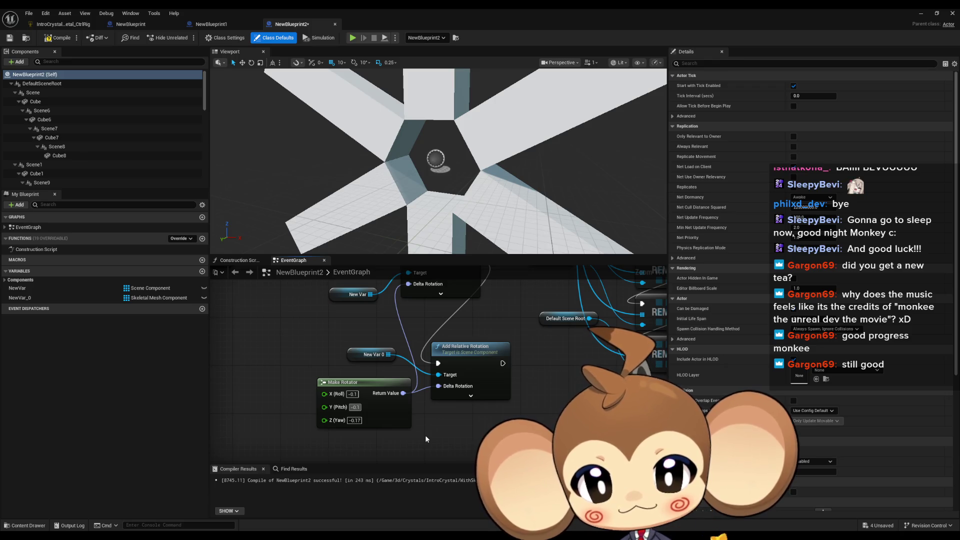
text(23)
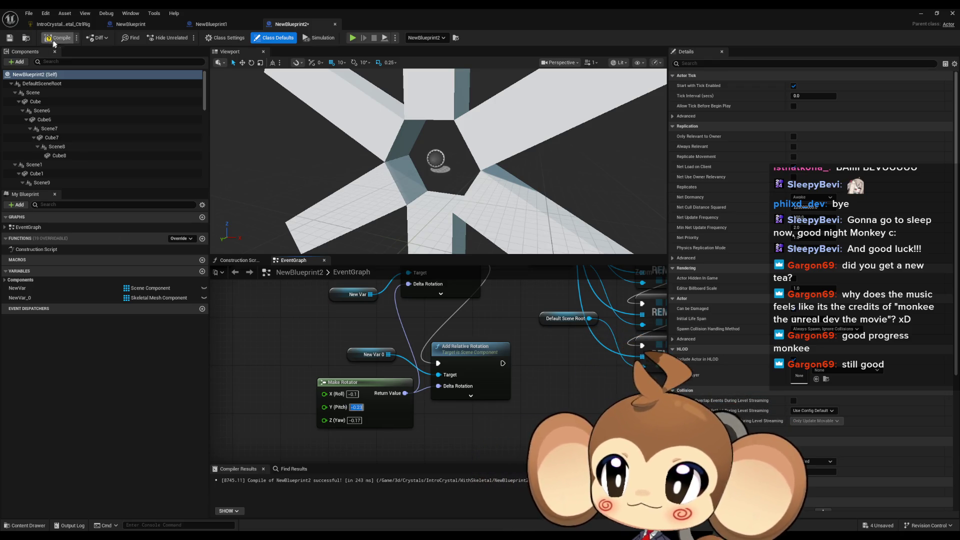
key(alt+Tab)
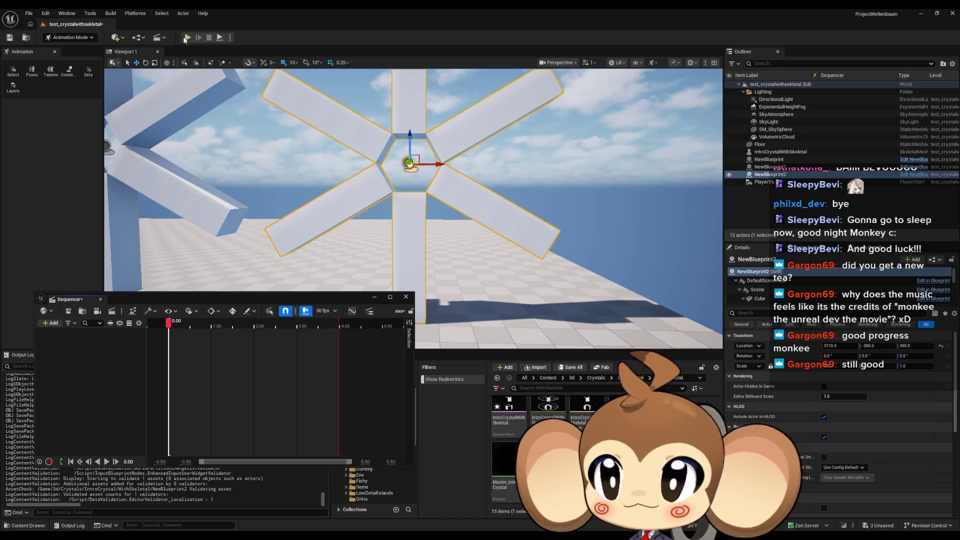
Step: Play-test the faster-tumbling NewBlueprint2 crystal, then bring its blueprint editor back up
click(187, 37)
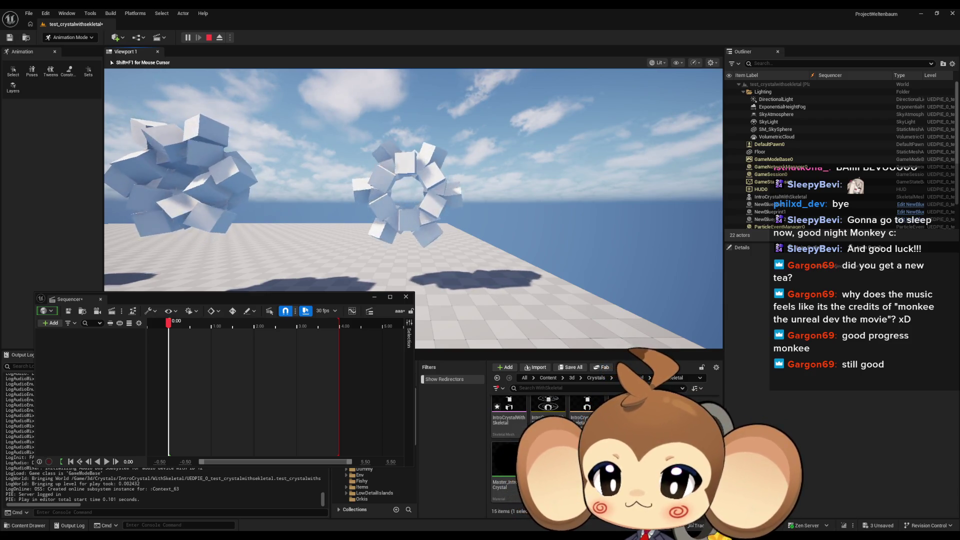
key(Left)
mouse_move(376, 535)
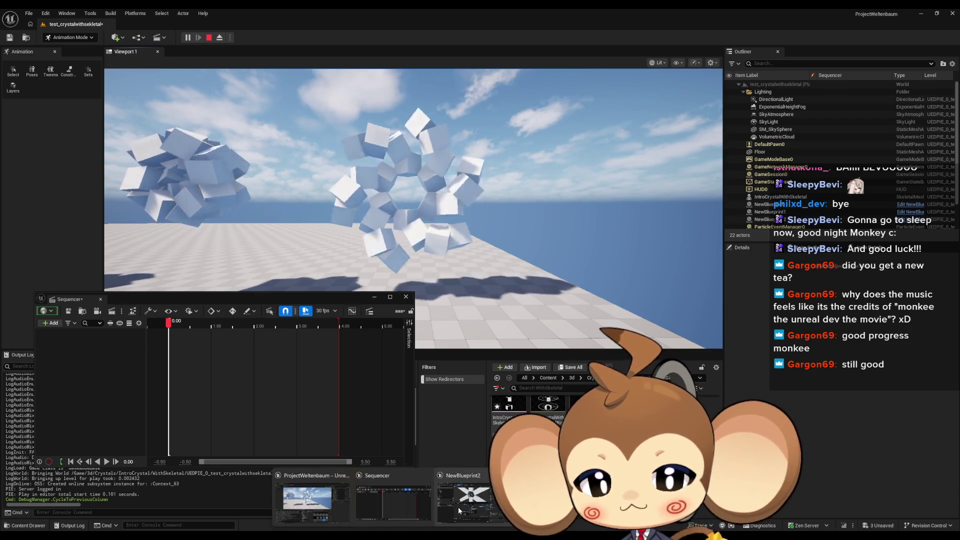
click(459, 509)
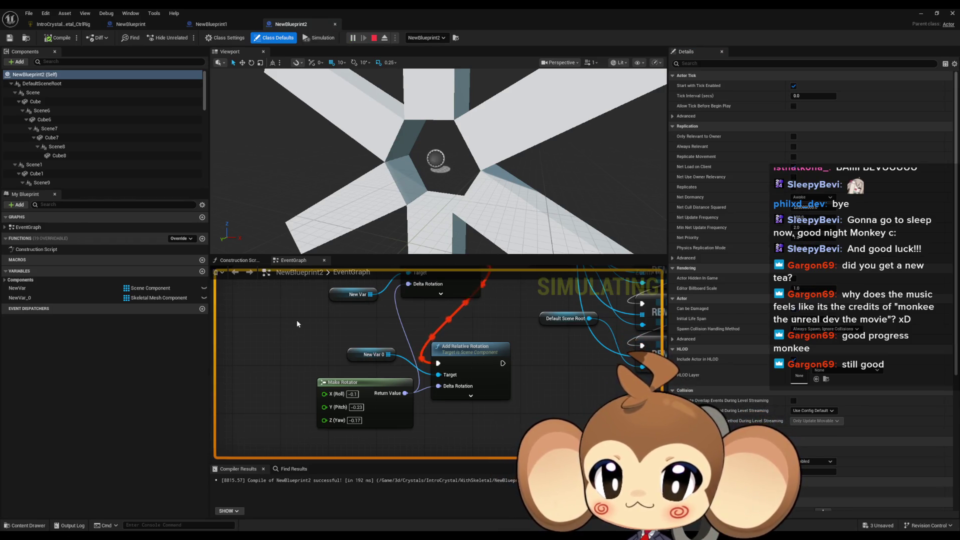
Step: Look over the blueprint graphs, then close the NewBlueprint, NewBlueprint1 and NewBlueprint2 editors
drag(297, 324, 285, 374)
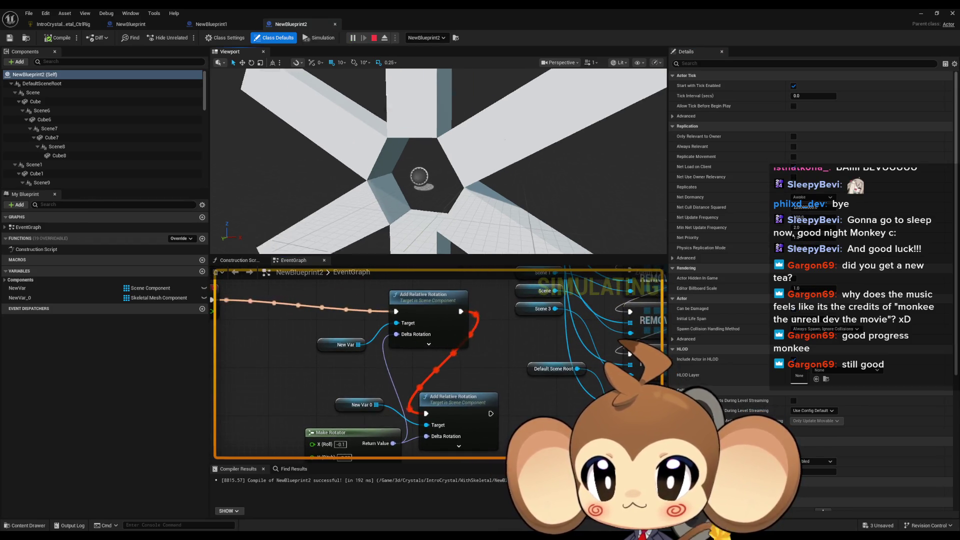
scroll(370, 300, down, 8)
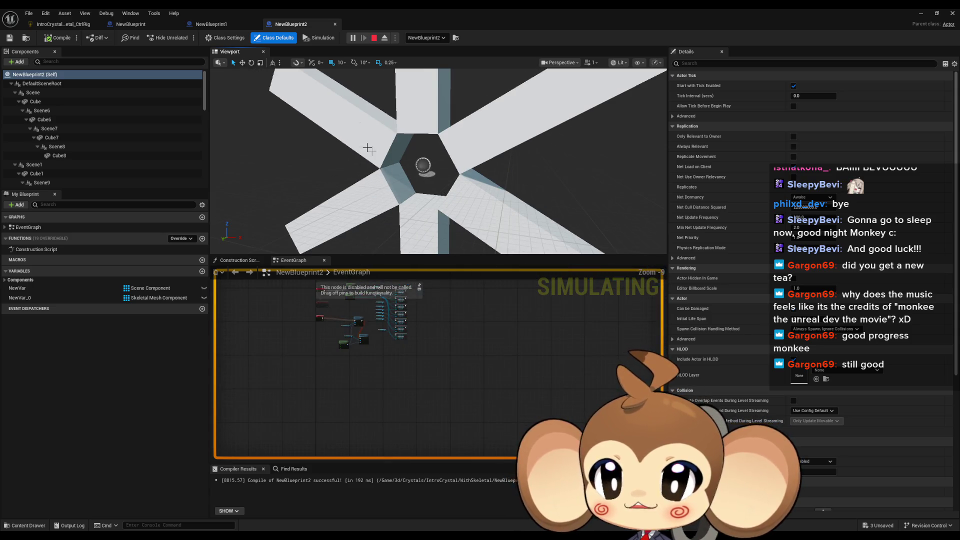
click(215, 24)
click(297, 23)
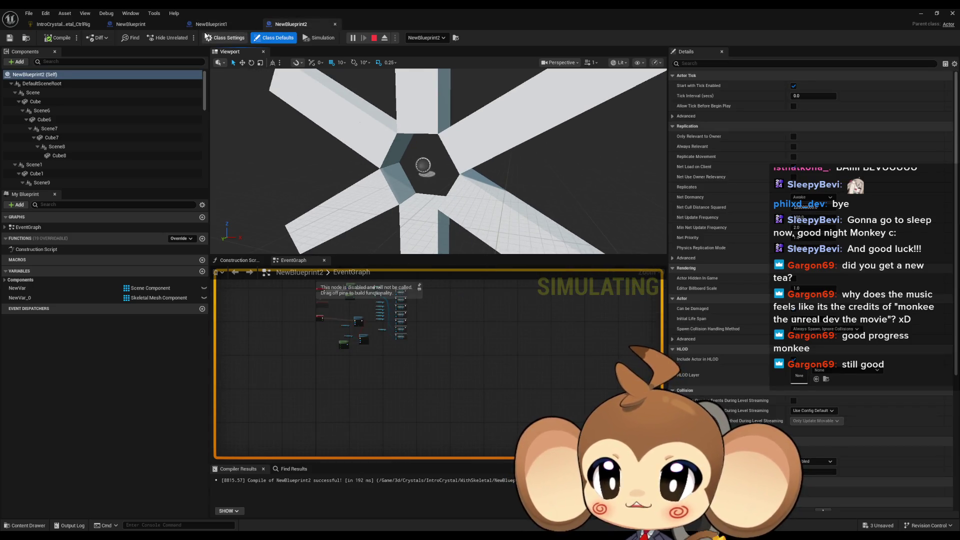
click(131, 24)
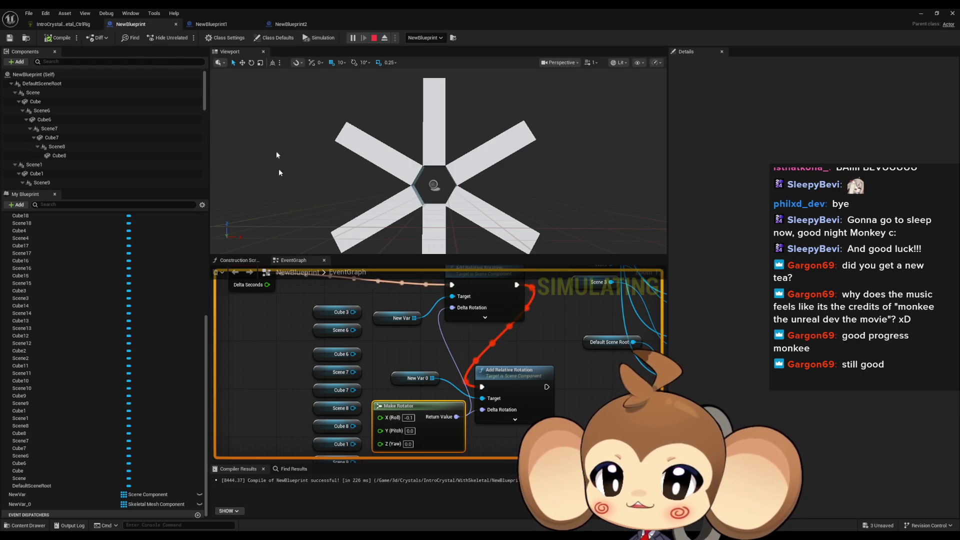
mouse_move(230, 52)
mouse_down()
mouse_move(235, 242)
mouse_move(236, 53)
mouse_up()
click(255, 24)
click(255, 24)
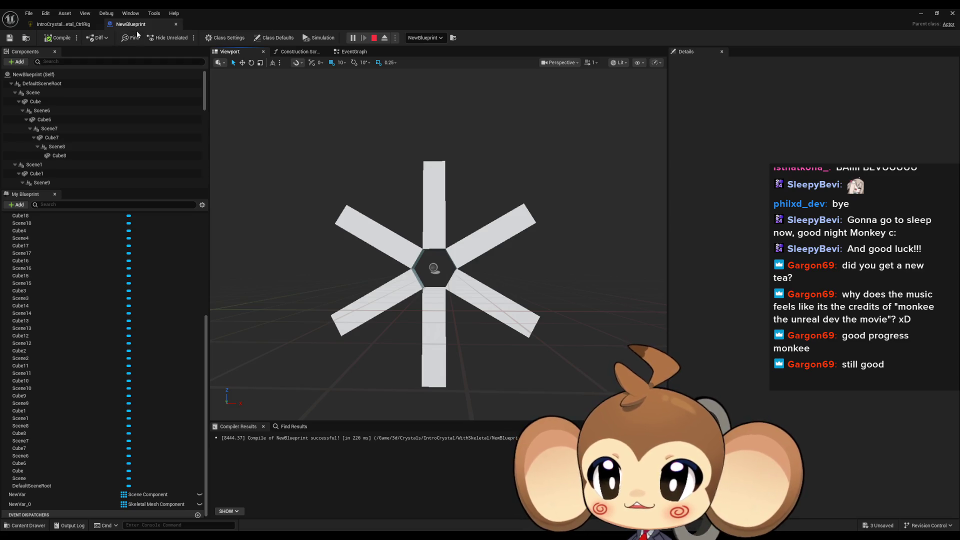
click(175, 24)
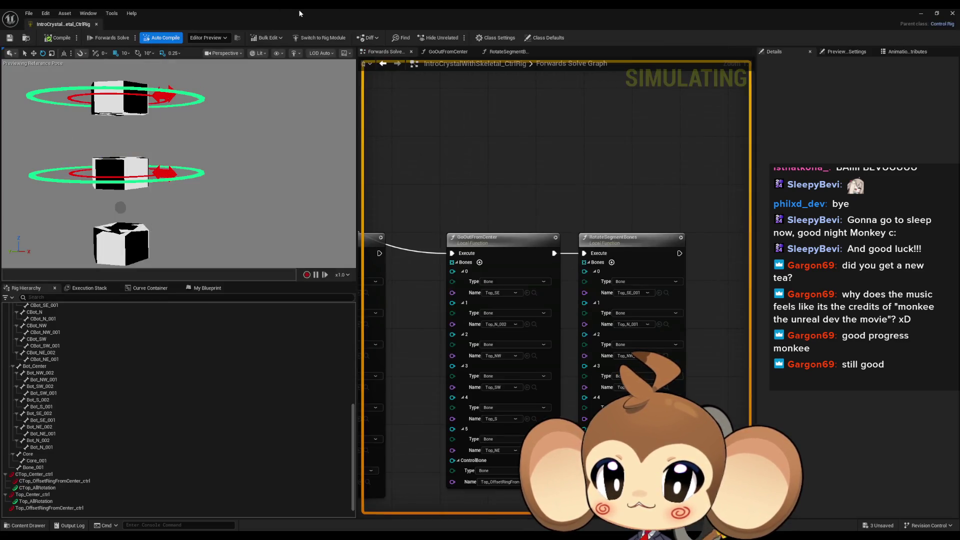
Step: Shrink the Control Rig window, watch the simulation, stop it, and move the blueprint window aside
mouse_move(542, 20)
mouse_down()
mouse_move(542, 314)
mouse_move(438, 491)
mouse_move(468, 187)
mouse_move(531, 267)
mouse_up()
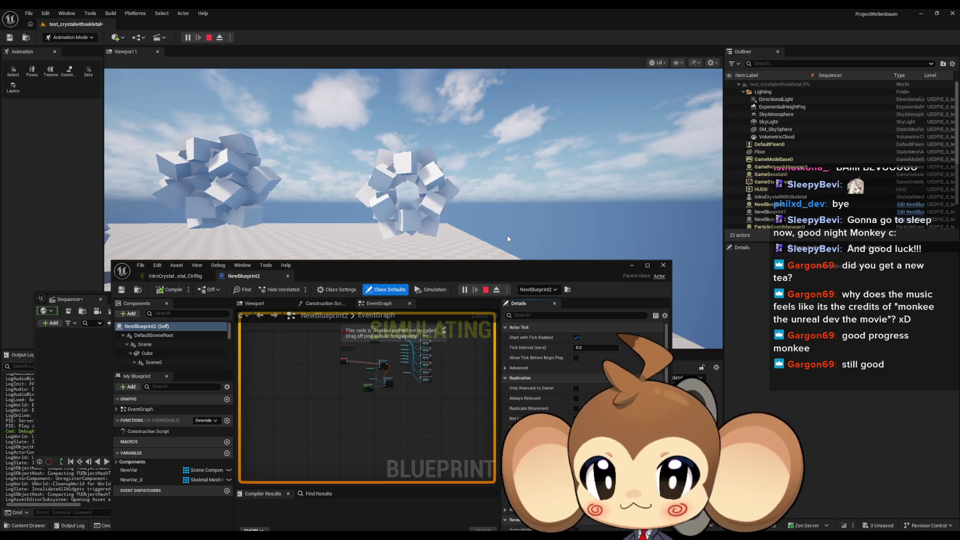
scroll(410, 433, up, 5)
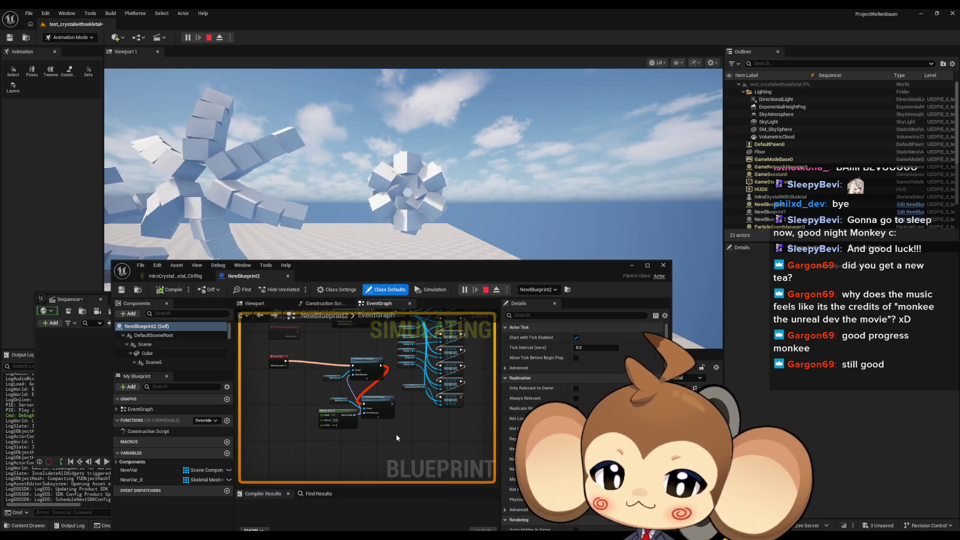
click(486, 289)
mouse_move(431, 270)
mouse_down()
mouse_move(387, 135)
mouse_move(380, 78)
mouse_up()
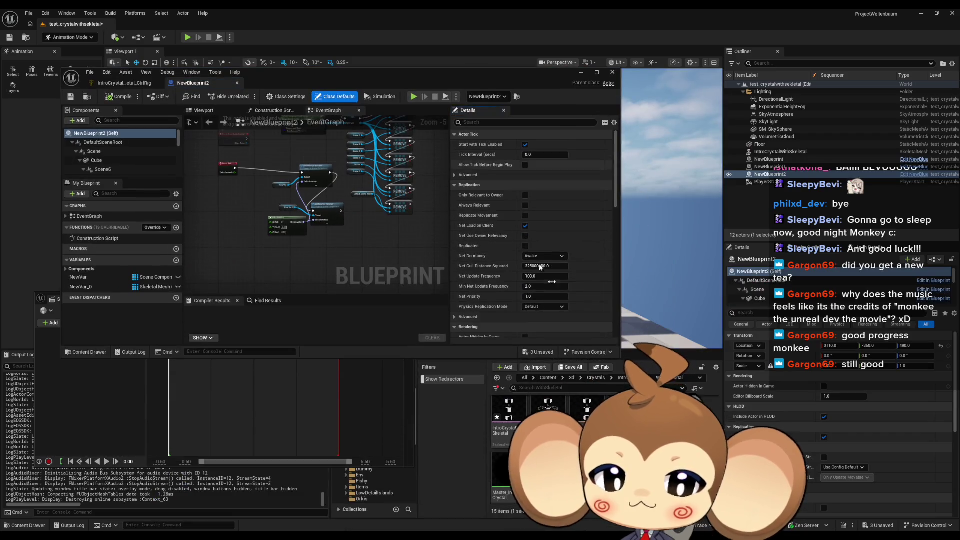
Step: Open NewBlueprint full screen and delete the column of Cube and Scene nodes
double_click(548, 410)
double_click(535, 395)
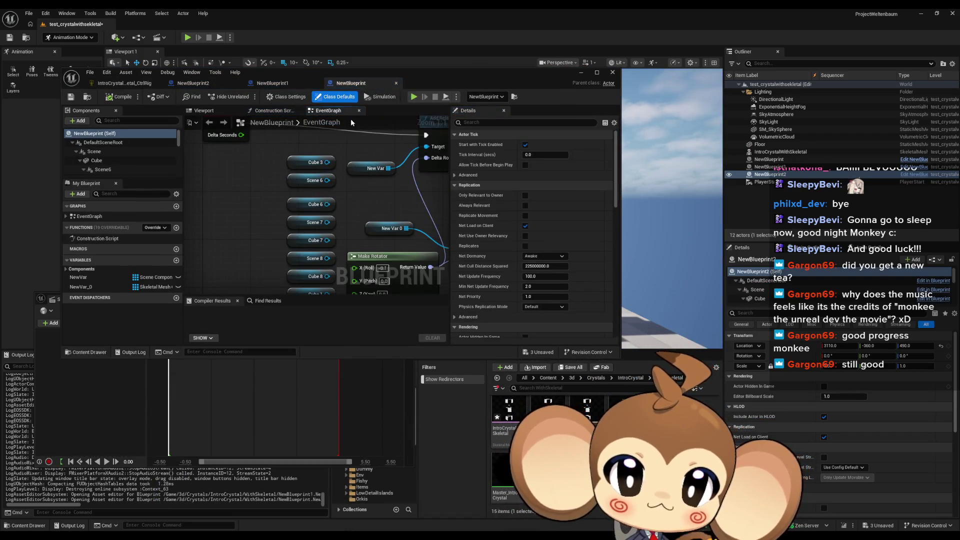
double_click(480, 84)
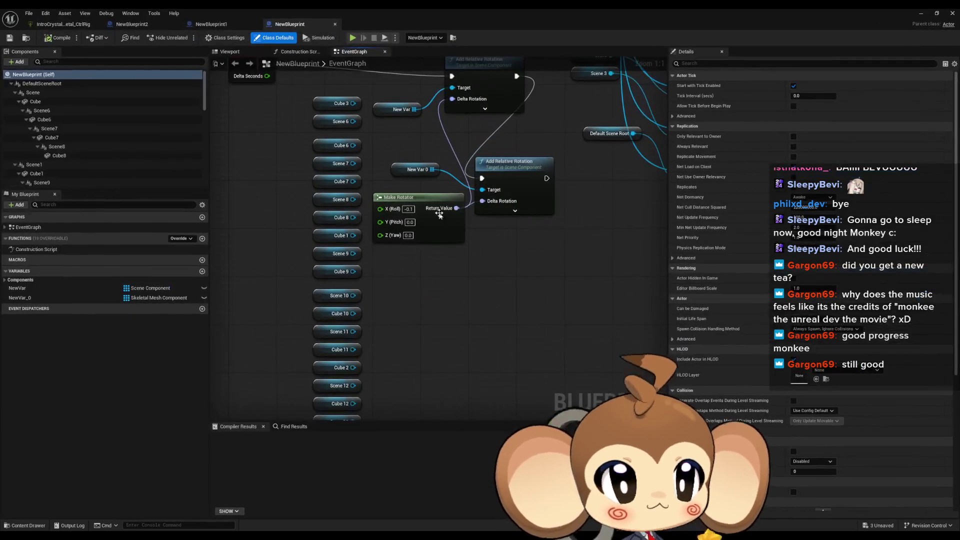
scroll(400, 256, down, 5)
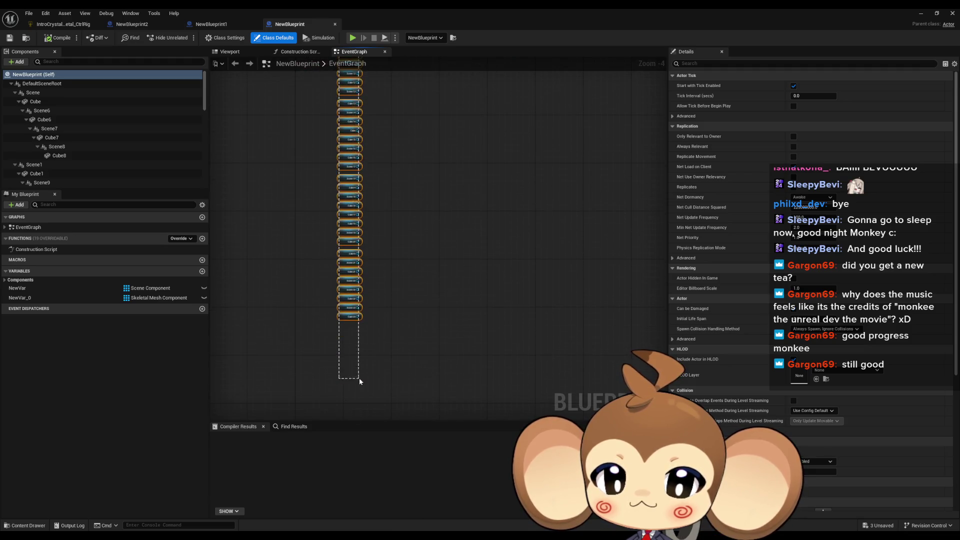
key(Delete)
Step: Reposition Make Rotator and attach a Multiply node to its Return Value
scroll(407, 274, up, 5)
mouse_move(404, 248)
mouse_down()
mouse_move(263, 234)
mouse_move(377, 267)
mouse_up()
click(312, 210)
click(343, 270)
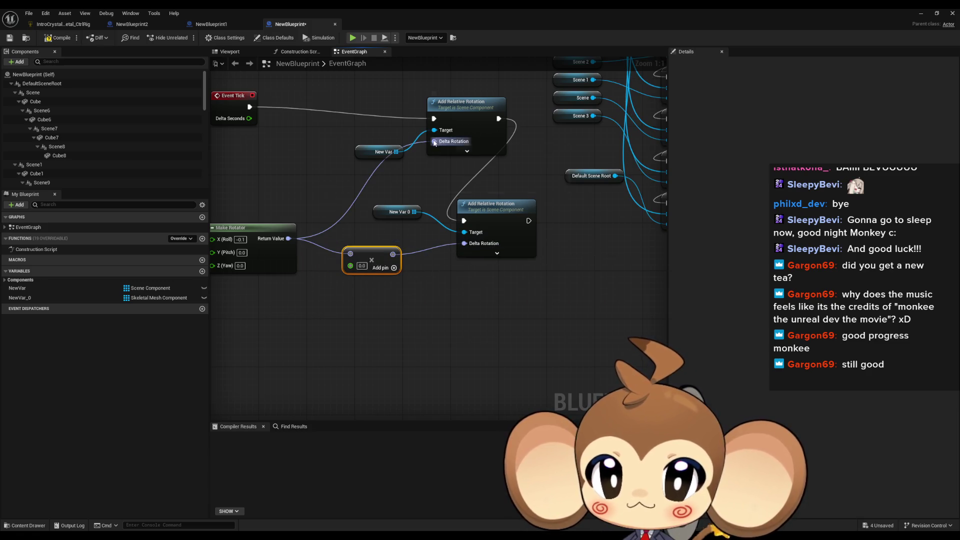
Step: Wire the Multiply result into the upper Delta Rotation and convert the Multiply's third pin type
mouse_move(434, 141)
mouse_down()
mouse_move(377, 278)
mouse_move(393, 254)
mouse_up()
drag(351, 280, 401, 273)
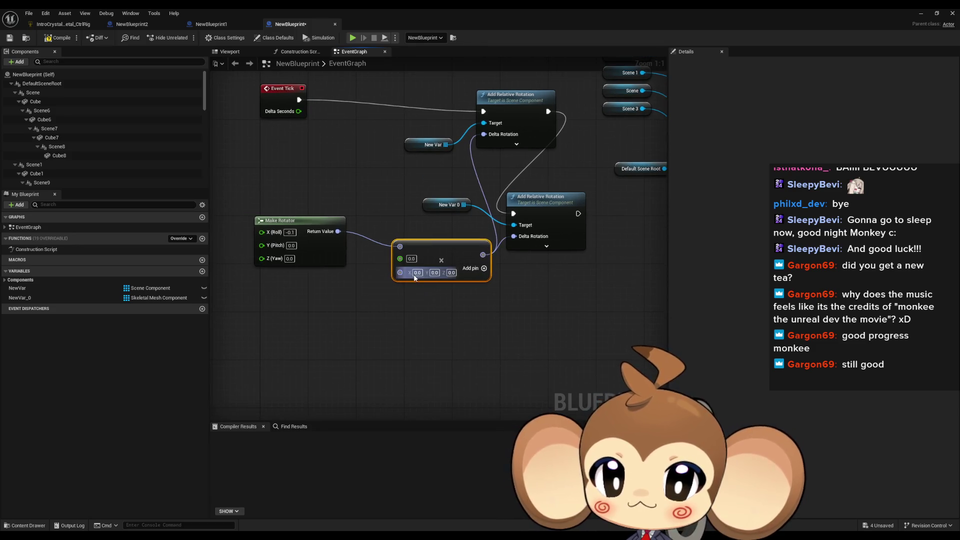
right_click(400, 273)
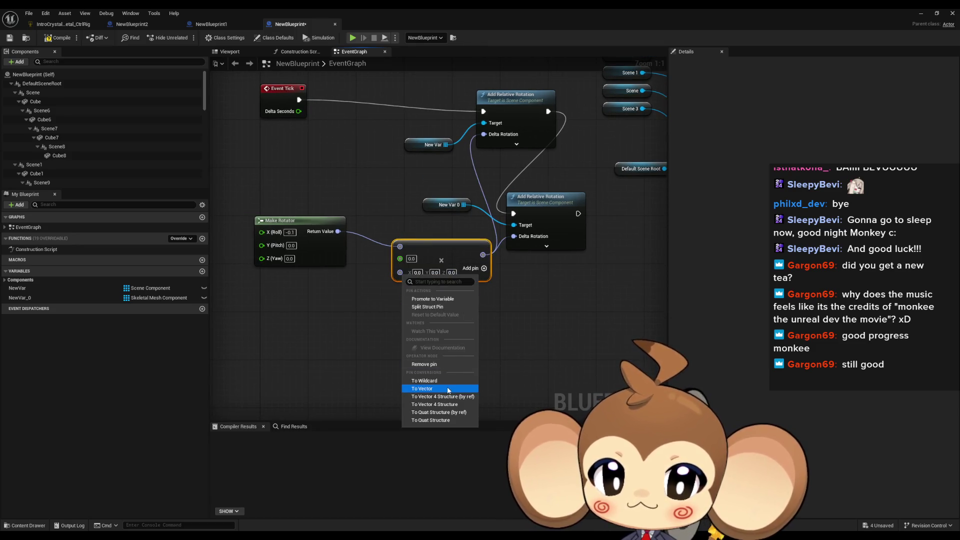
click(434, 420)
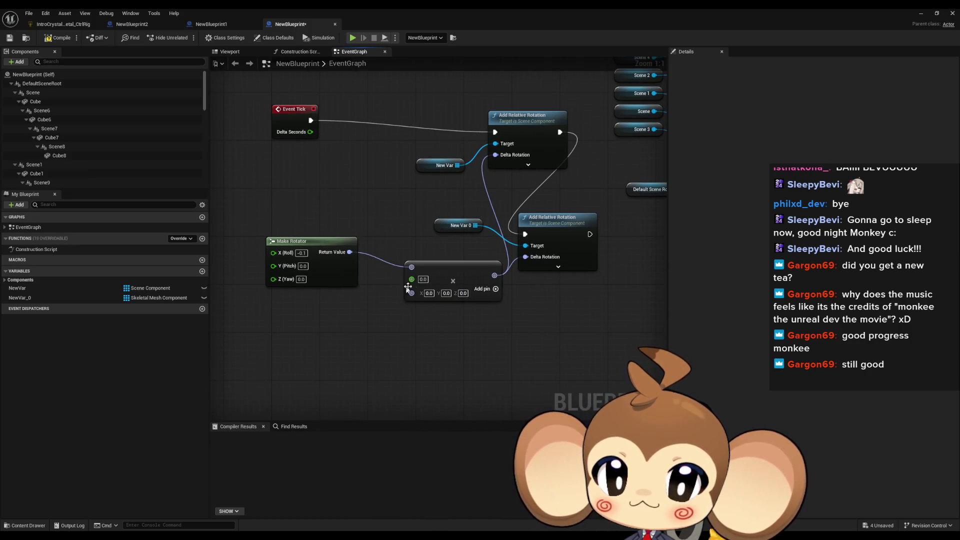
right_click(304, 335)
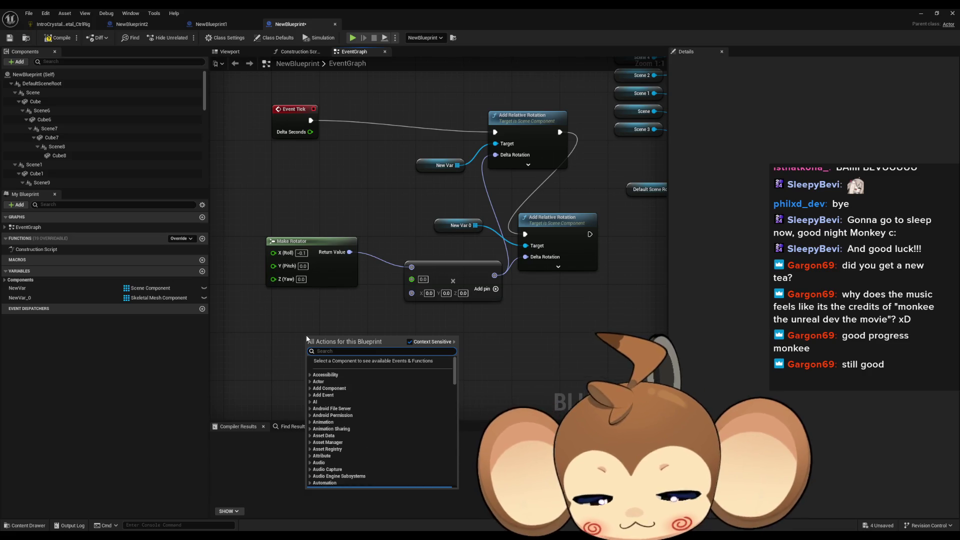
Step: Add a Make Literal Float, wire Delta Seconds into Multiply, and remove its unused third pin
text(lit float make)
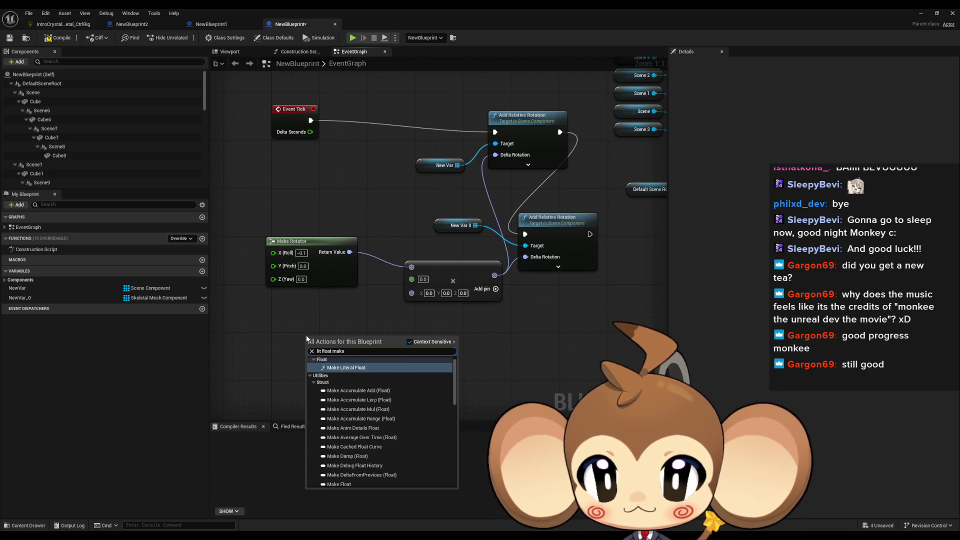
click(346, 418)
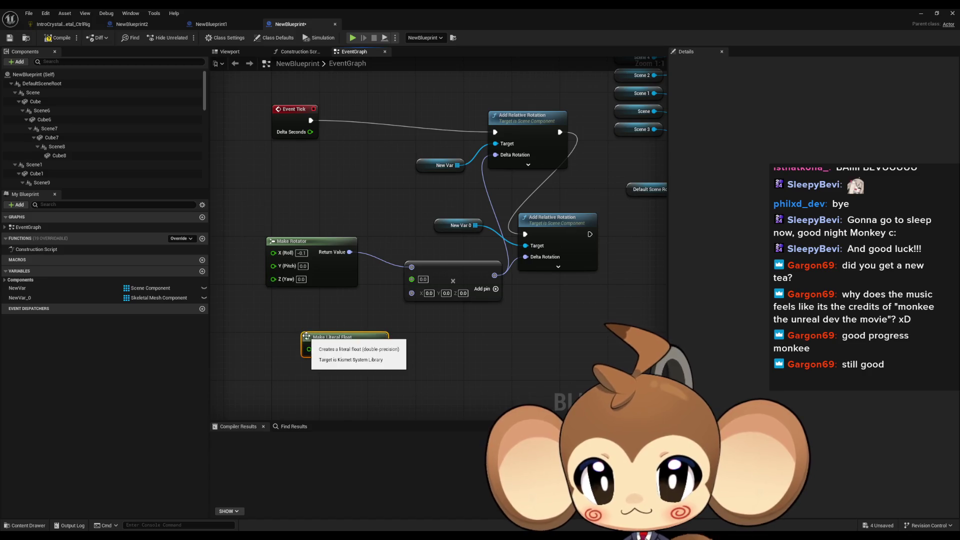
mouse_move(329, 338)
mouse_down()
mouse_move(299, 320)
mouse_move(395, 307)
mouse_move(415, 290)
mouse_move(311, 133)
mouse_up()
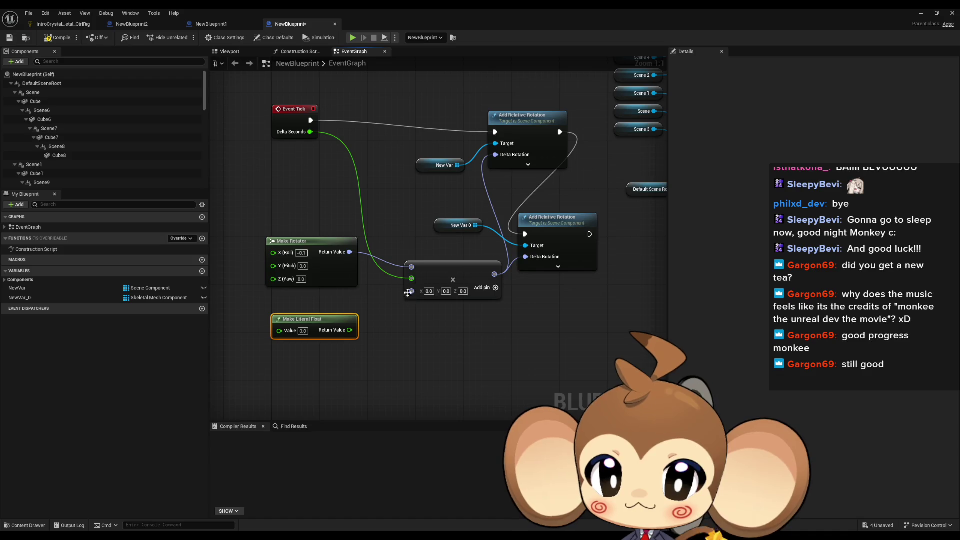
right_click(412, 291)
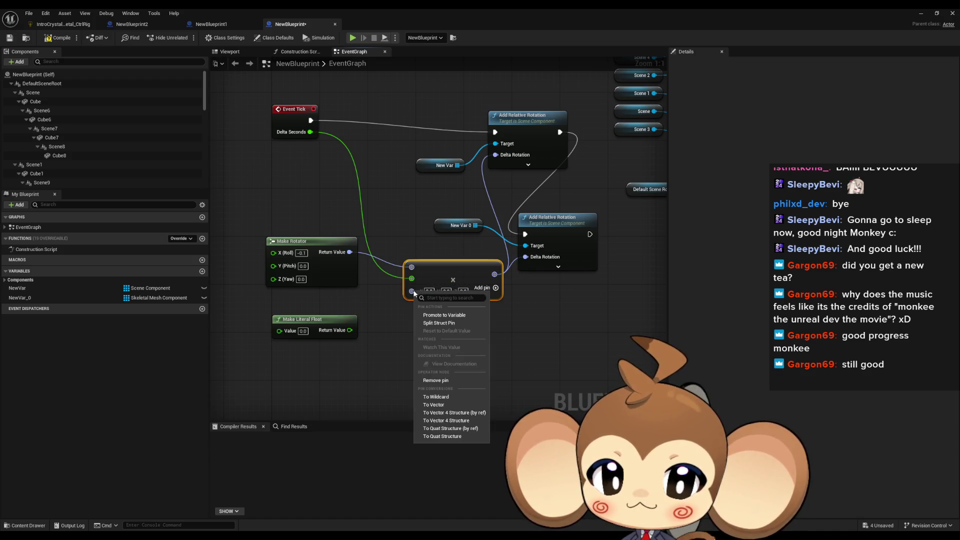
click(436, 381)
Step: Add a second Multiply, scaled by the 1.0 literal float, feeding Delta Rotation, and select the new nodes
mouse_move(253, 237)
mouse_down()
mouse_move(449, 284)
mouse_move(327, 261)
mouse_move(525, 257)
mouse_up()
click(400, 319)
drag(497, 159, 418, 261)
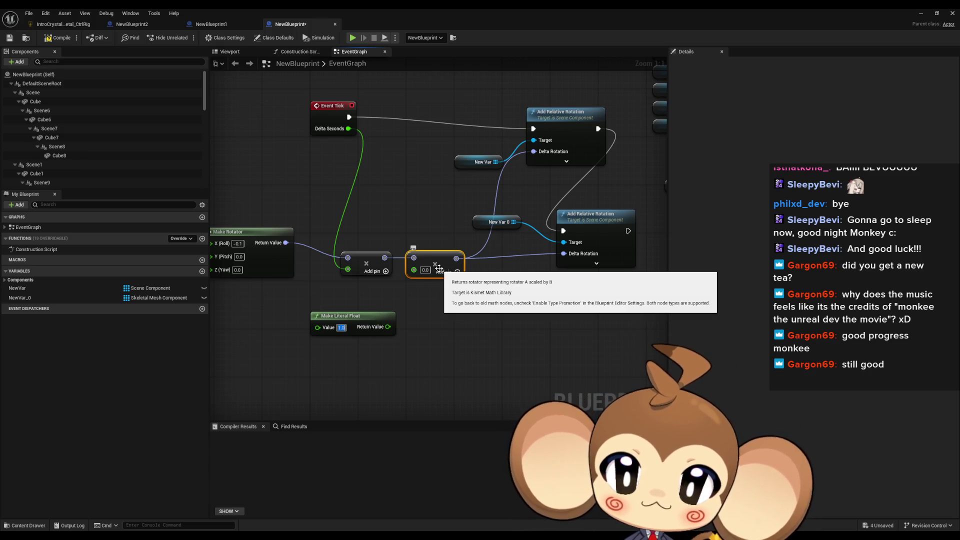
mouse_move(388, 327)
mouse_down()
mouse_move(424, 305)
mouse_move(413, 270)
mouse_up()
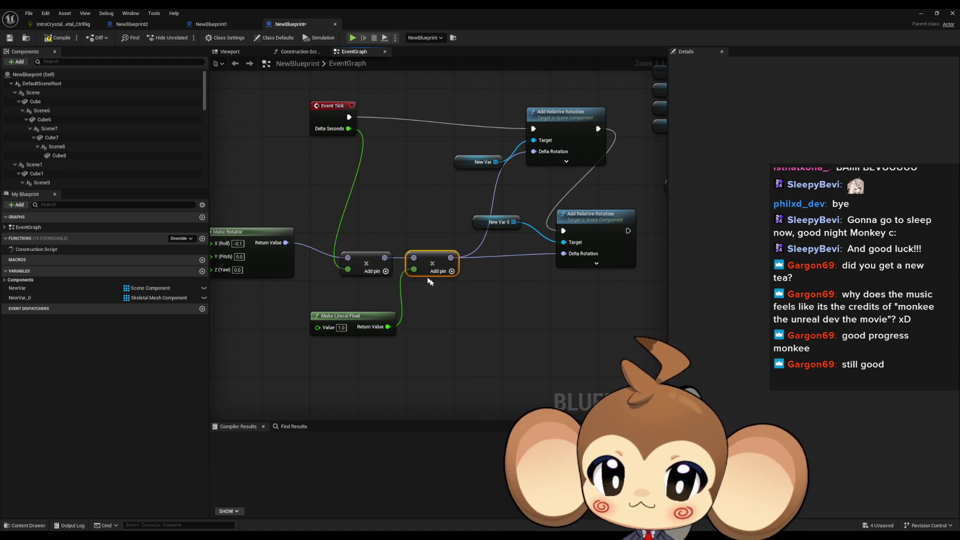
scroll(442, 294, down, 2)
drag(311, 262, 500, 334)
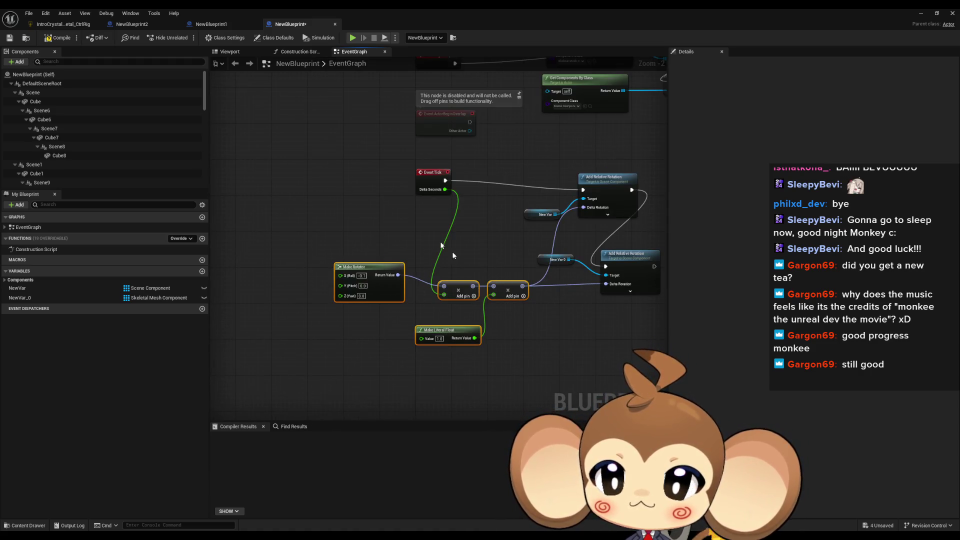
click(211, 24)
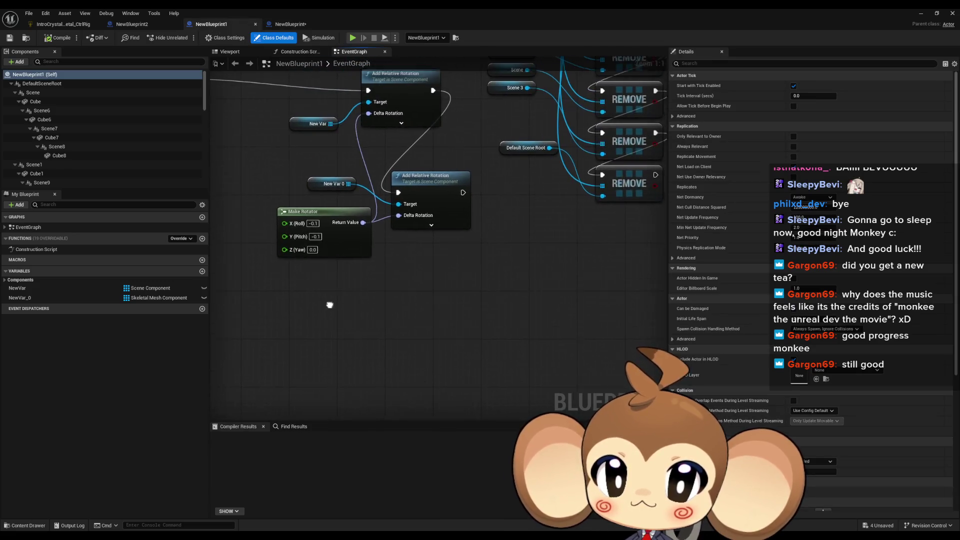
Step: In NewBlueprint1, paste the multiply and float nodes, replacing the old Make Rotator in Delta Rotation
drag(330, 304, 459, 315)
key(ctrl+v)
click(452, 224)
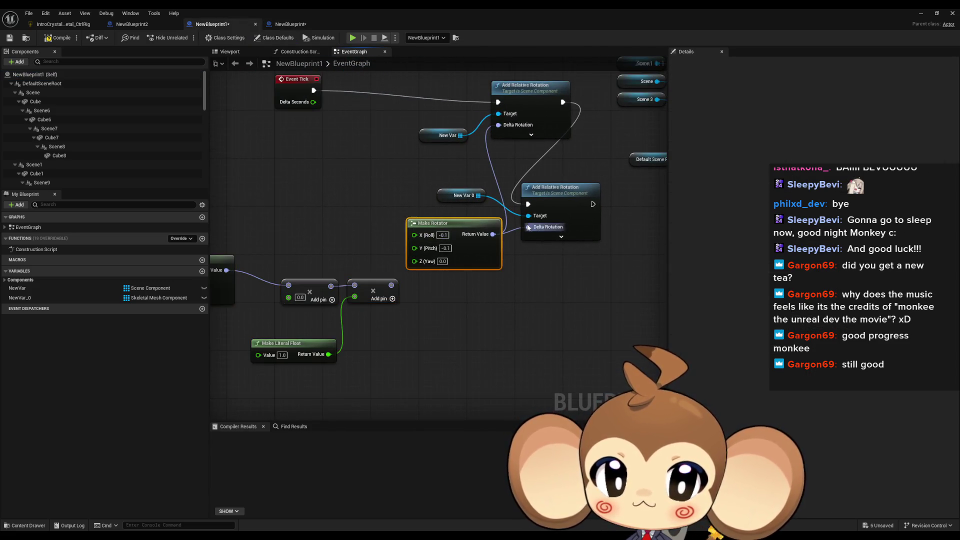
key(Delete)
mouse_move(391, 285)
mouse_down()
mouse_move(513, 231)
mouse_move(465, 302)
mouse_move(515, 127)
mouse_up()
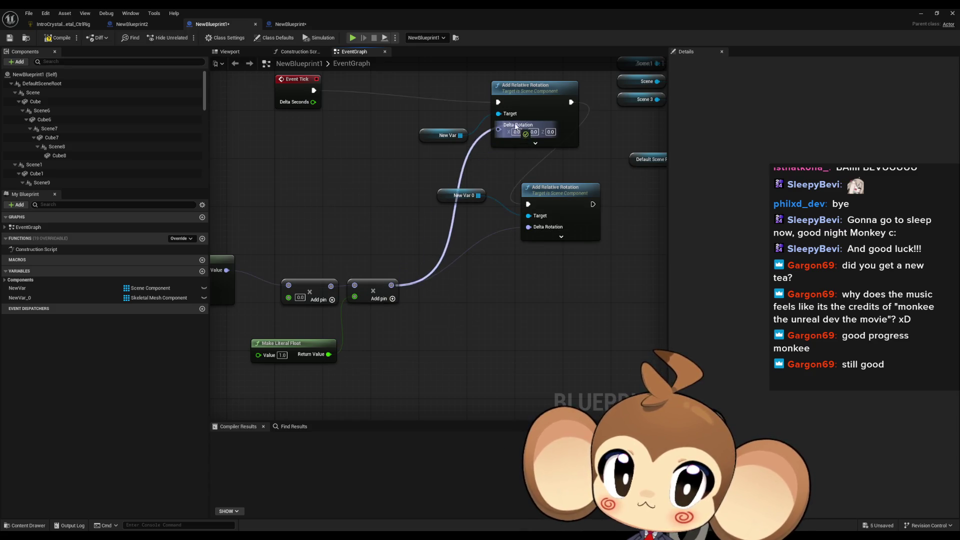
Step: In NewBlueprint2, wire the pasted multiply chain into Delta Rotation and delete the old Make Rotator
click(132, 24)
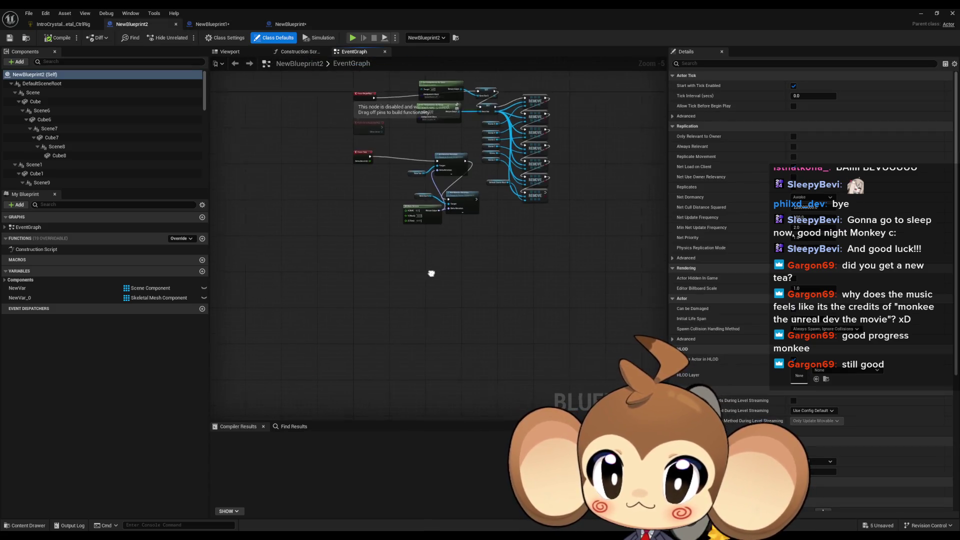
scroll(431, 273, up, 5)
mouse_move(298, 216)
mouse_down()
mouse_move(392, 217)
mouse_move(439, 241)
mouse_move(604, 173)
mouse_up()
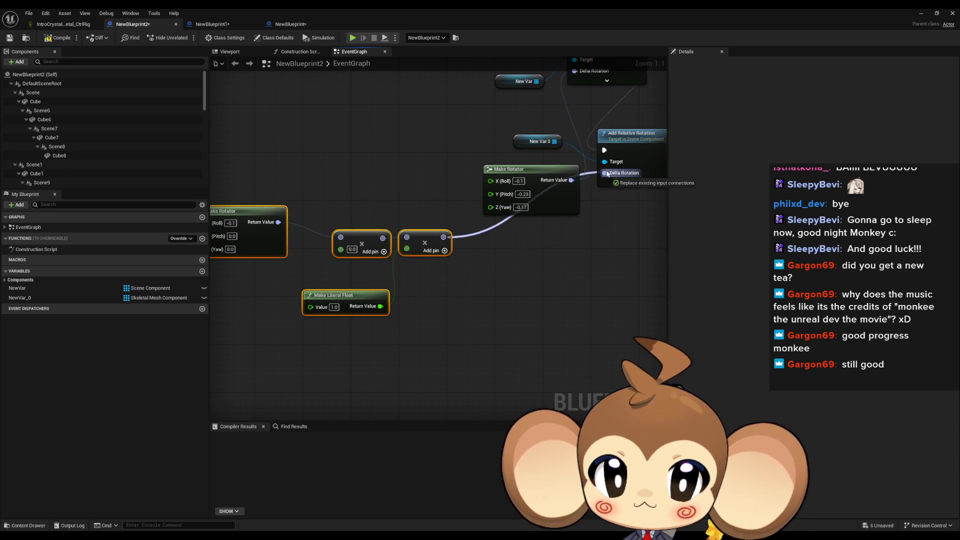
mouse_move(571, 111)
mouse_down()
mouse_move(453, 298)
mouse_move(440, 277)
mouse_up()
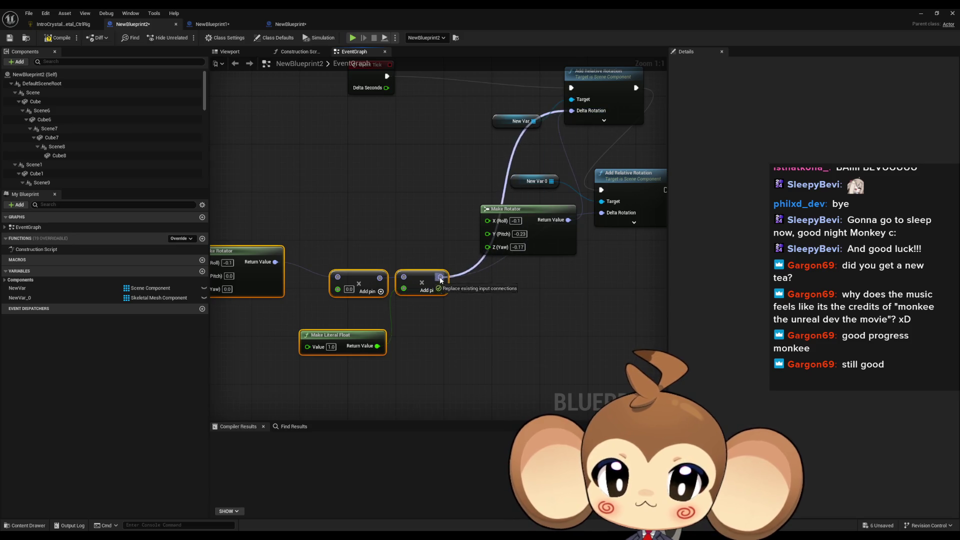
click(510, 250)
key(Delete)
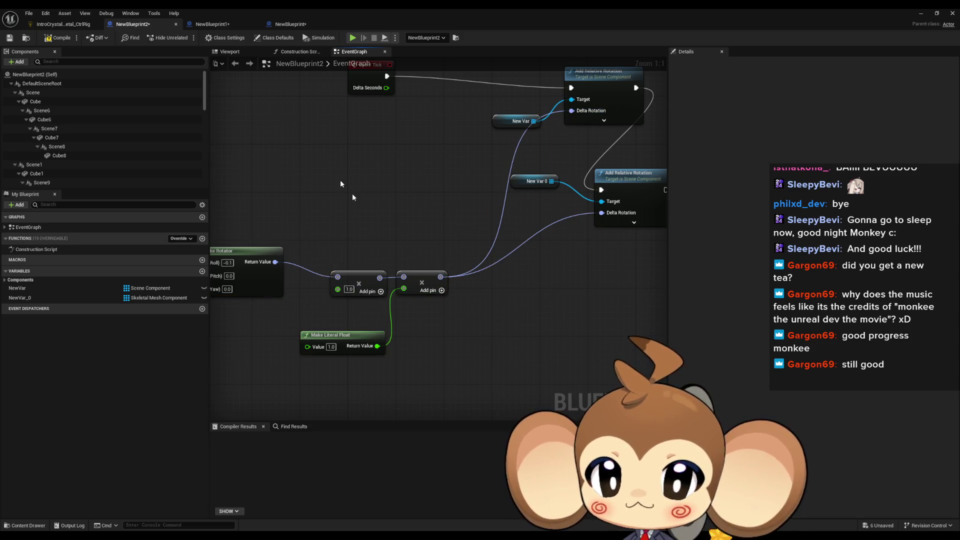
Step: Set the Make Rotator roll and pitch to -0.1 in NewBlueprint1 and NewBlueprint2
click(212, 24)
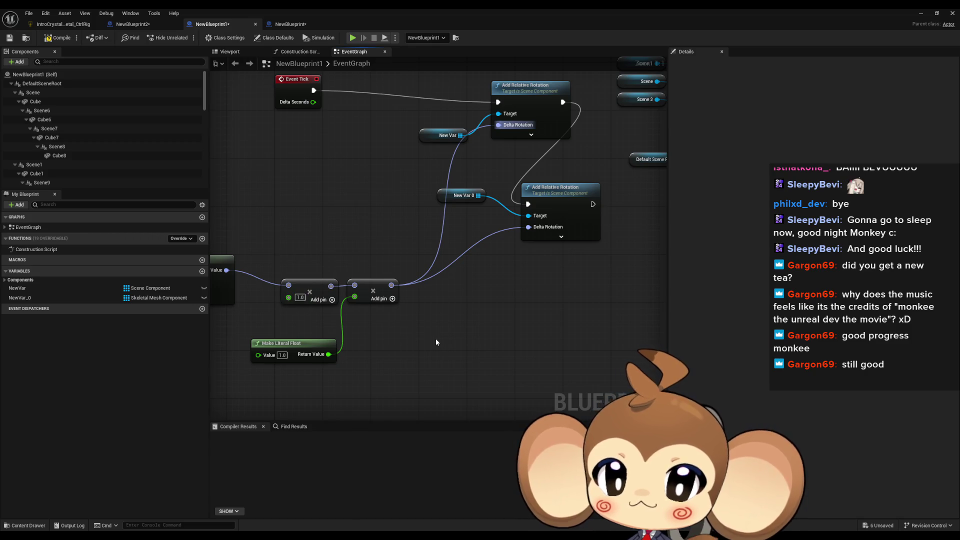
drag(436, 342, 529, 345)
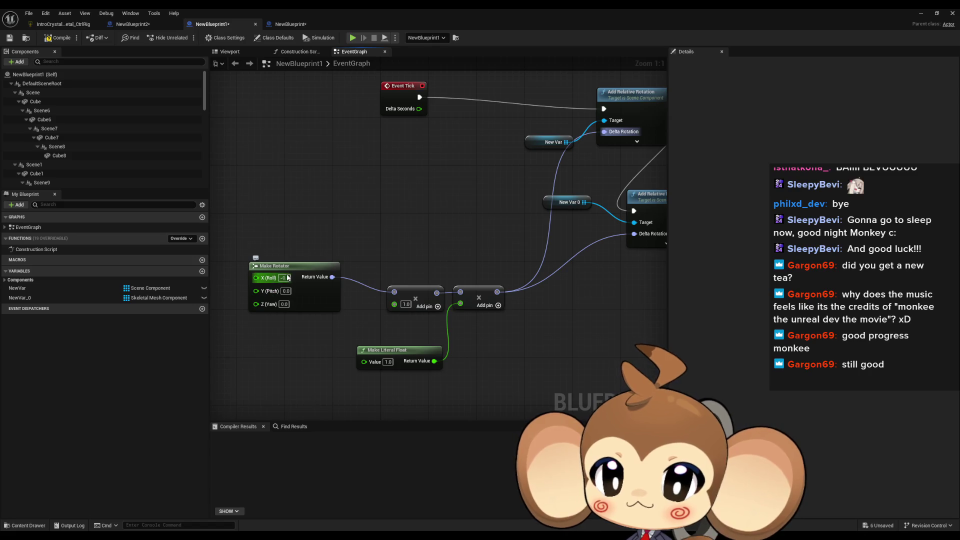
click(286, 292)
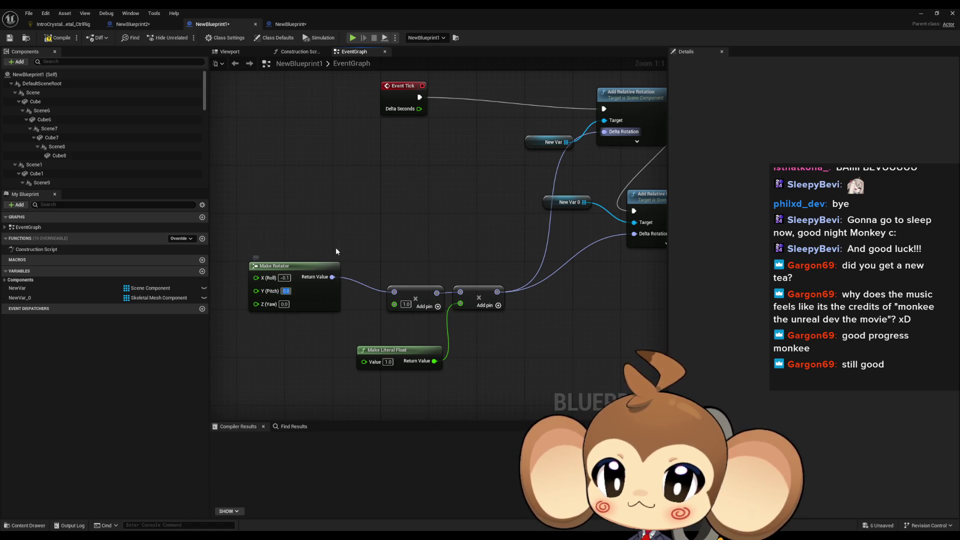
text(-0.1)
click(133, 24)
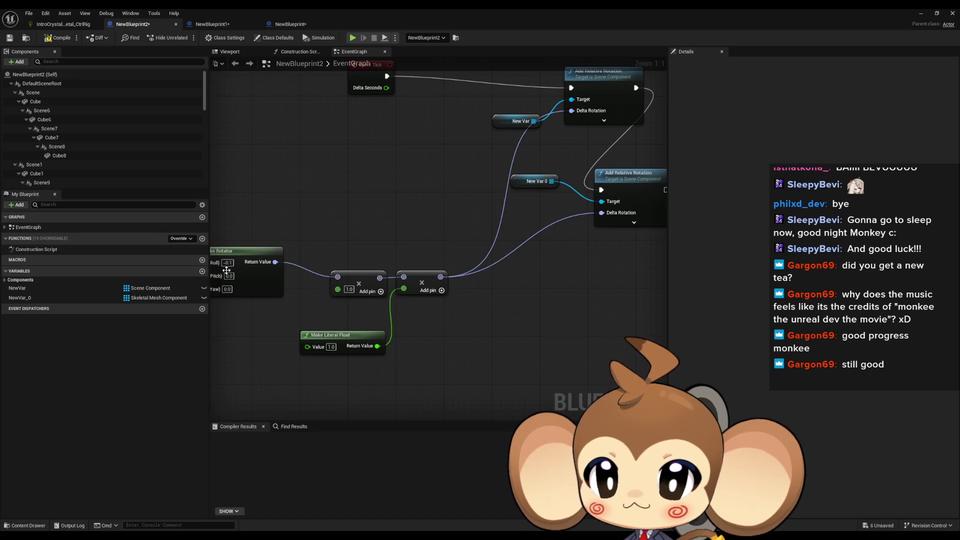
click(229, 276)
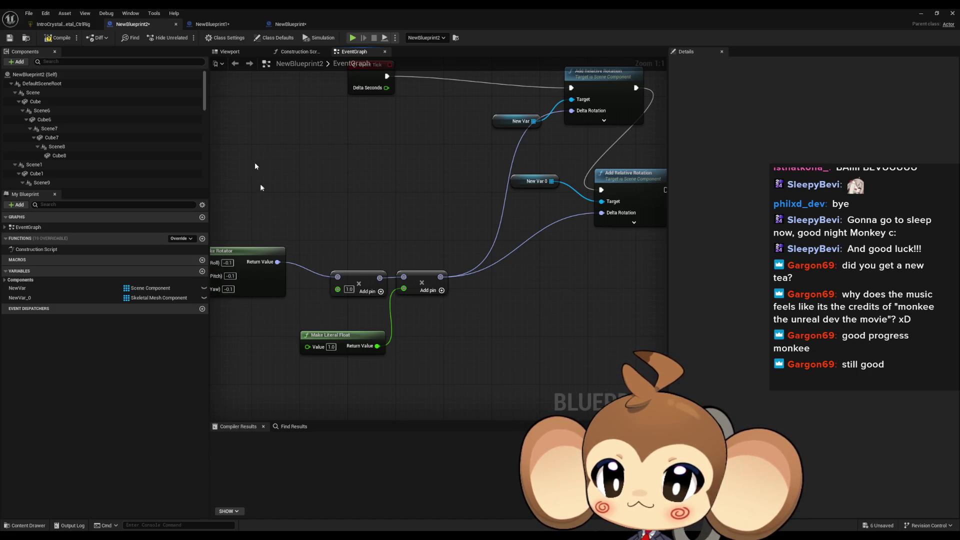
Step: Play-test the rotating arms with Alt+P, stop, and bring the blueprint editor back
click(921, 14)
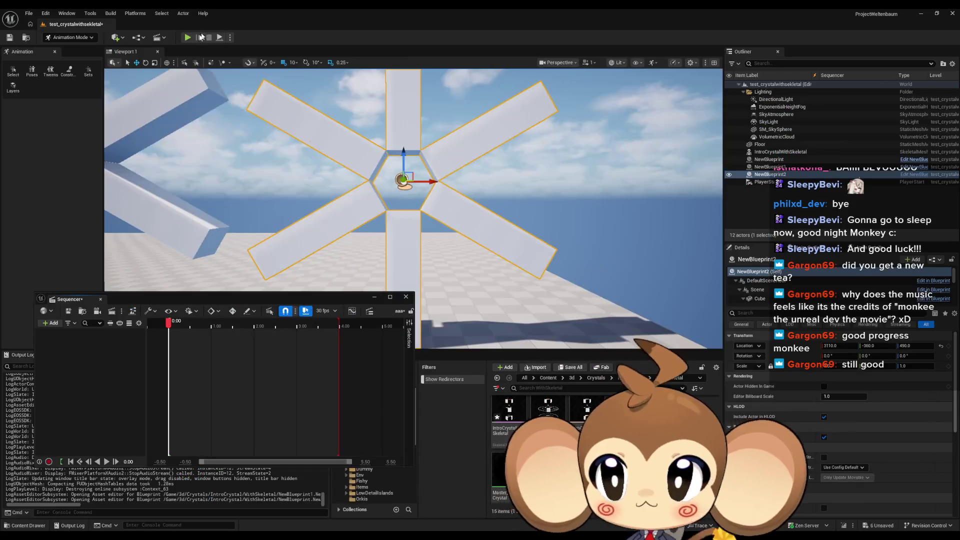
key(alt+p)
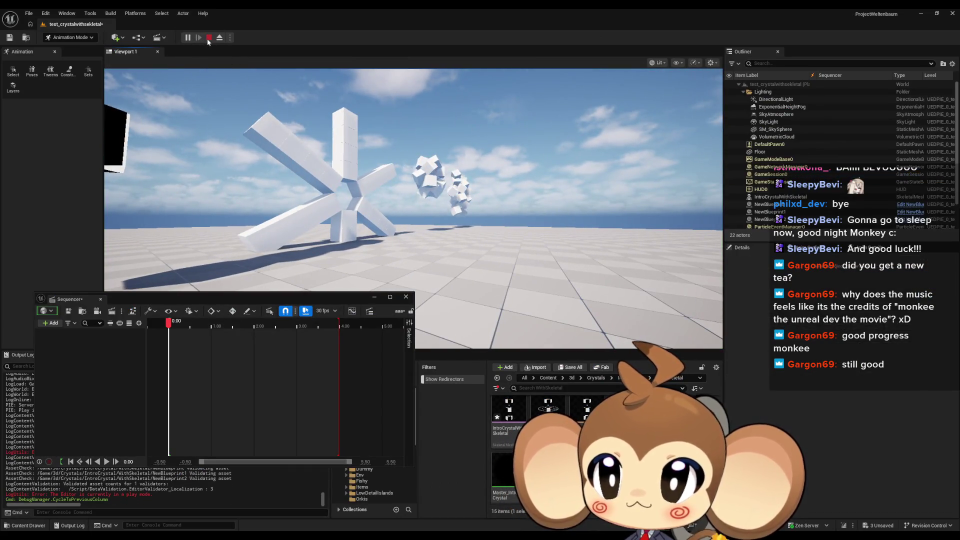
key(Escape)
mouse_move(395, 537)
click(454, 502)
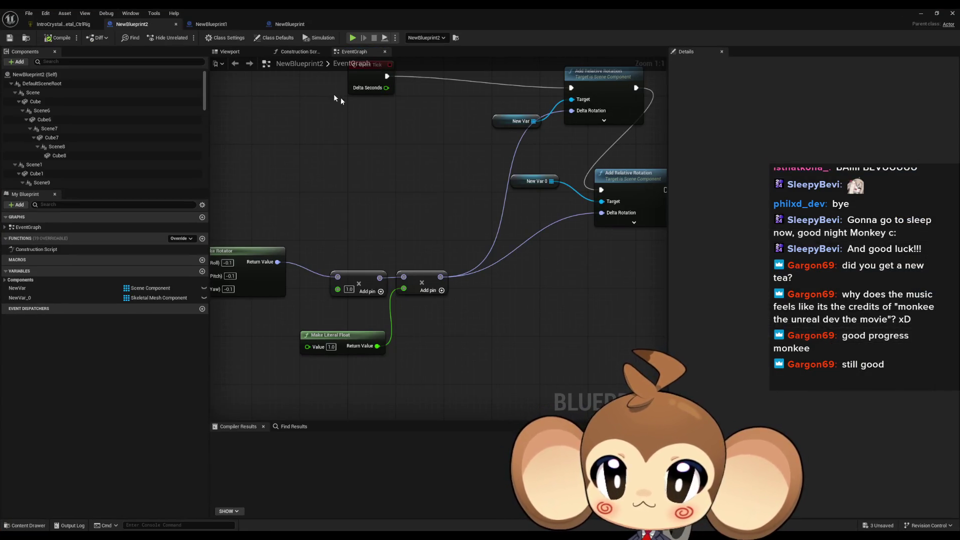
Step: Wire Event Tick's Delta Seconds into the rotation Add node's lower input in the crystal graphs
click(290, 24)
scroll(445, 304, up, 2)
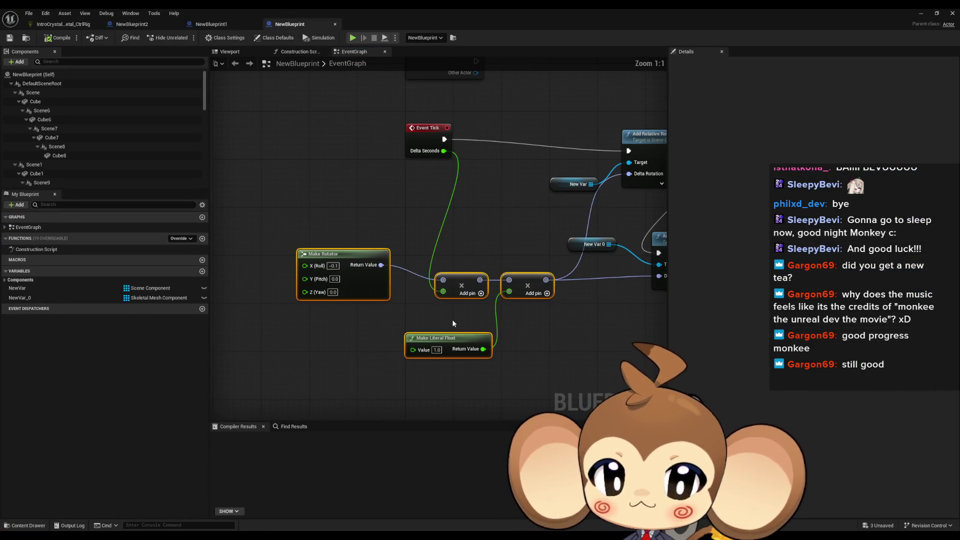
mouse_move(510, 308)
mouse_down()
mouse_move(504, 338)
mouse_move(459, 346)
mouse_up()
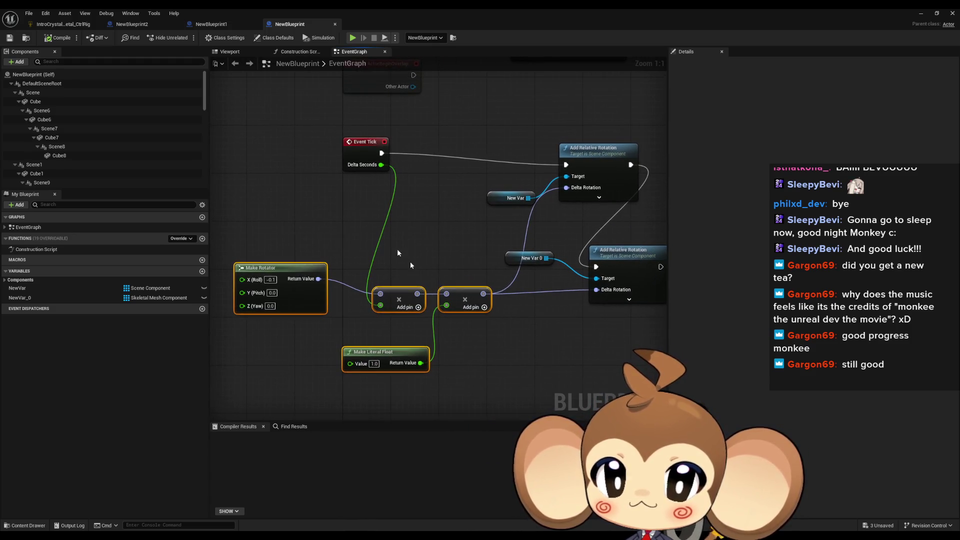
click(211, 24)
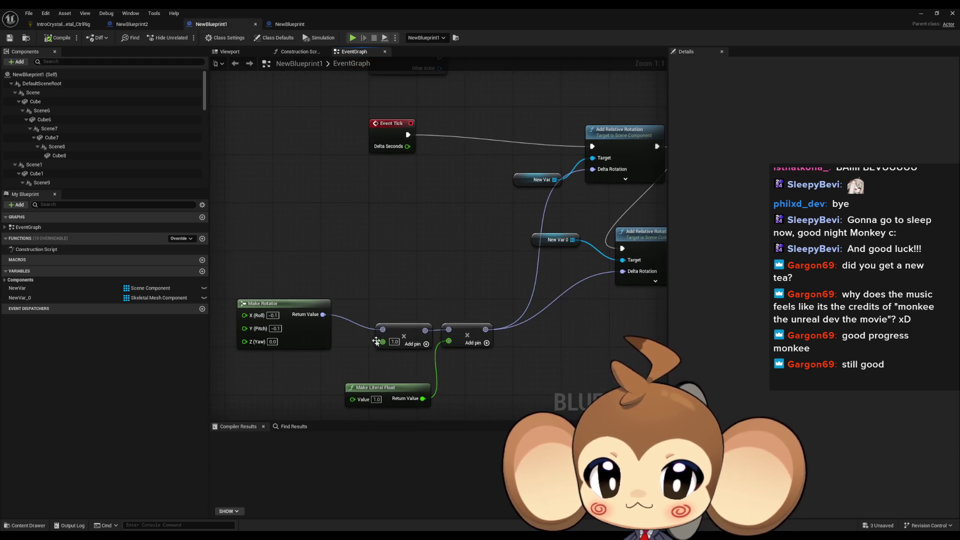
drag(382, 342, 424, 150)
click(125, 25)
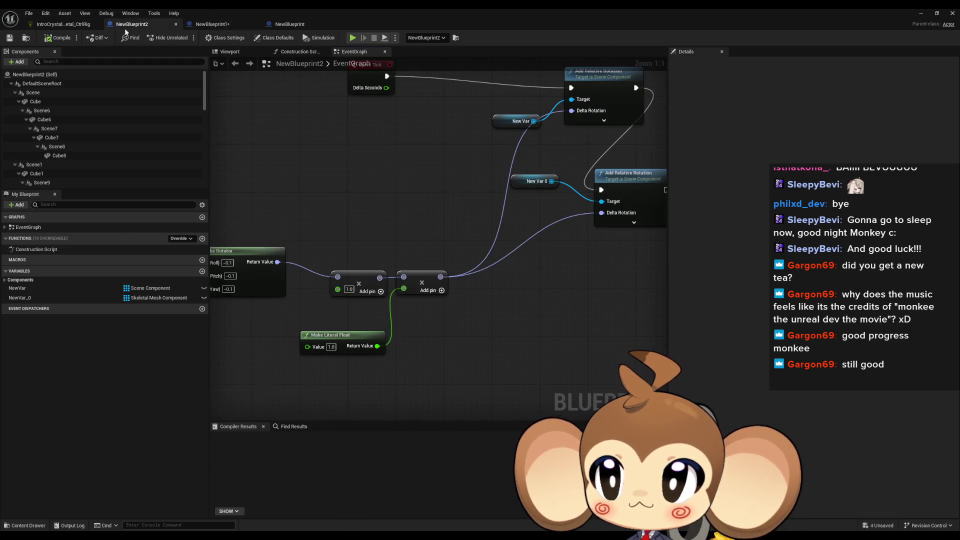
drag(338, 289, 386, 87)
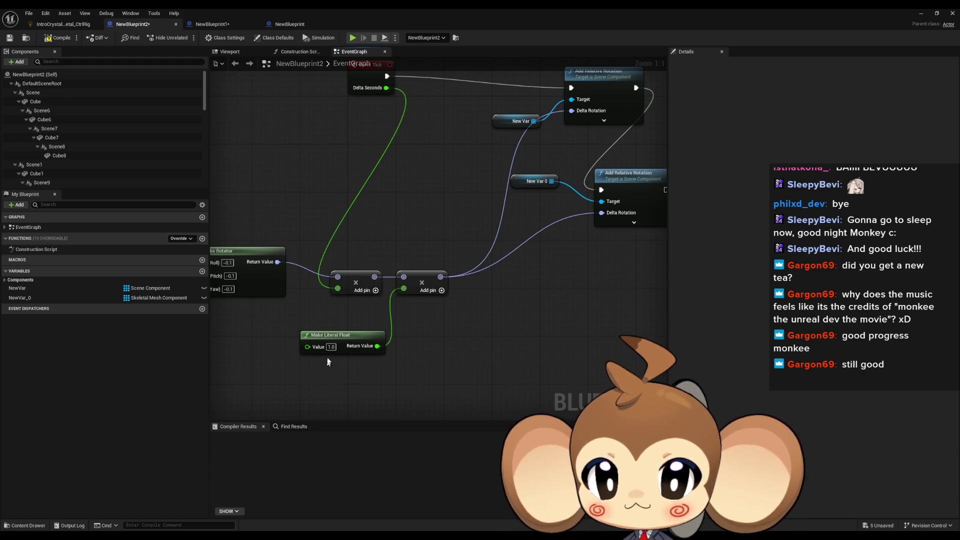
Step: Set NewBlueprint's Make Literal Float value to 100.0 and return to the level
click(331, 347)
text(10)
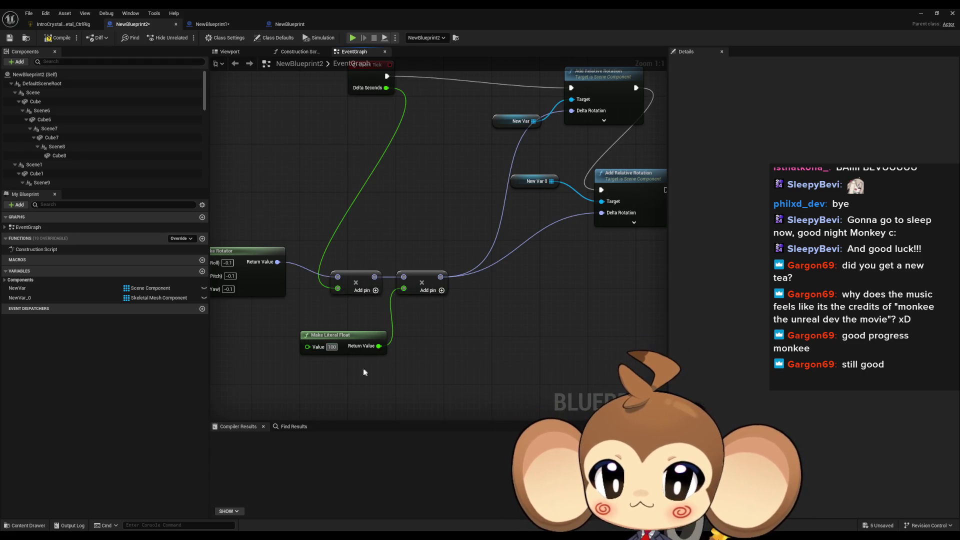
click(212, 24)
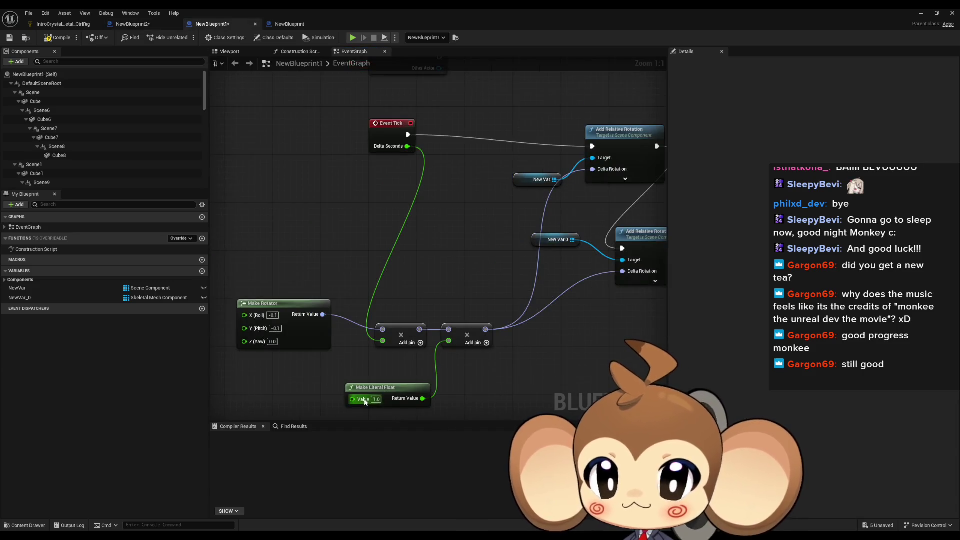
click(289, 24)
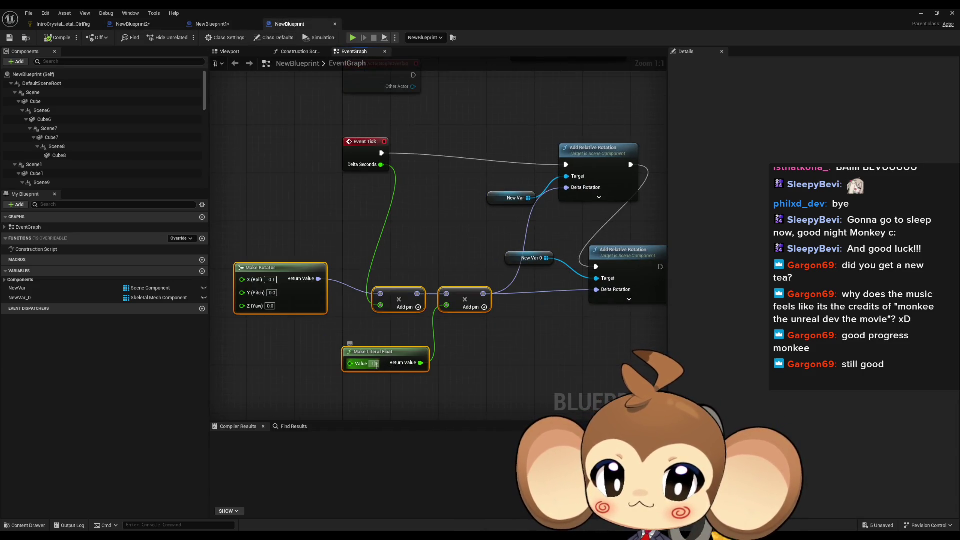
key(Return)
click(531, 352)
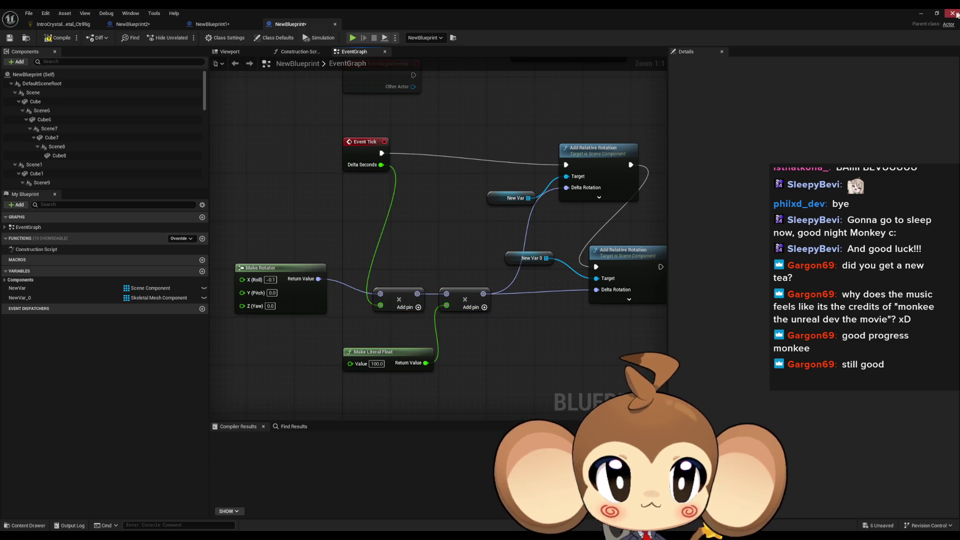
click(925, 16)
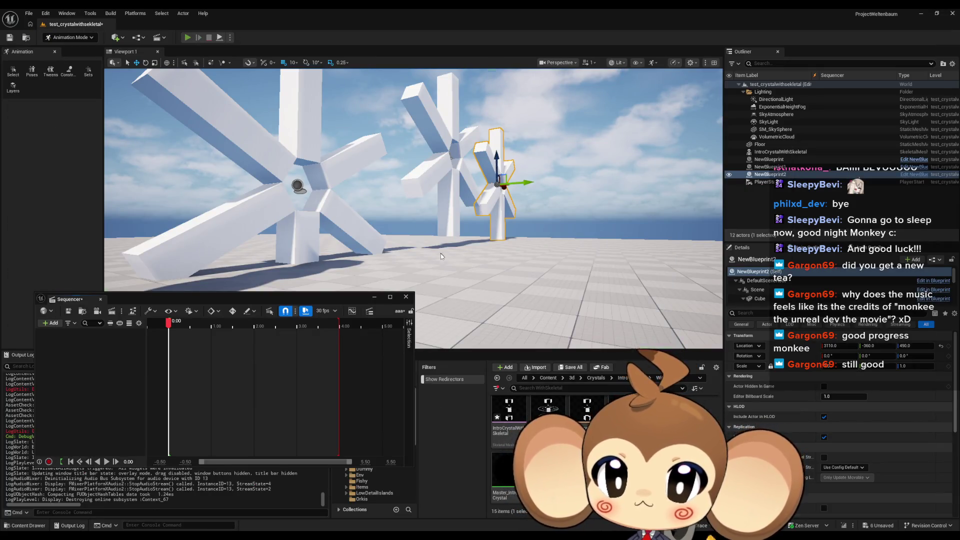
Step: Run Play-In-Editor to watch the spinning arms, then bring the Paint arm-layout sketch forward
key(alt+p)
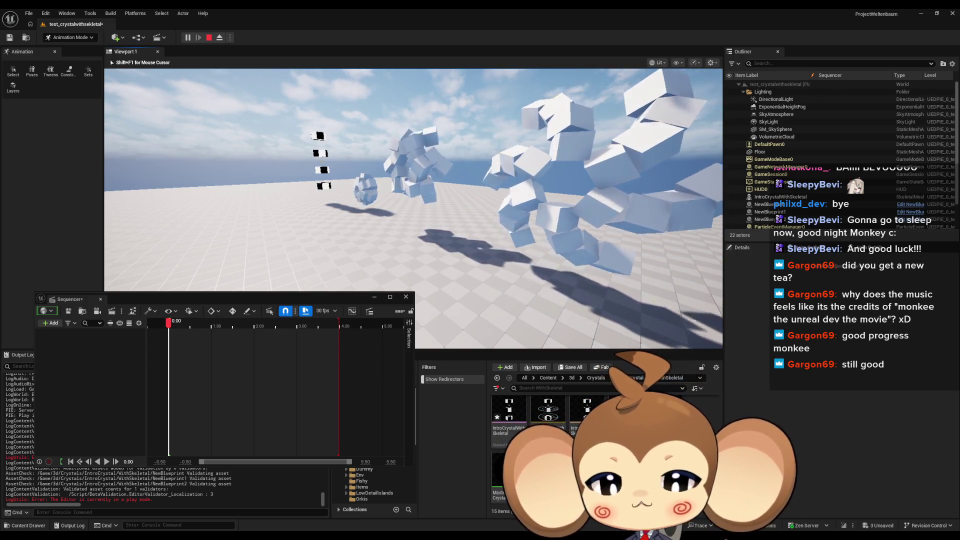
click(292, 268)
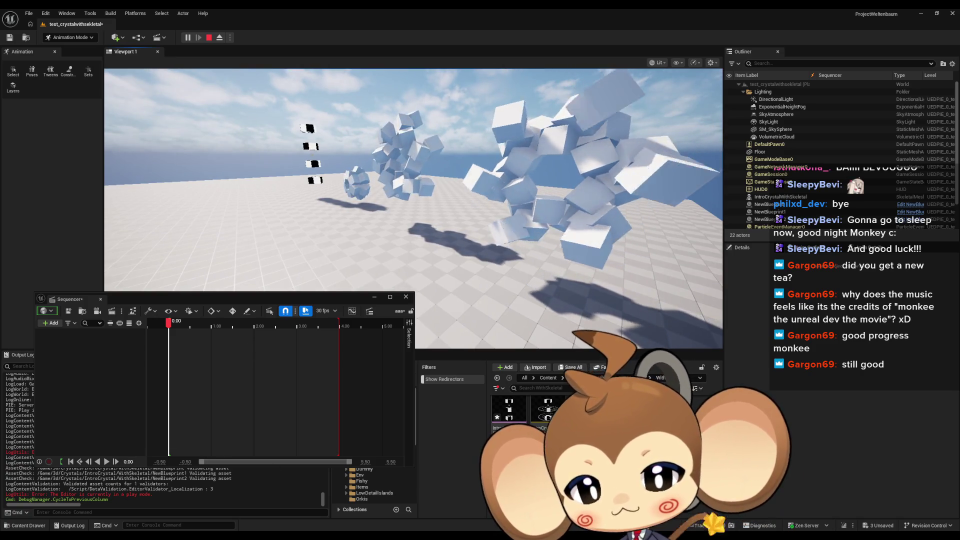
key(alt+Tab)
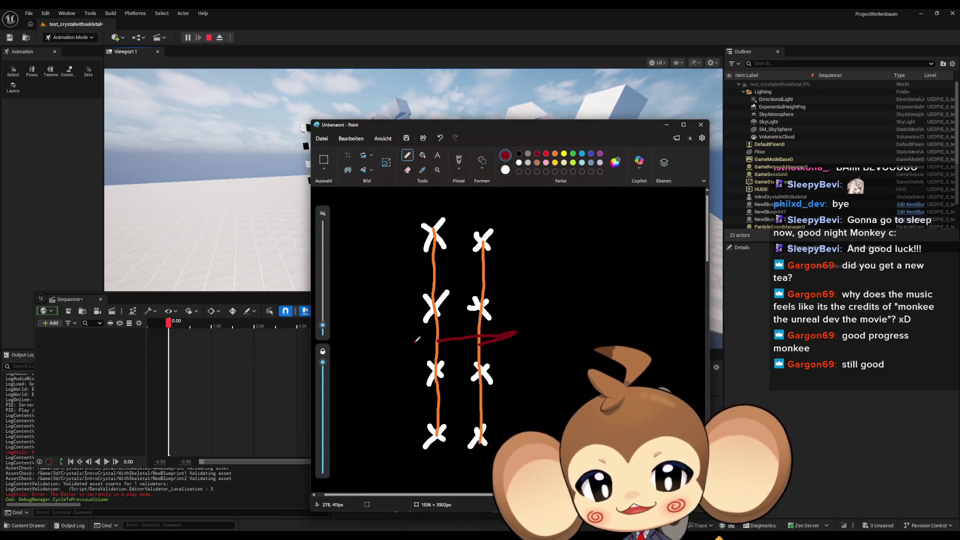
Step: Shift the Paint window left and extend the lower red stroke with a right-end arrowhead
scroll(416, 340, down, 4)
drag(556, 134, 481, 148)
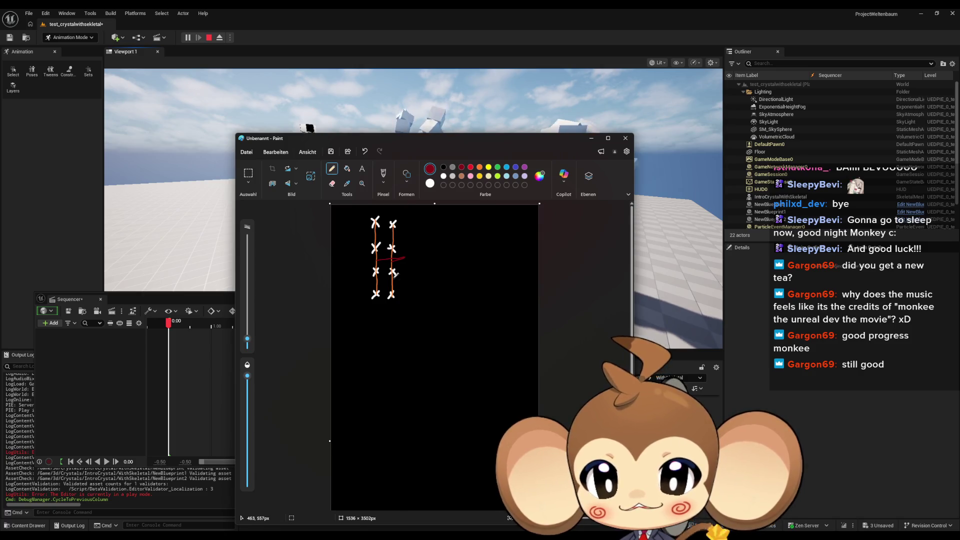
scroll(395, 274, up, 2)
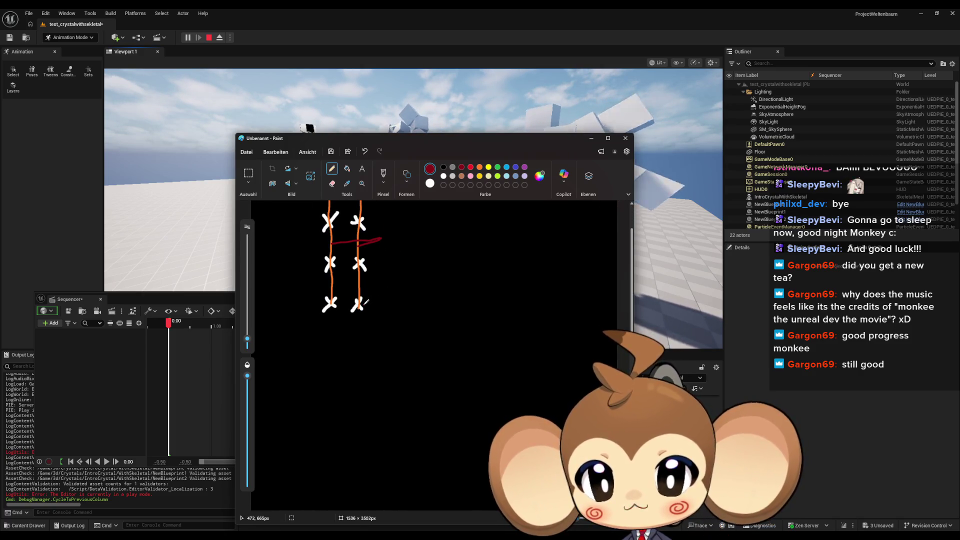
mouse_move(352, 299)
mouse_down()
mouse_move(338, 304)
mouse_move(383, 285)
mouse_move(391, 303)
mouse_up()
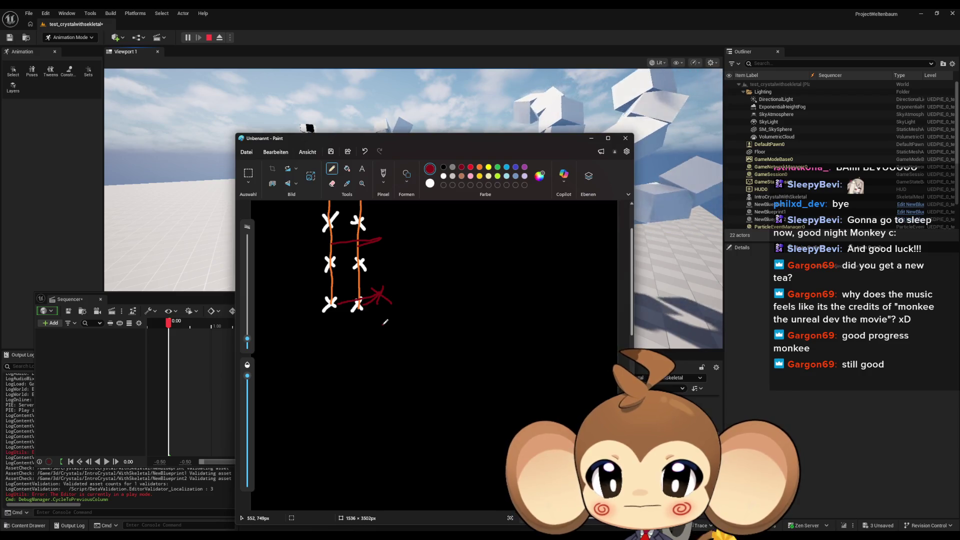
scroll(403, 275, up, 2)
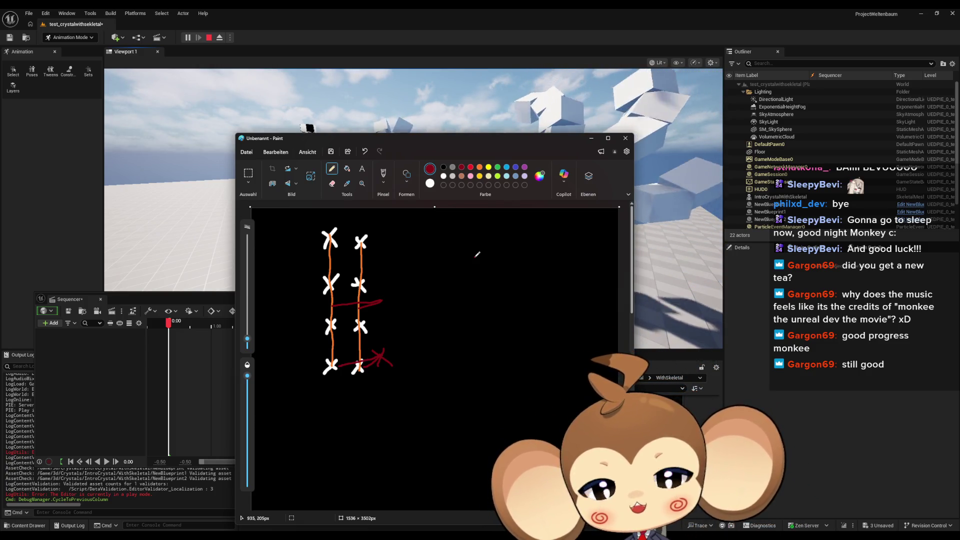
Step: Stop the play test and compile NewBlueprint with its updated spin settings
click(209, 38)
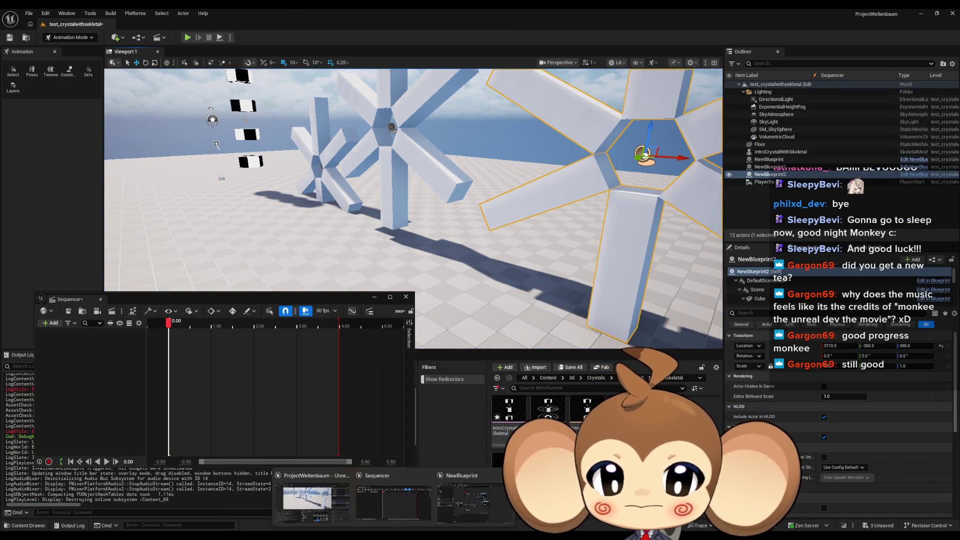
click(345, 500)
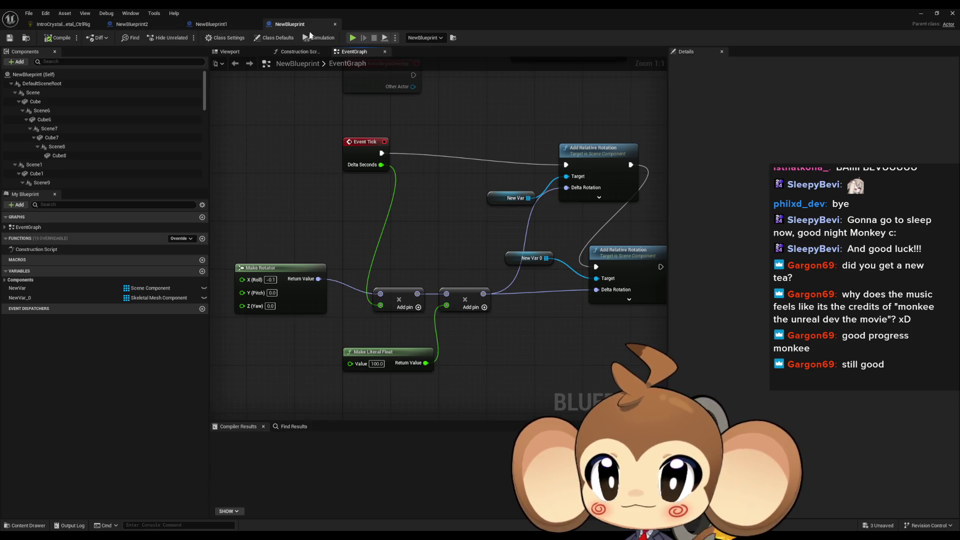
scroll(335, 217, down, 4)
scroll(395, 289, up, 4)
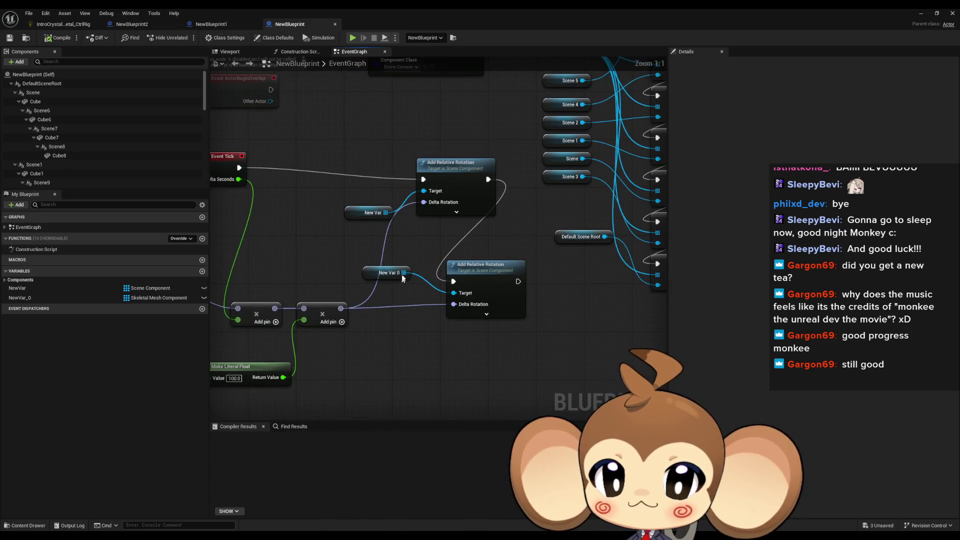
drag(401, 278, 416, 303)
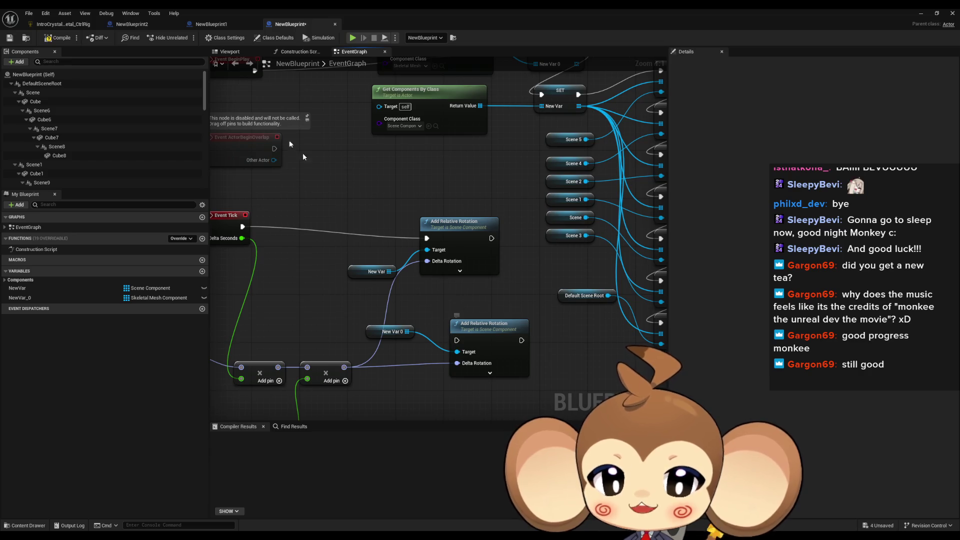
click(63, 40)
Step: Play-test the level to watch the arms rotate, then stop it
click(916, 14)
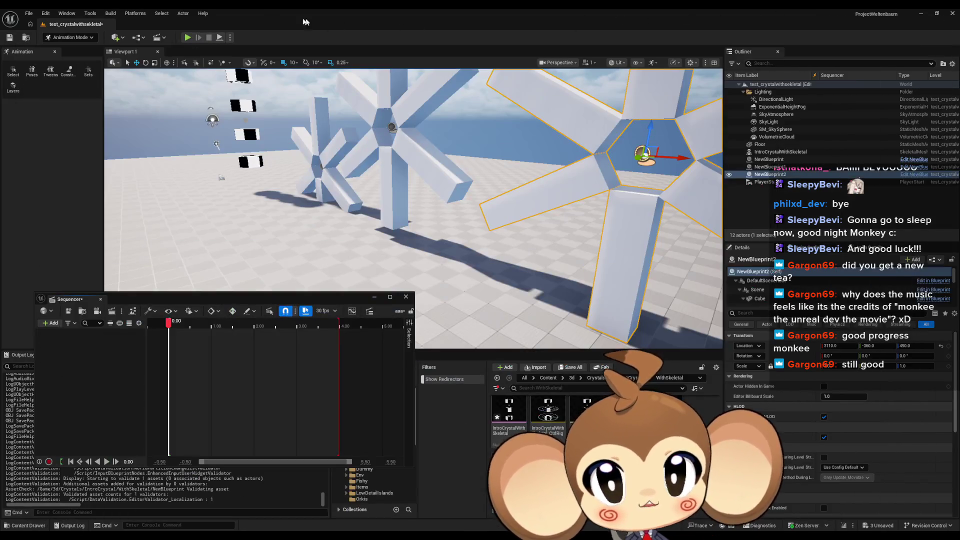
click(188, 37)
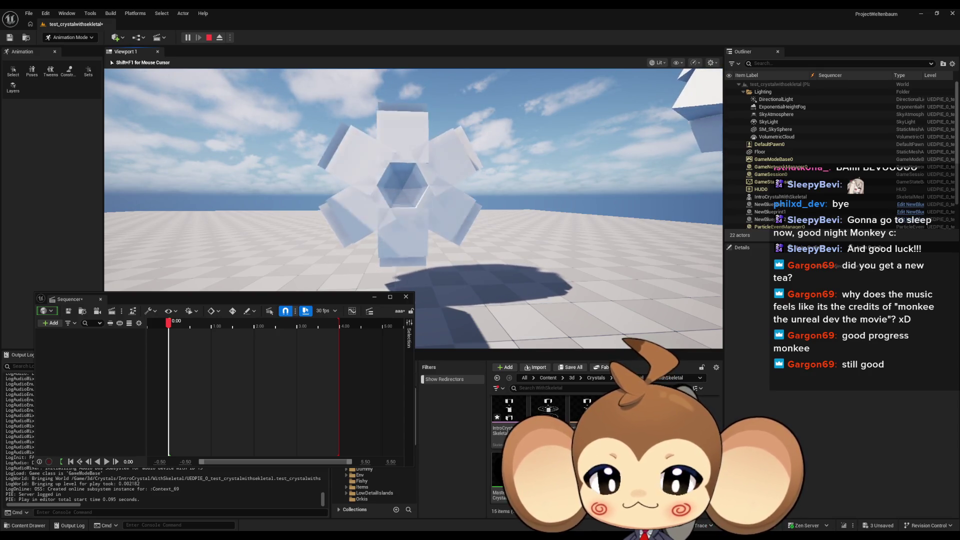
key(shift+F1)
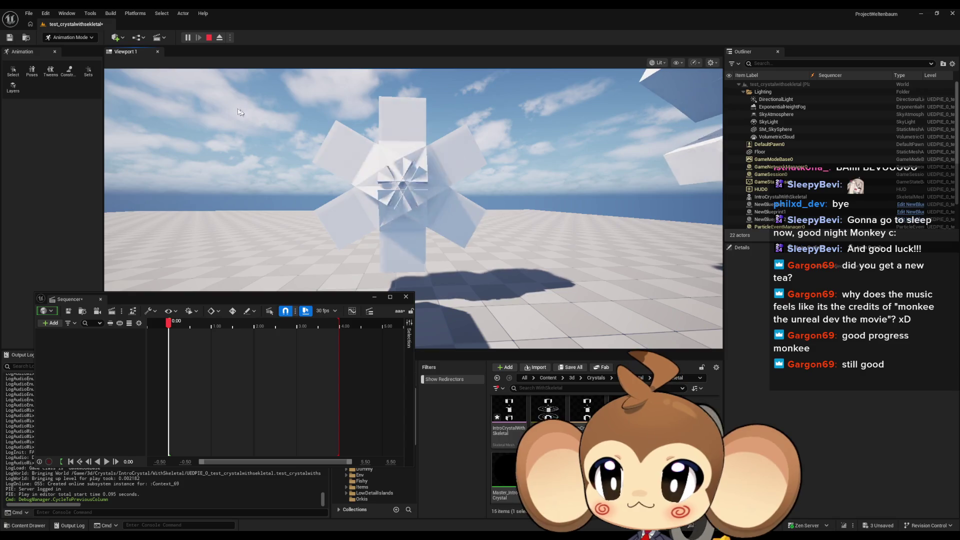
click(209, 38)
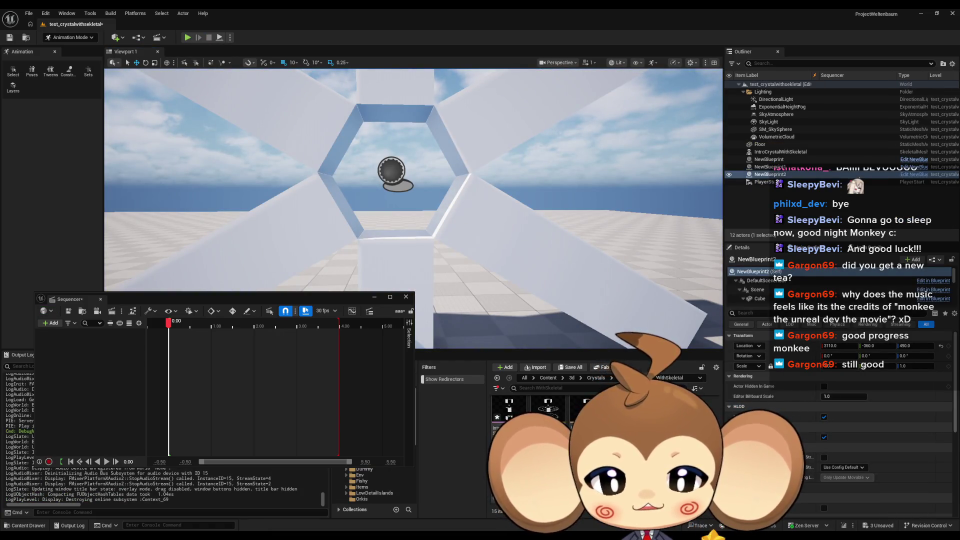
Step: Duplicate the Blueprint and place the NewBlueprint3 crystal beside the others at X 490
key(ctrl+d)
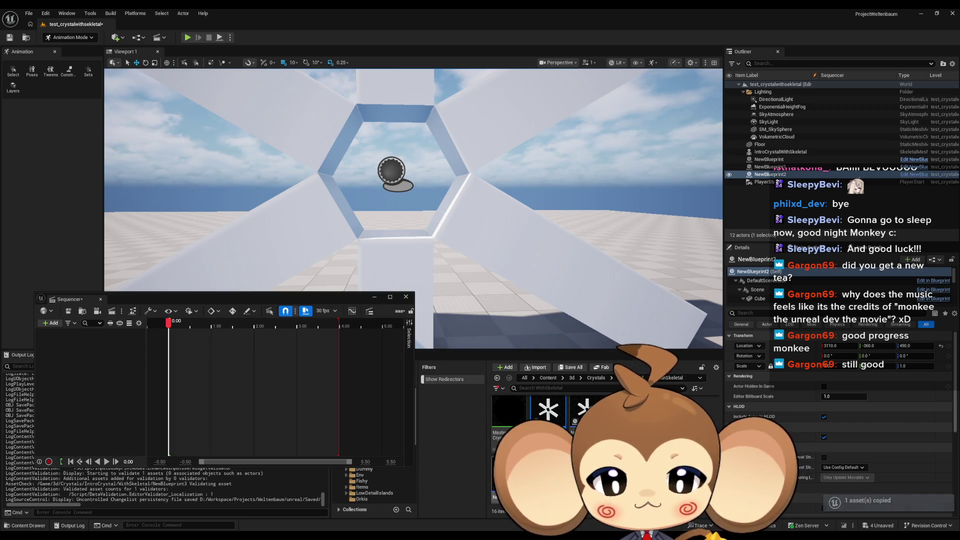
drag(503, 475, 395, 220)
key(f)
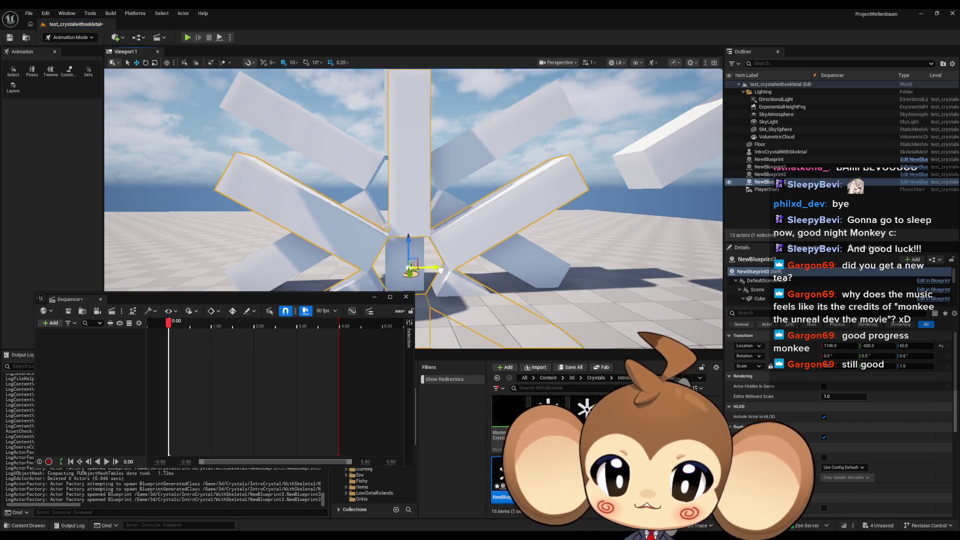
mouse_move(440, 270)
mouse_down()
mouse_move(185, 268)
mouse_move(340, 218)
mouse_move(338, 173)
mouse_up()
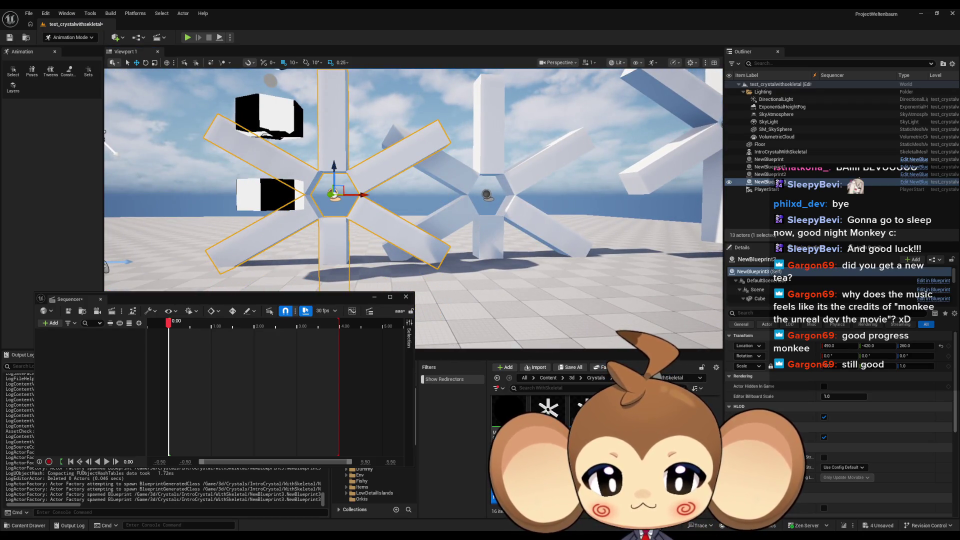
Step: Open NewBlueprint3's Blueprint, then play-test the level and stop with Esc
click(913, 182)
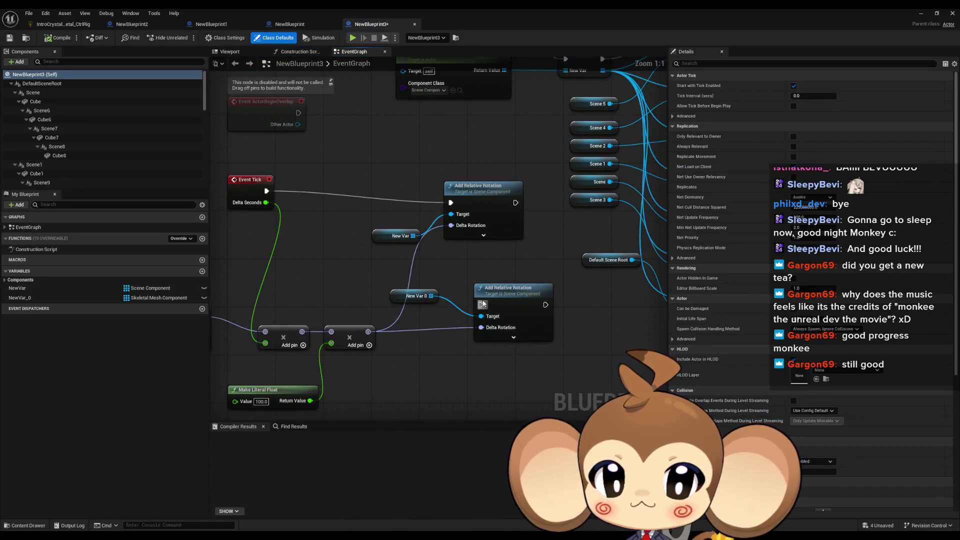
click(921, 14)
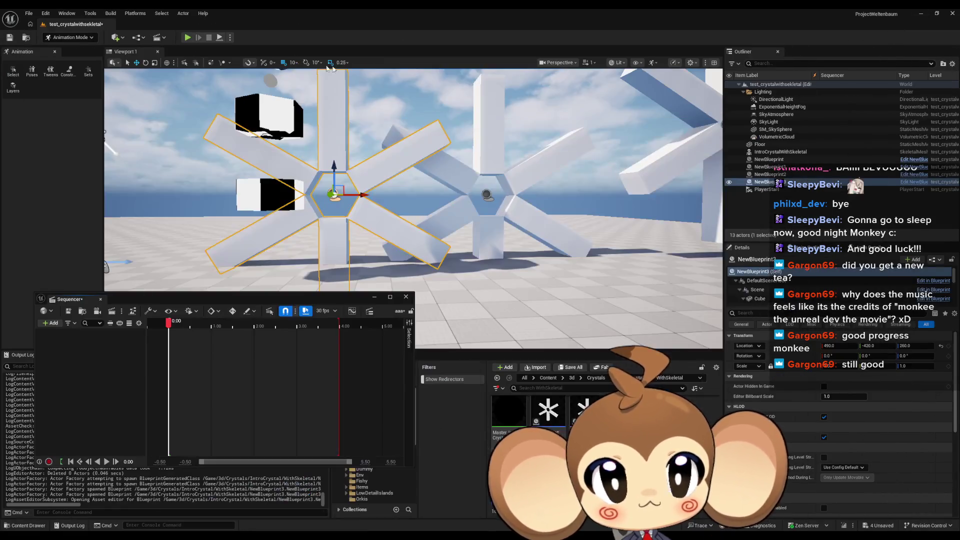
click(188, 40)
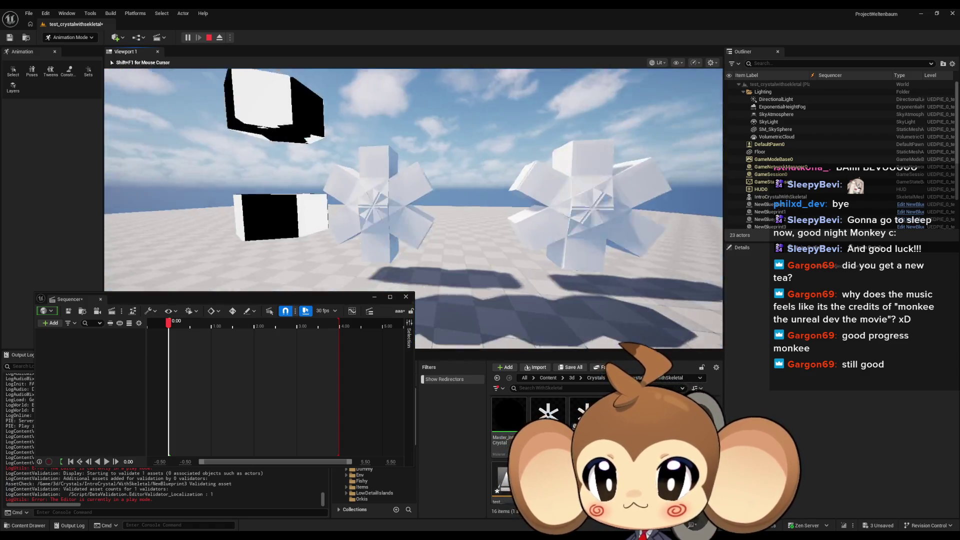
key(shift+F1)
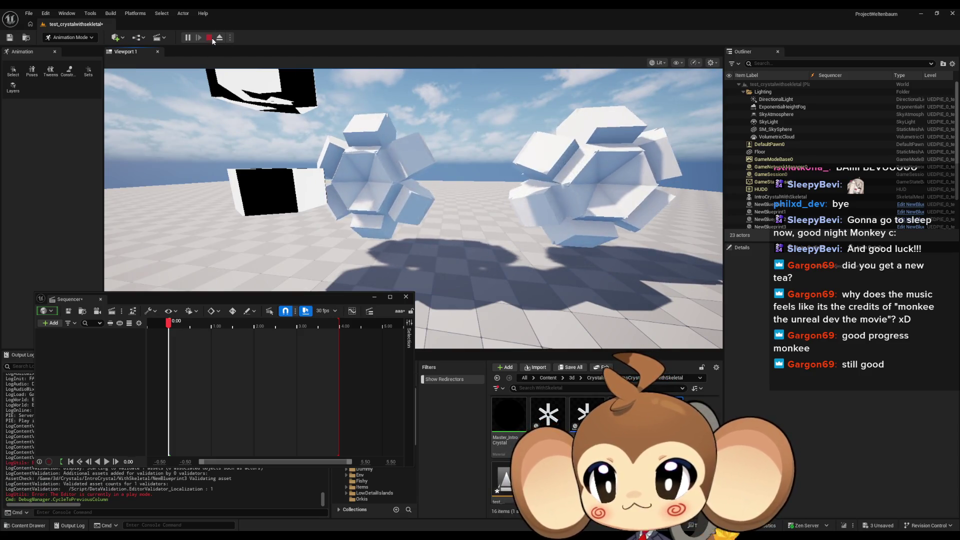
key(Escape)
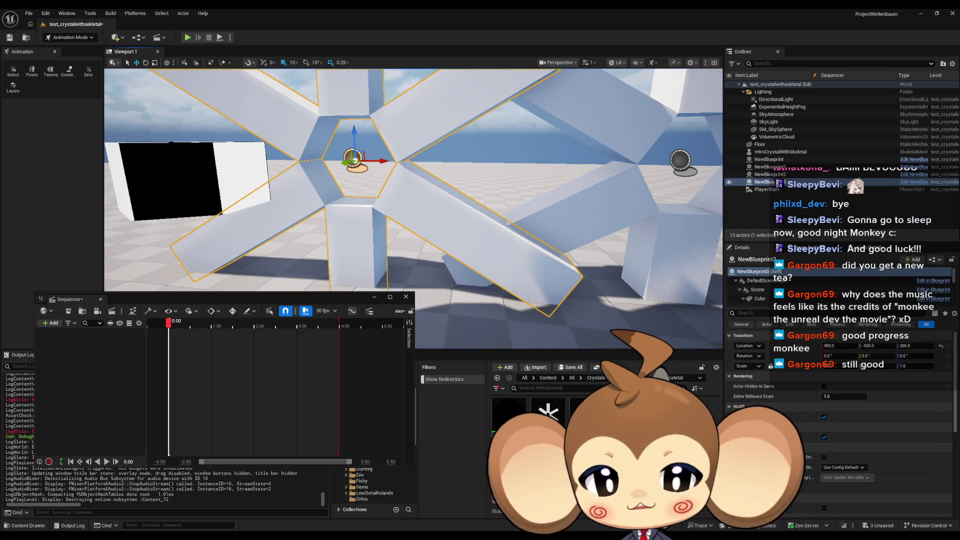
Step: Set an upper-right arm cube's Element 0 material to BlackCubeMaterial in the Viewport
key(alt+Tab)
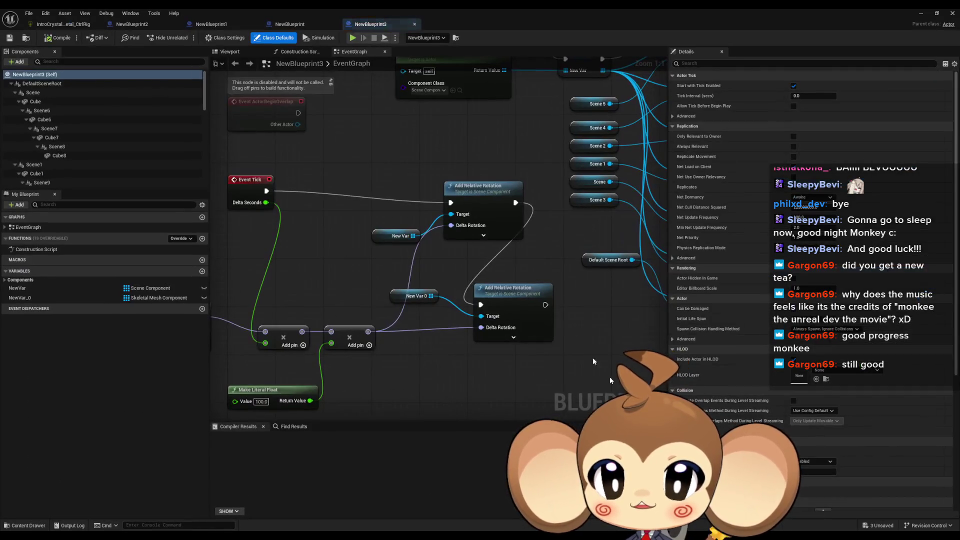
click(245, 54)
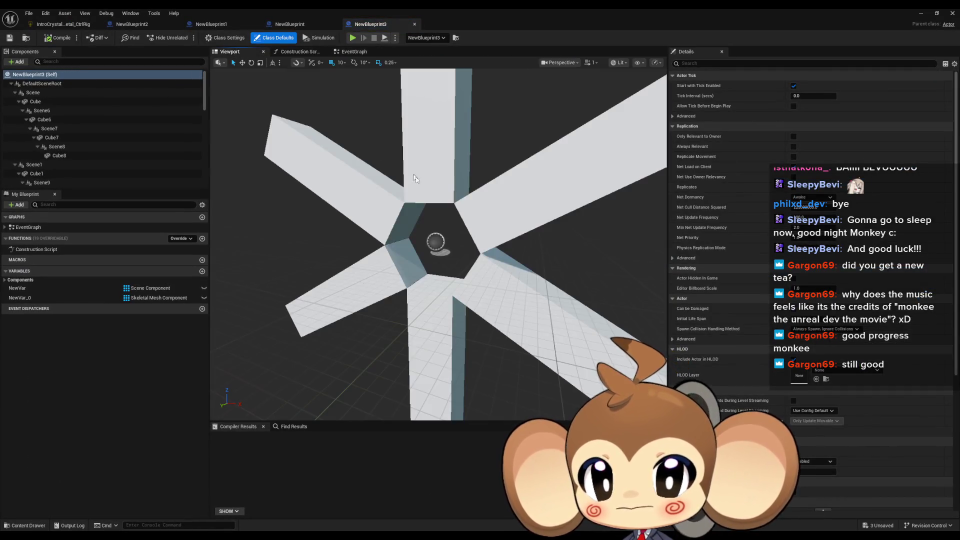
click(505, 215)
key(f)
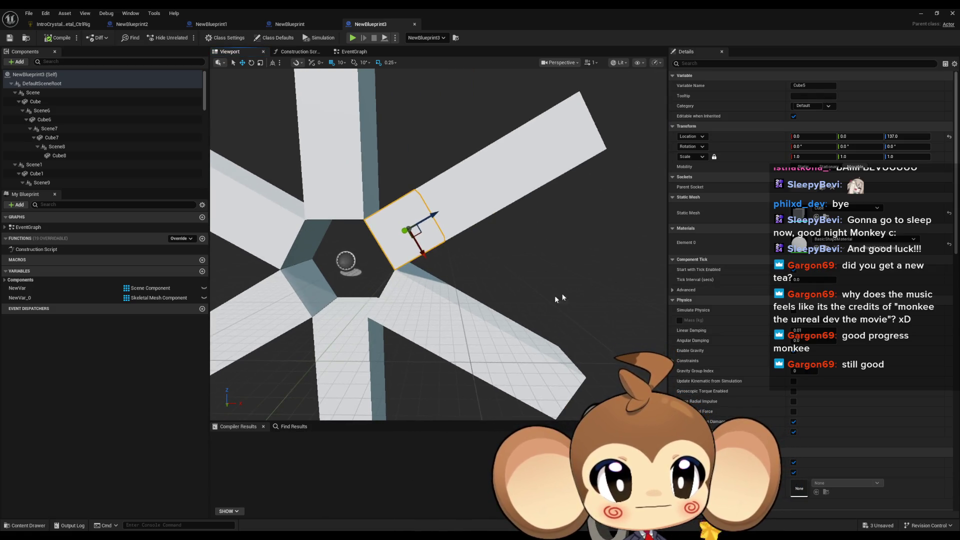
click(840, 240)
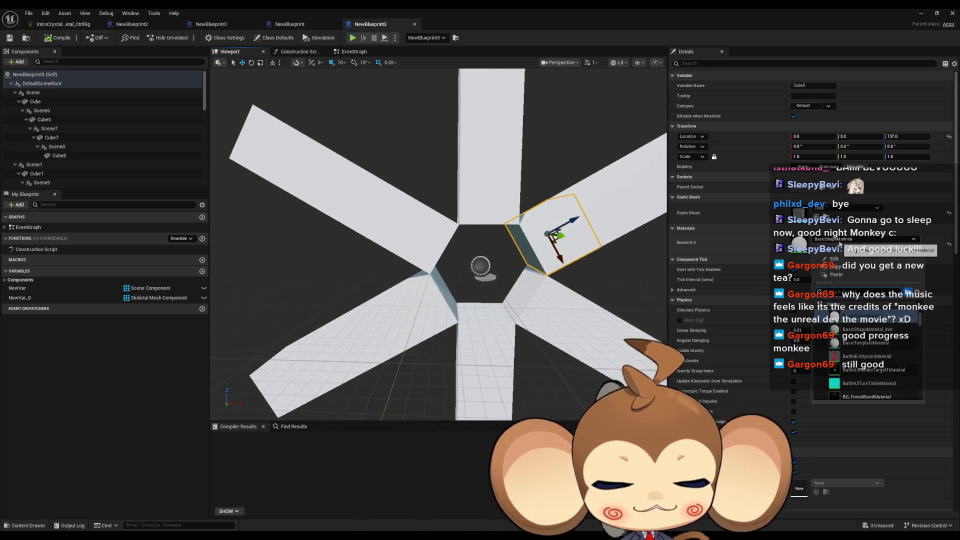
text(black)
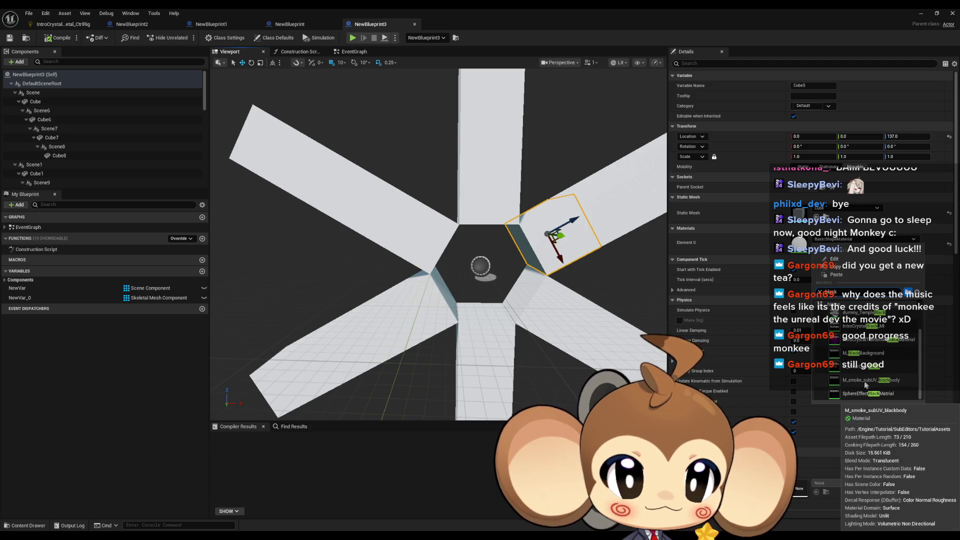
scroll(874, 390, up, 2)
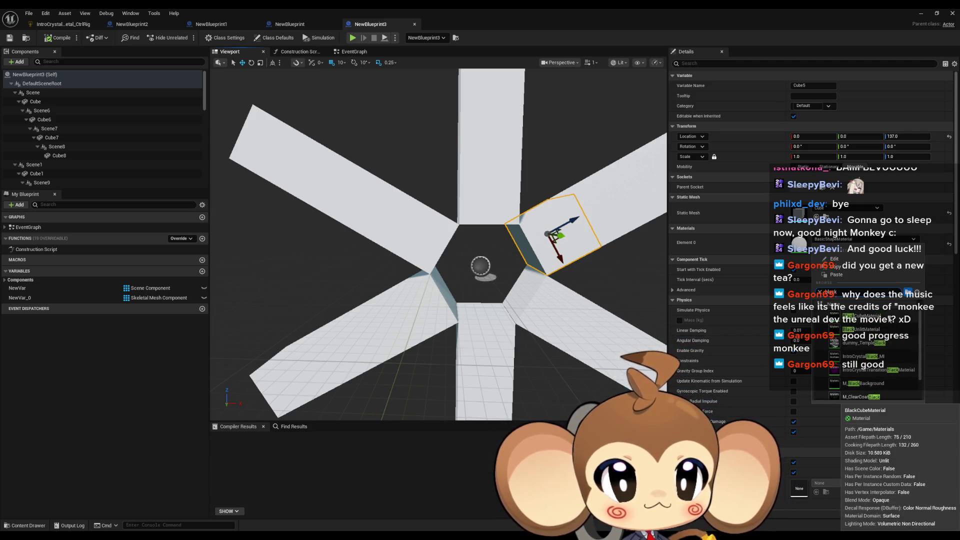
click(880, 317)
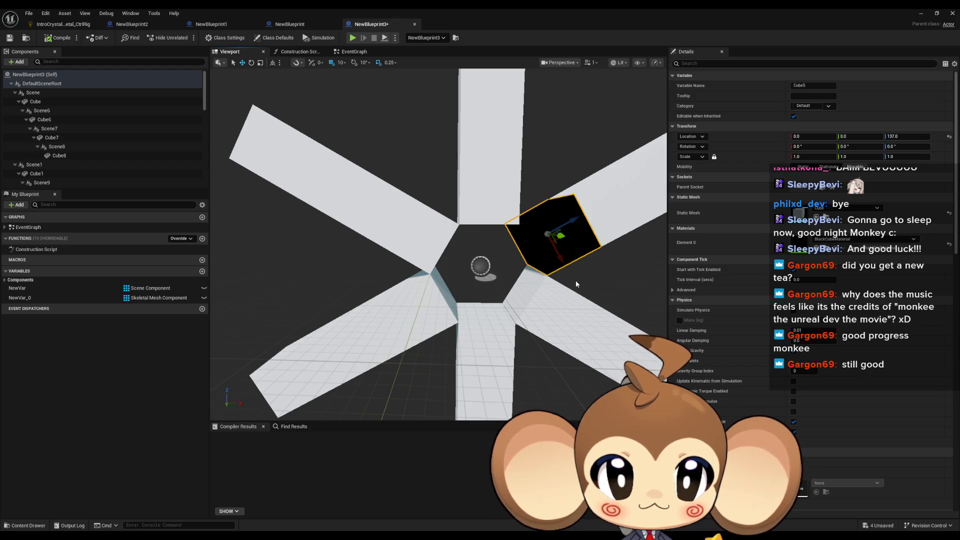
Step: Make the upper-right arm's outer cube and both top-arm cubes BlackCubeMaterial
drag(576, 284, 450, 286)
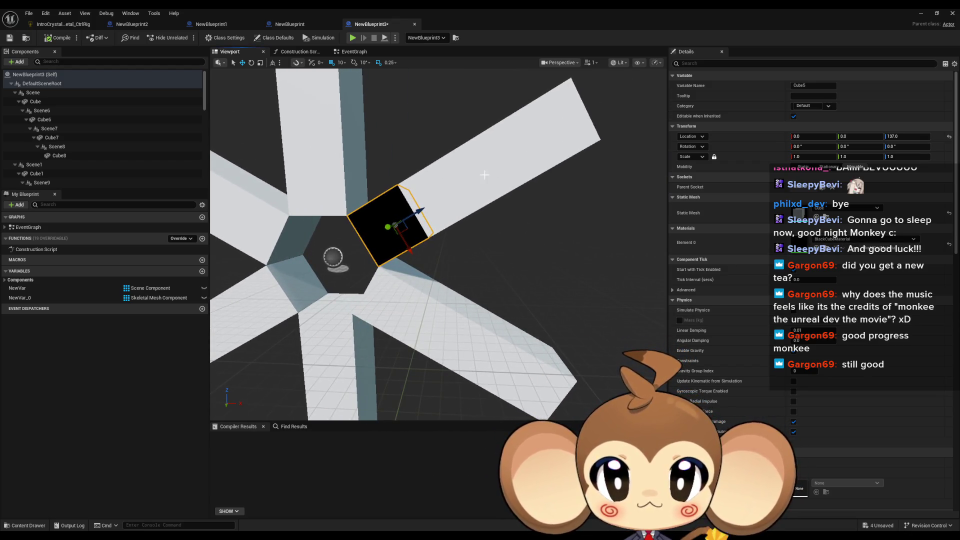
click(819, 252)
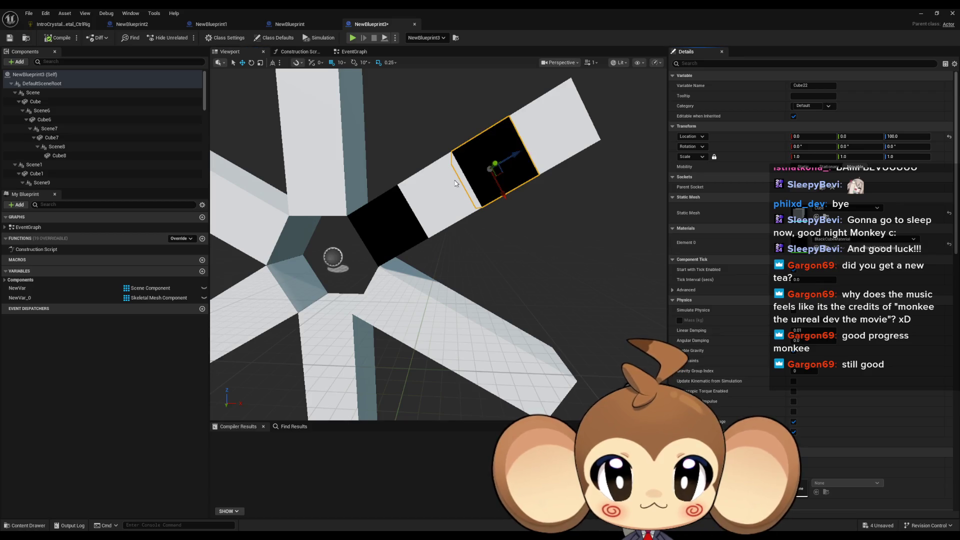
drag(450, 210, 440, 183)
click(457, 180)
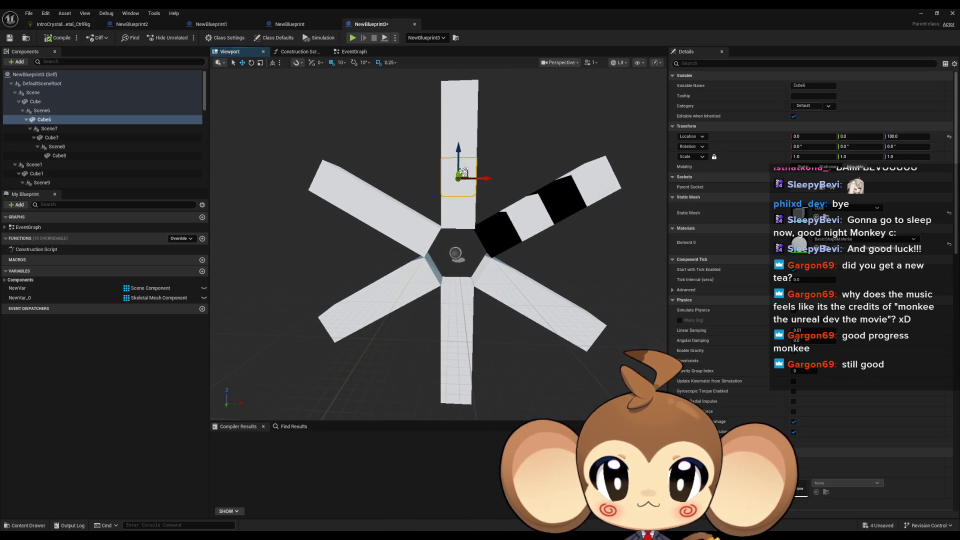
ctrl+click(460, 120)
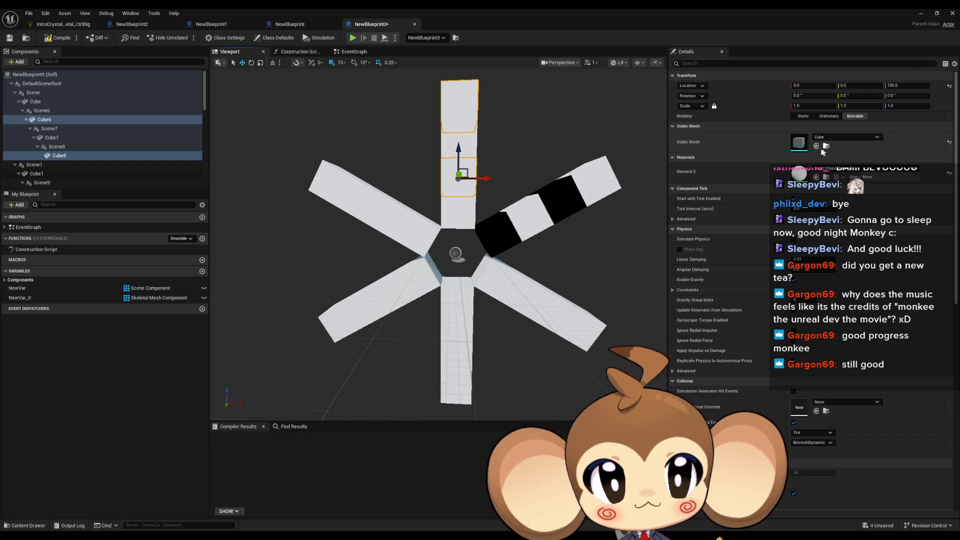
click(816, 177)
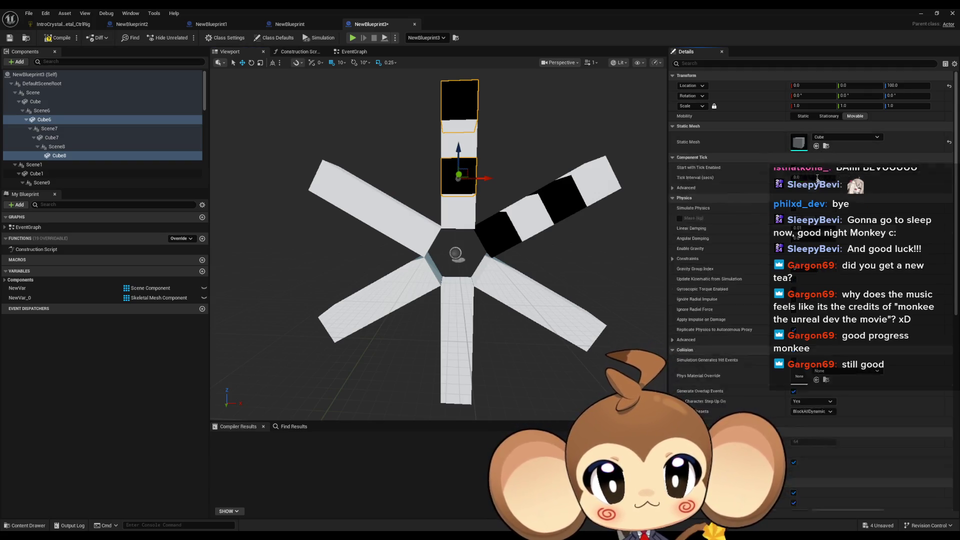
Step: Turn the chosen upper-left and lower-left arm cubes black, then play-test the level
click(370, 204)
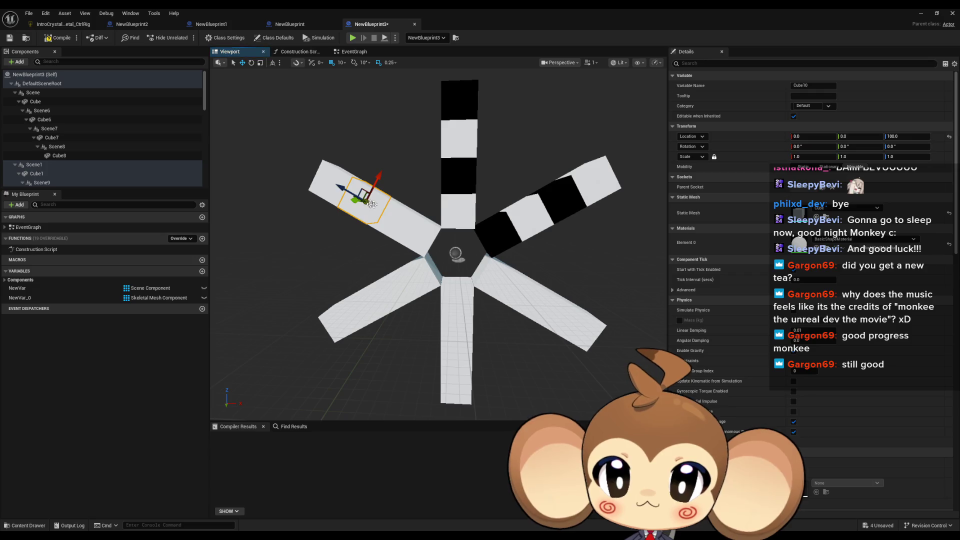
ctrl+click(415, 231)
ctrl+click(398, 286)
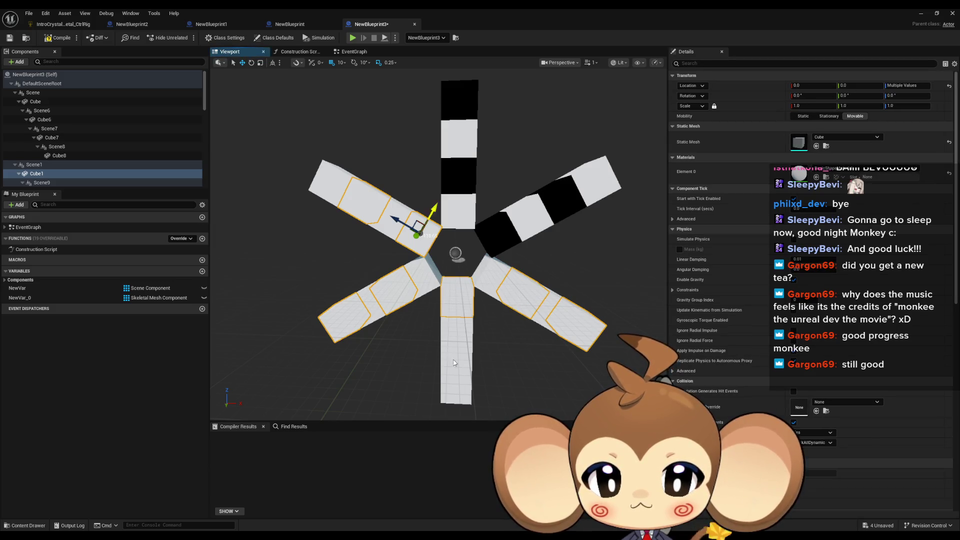
click(815, 177)
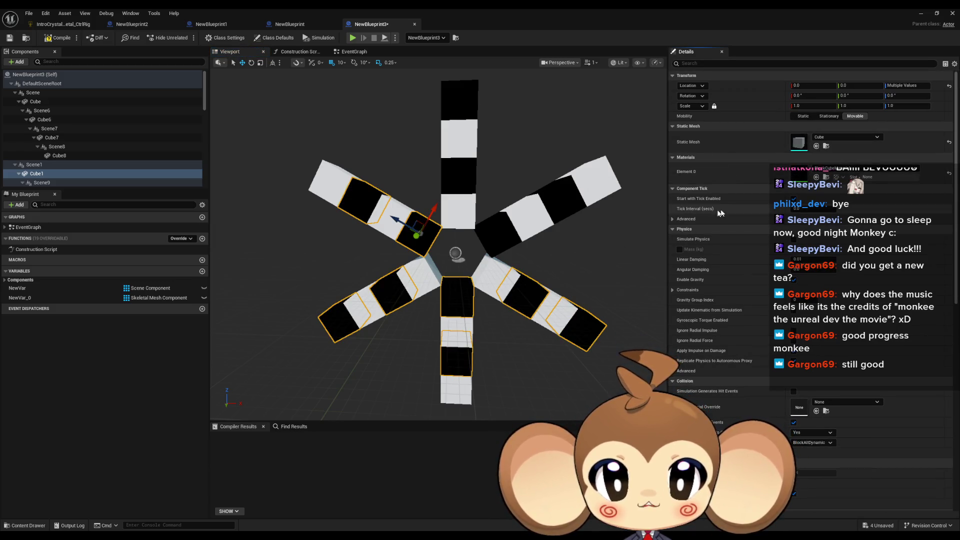
click(923, 15)
click(188, 37)
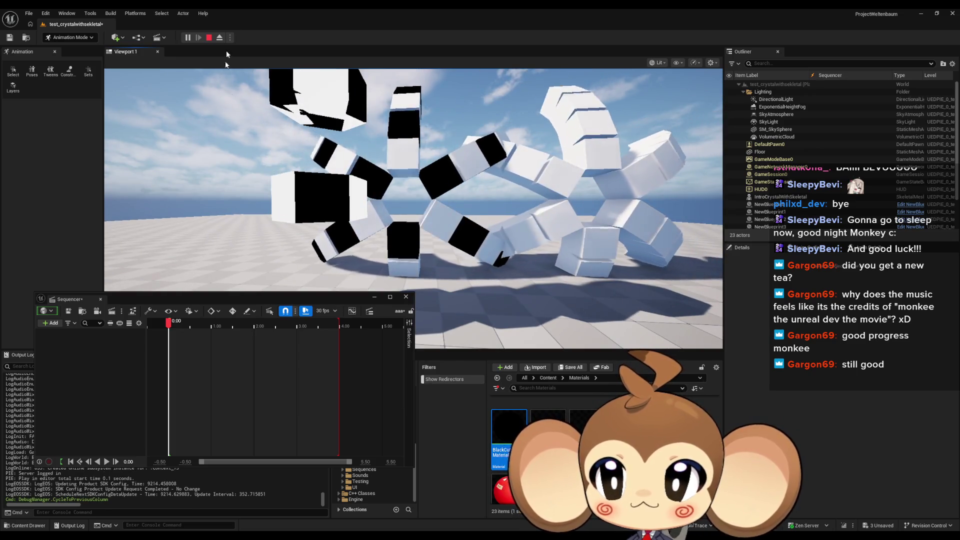
Step: Stop the play test and move the black-and-white crystal to X -940, Z 620
click(209, 38)
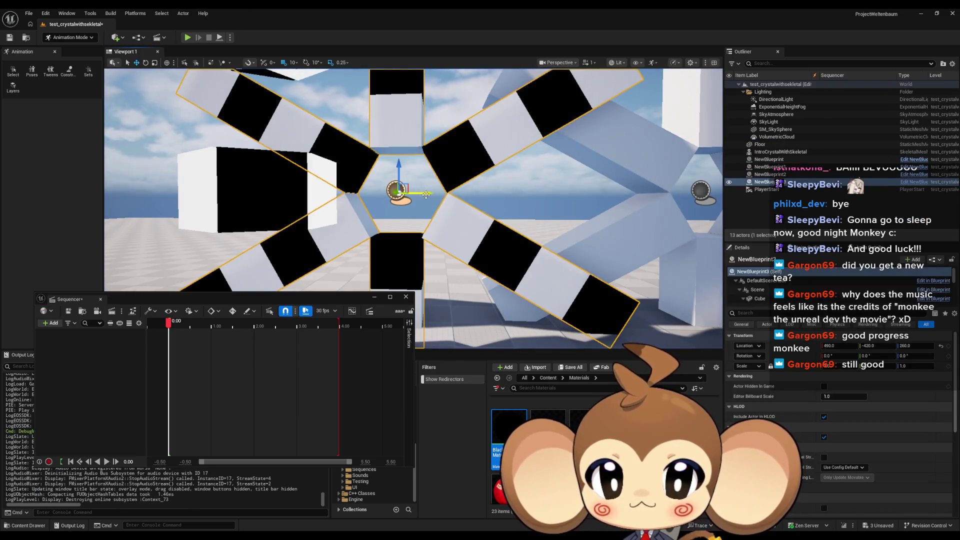
mouse_move(426, 195)
mouse_down()
mouse_move(200, 190)
mouse_move(395, 192)
mouse_move(235, 187)
mouse_up()
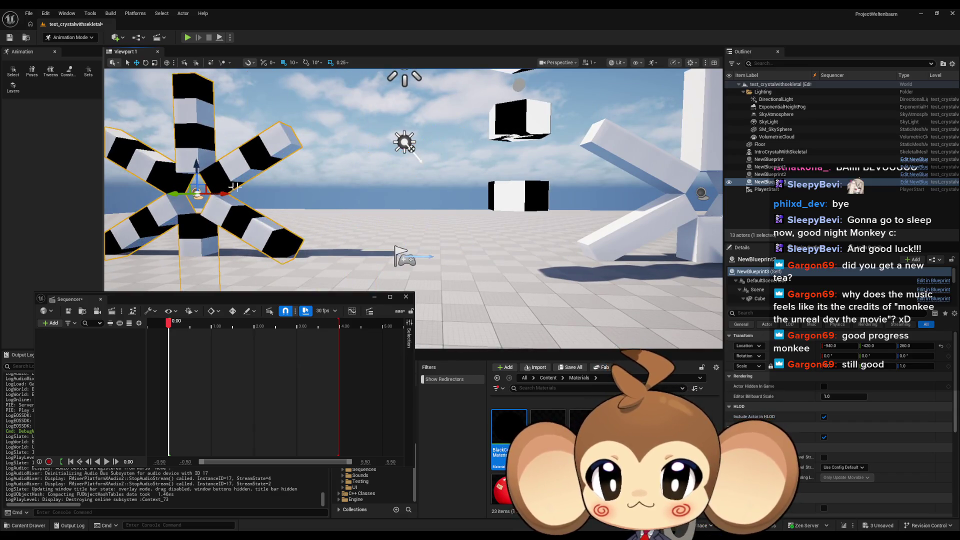
key(f)
mouse_move(386, 163)
mouse_down()
mouse_move(384, 86)
mouse_move(388, 95)
mouse_up()
key(f)
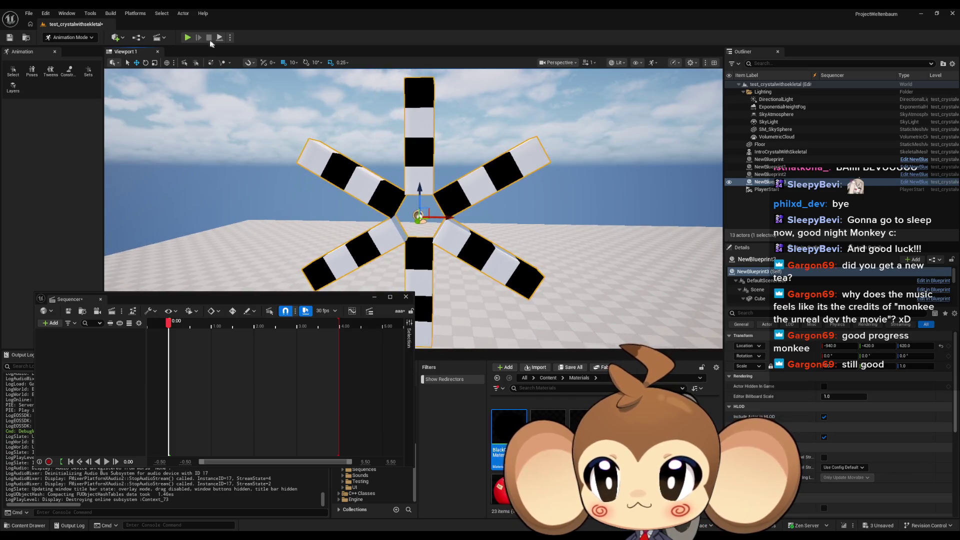
Step: Play-test the level fullscreen and move the floating Sequencer window aside
click(188, 38)
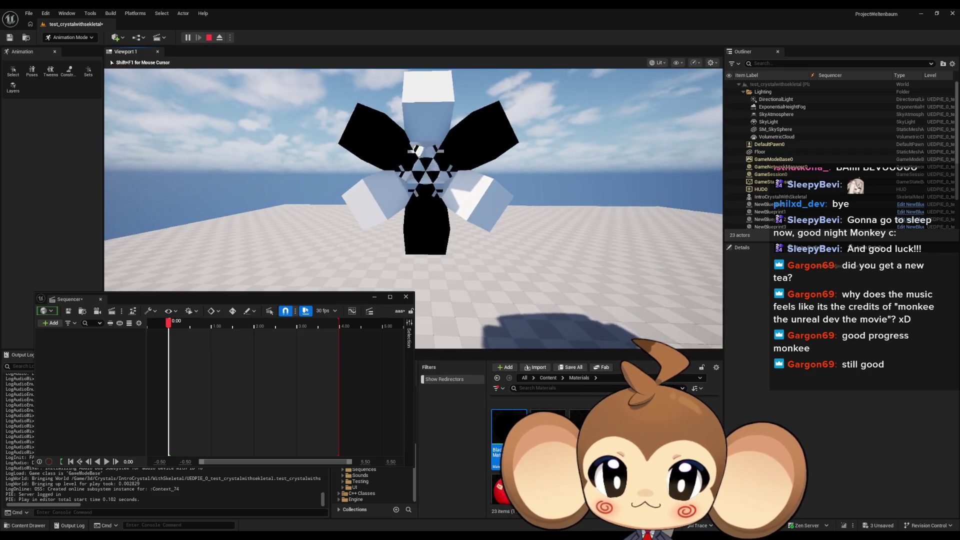
key(F11)
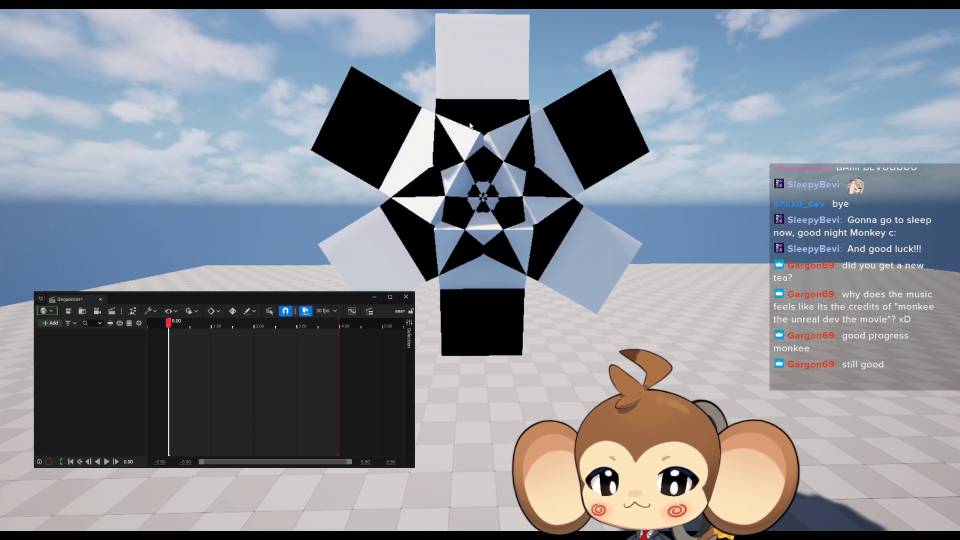
click(375, 297)
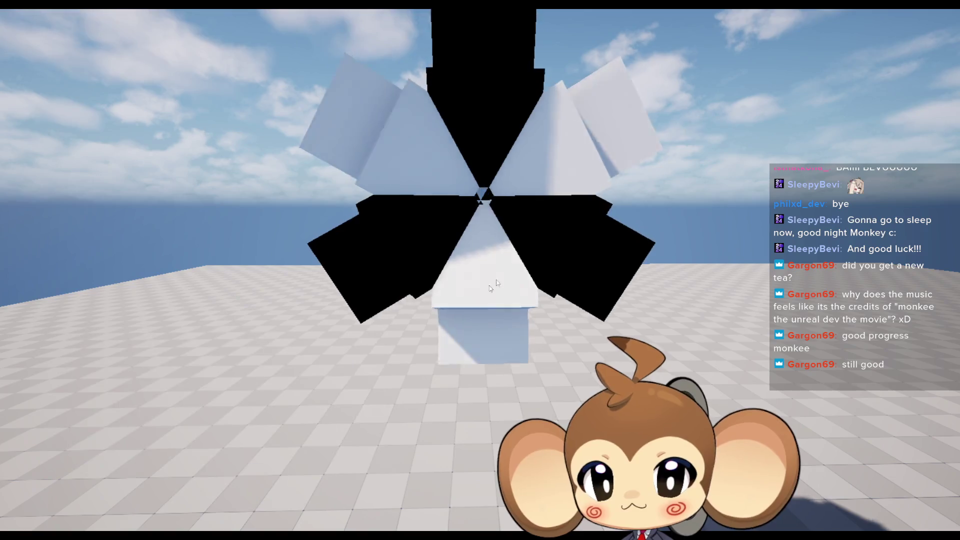
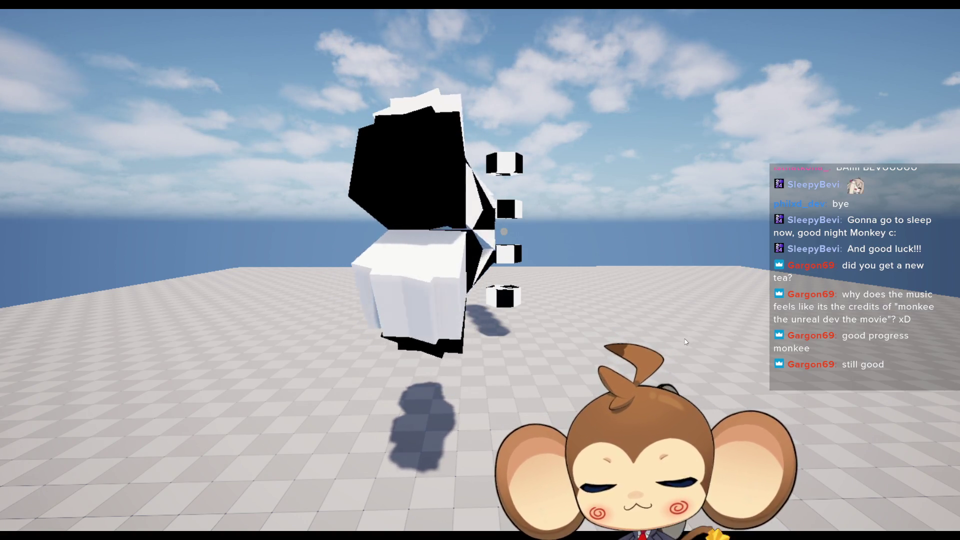
Step: Stop the running game, frame NewBlueprint3, and bring up its blueprint Event Graph
key(F11)
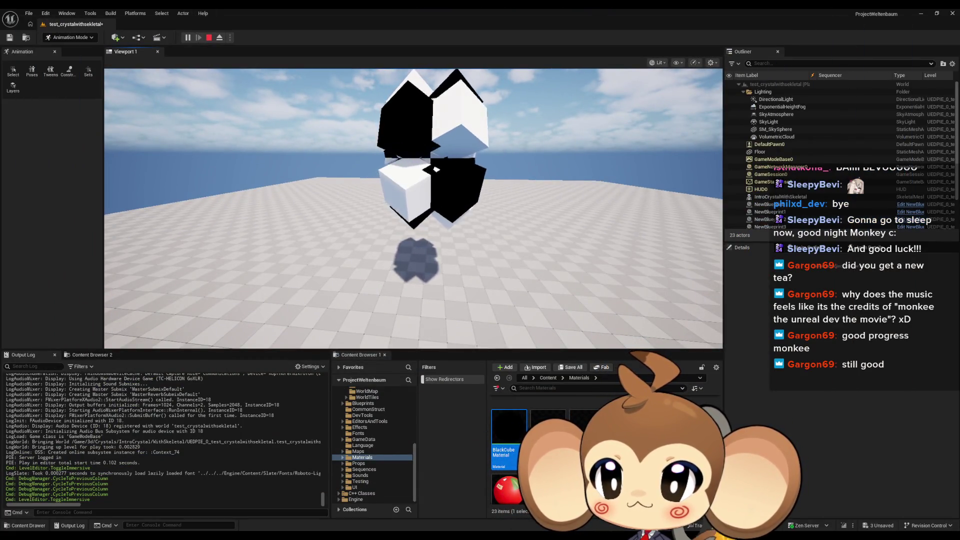
click(208, 37)
key(f)
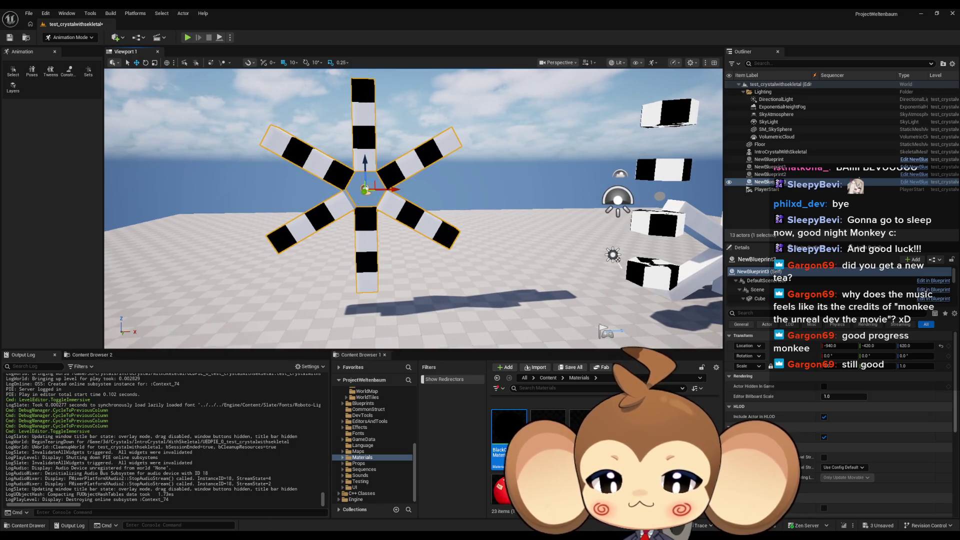
key(alt+Tab)
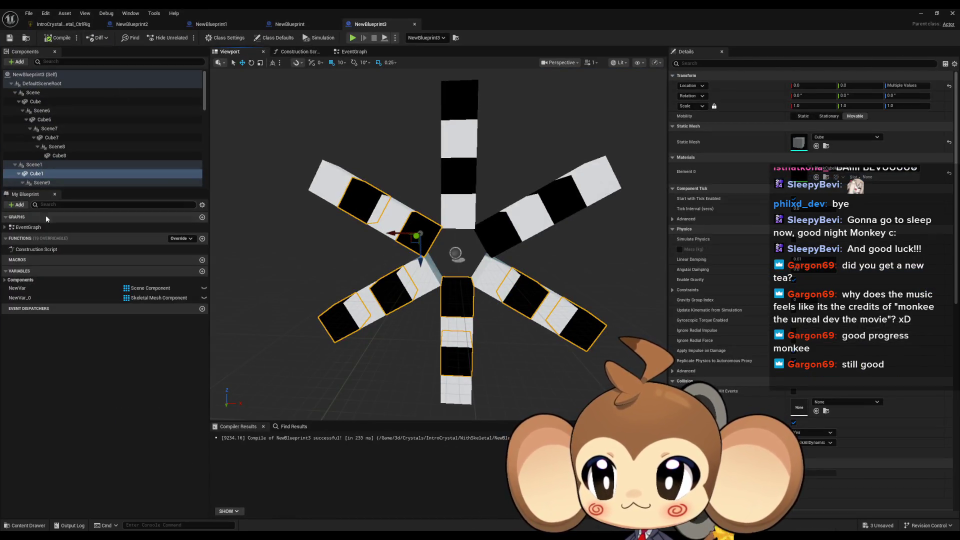
double_click(31, 228)
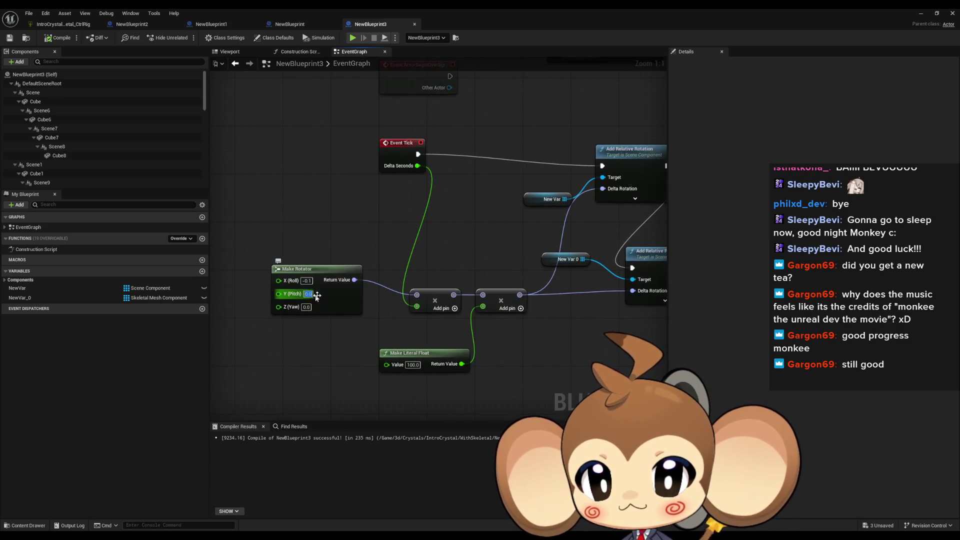
Step: Minimize the NewBlueprint3 editor and play test_crystalwithskeletal to watch the cube arms spin
click(922, 15)
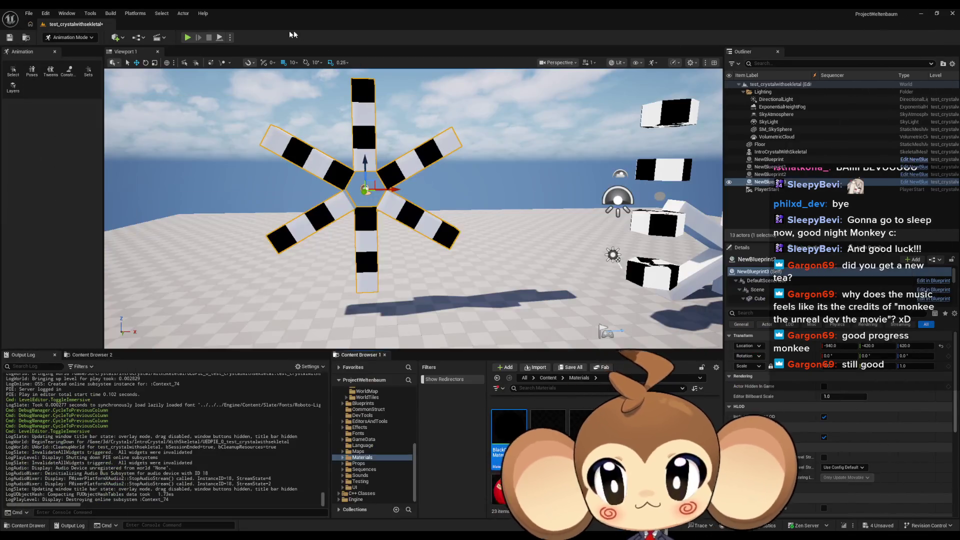
click(187, 38)
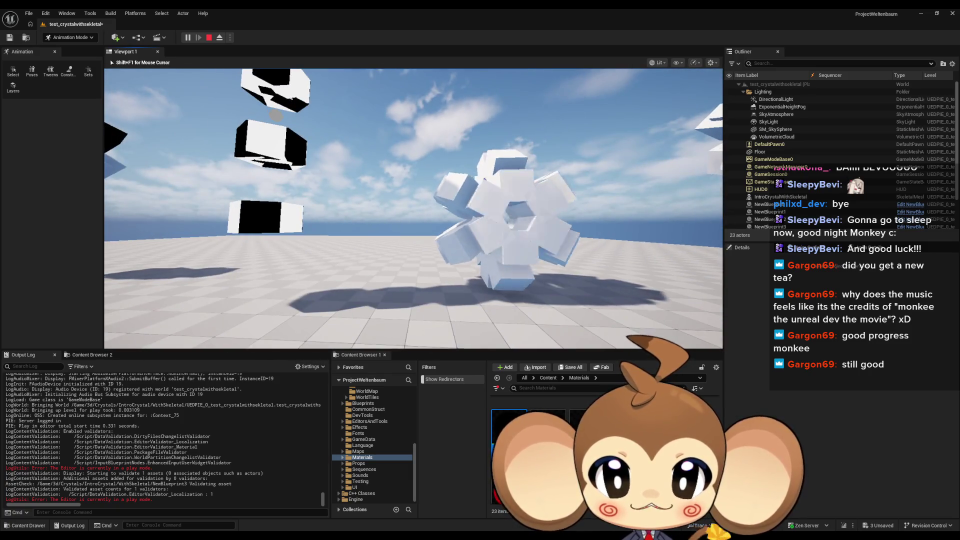
Step: End play, then place NewBlueprint4 from the Content folder into the level, raised to height 590
key(Left)
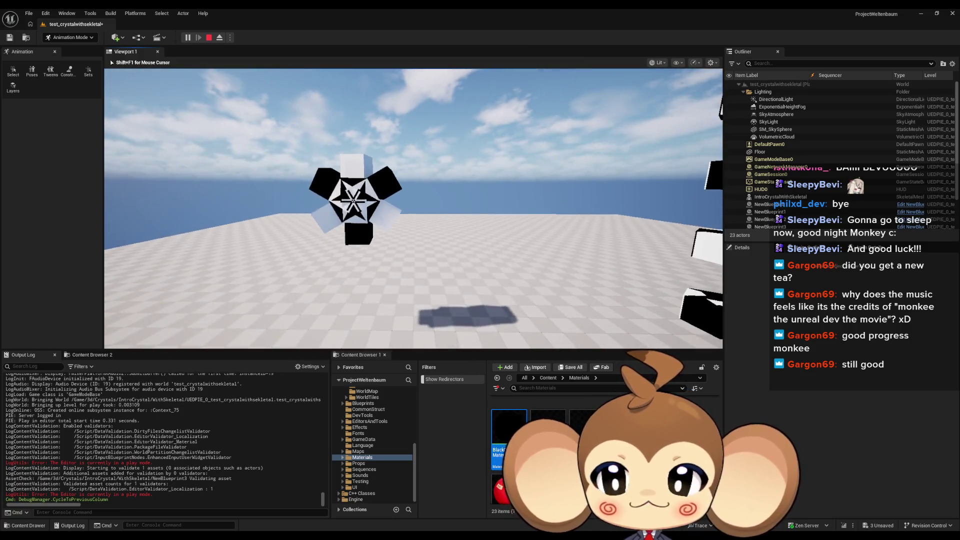
key(Escape)
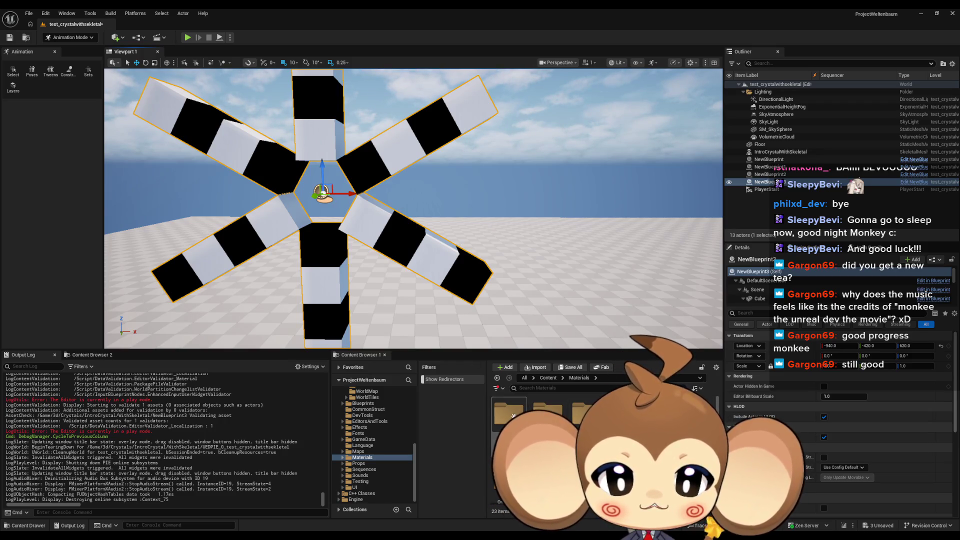
click(547, 378)
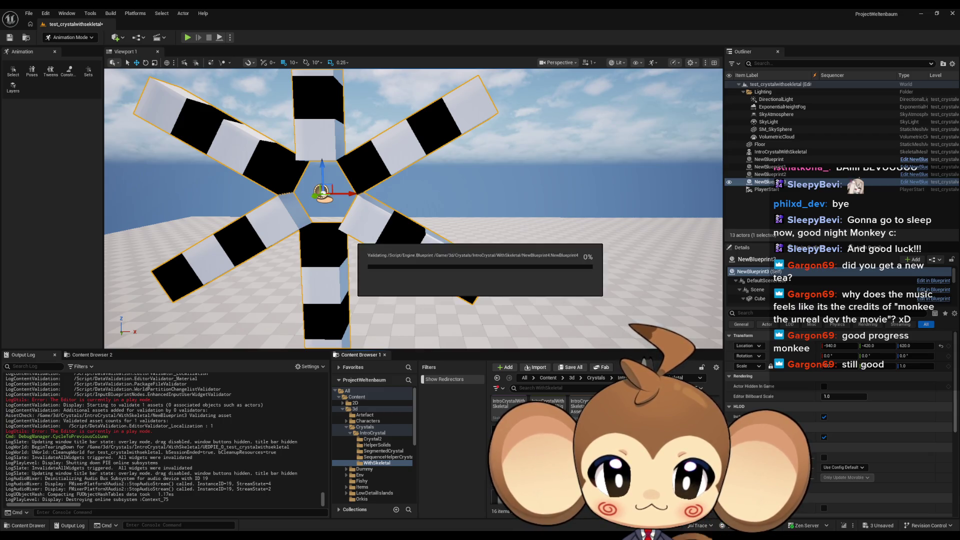
drag(611, 338, 580, 270)
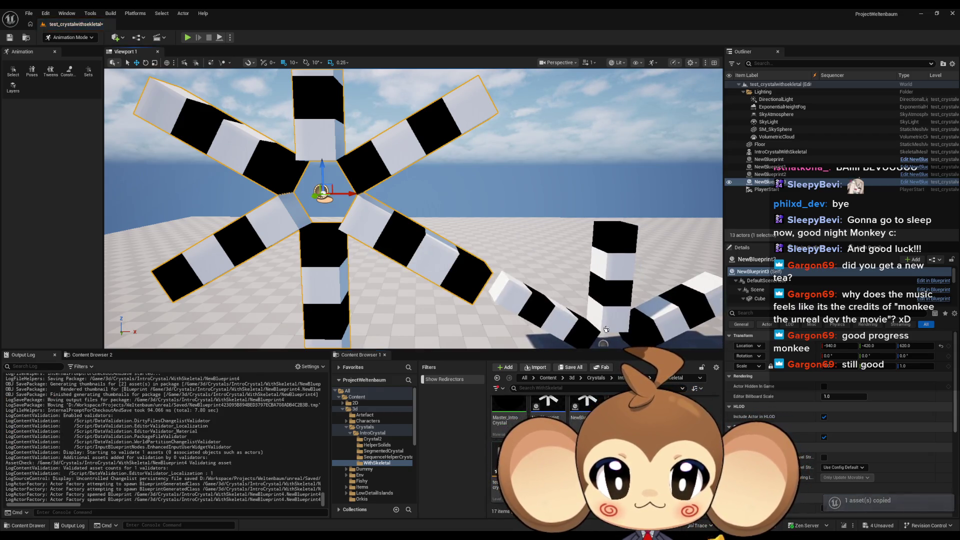
mouse_move(579, 200)
mouse_down()
mouse_move(591, 186)
mouse_move(229, 172)
mouse_move(213, 179)
mouse_up()
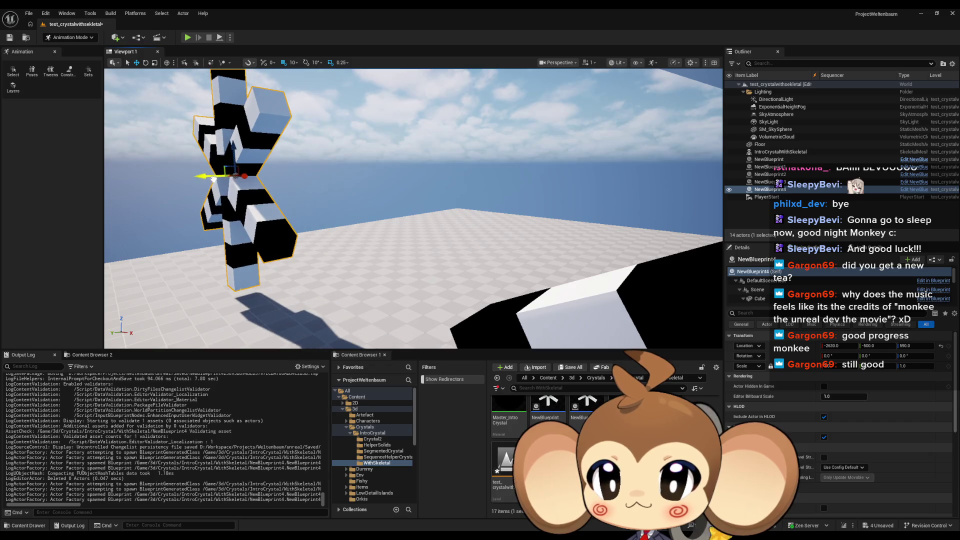
Step: Open NewBlueprint4, run a quick test play, then stop and return to its Event Graph
double_click(241, 176)
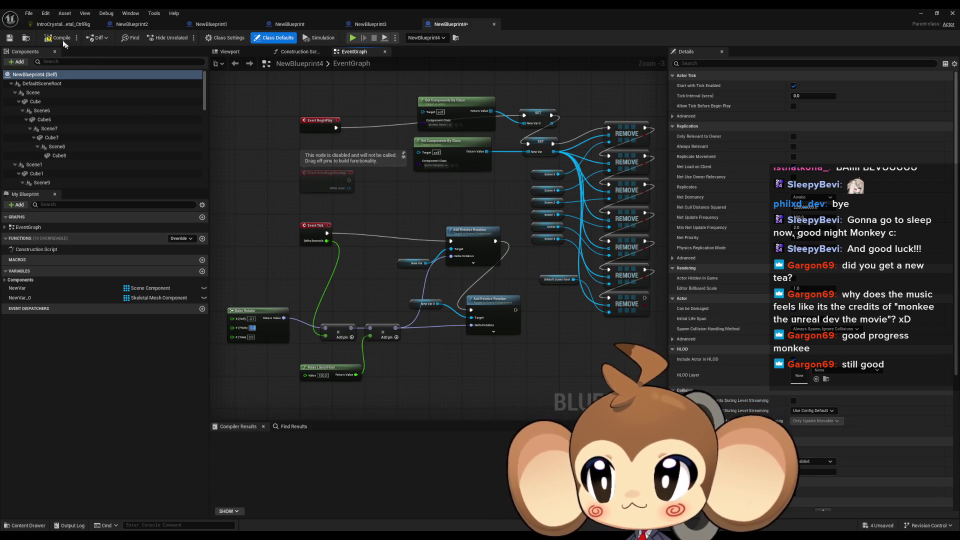
click(353, 38)
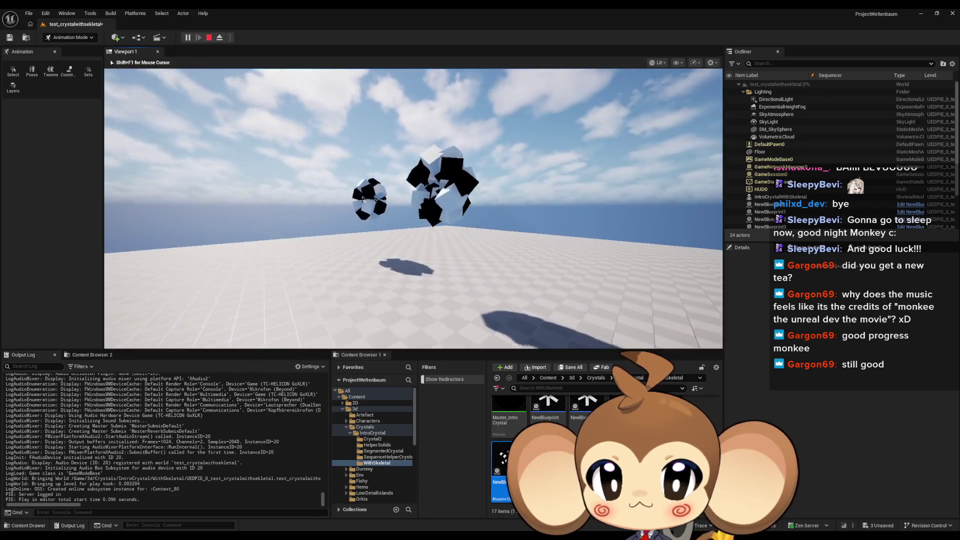
key(shift+F1)
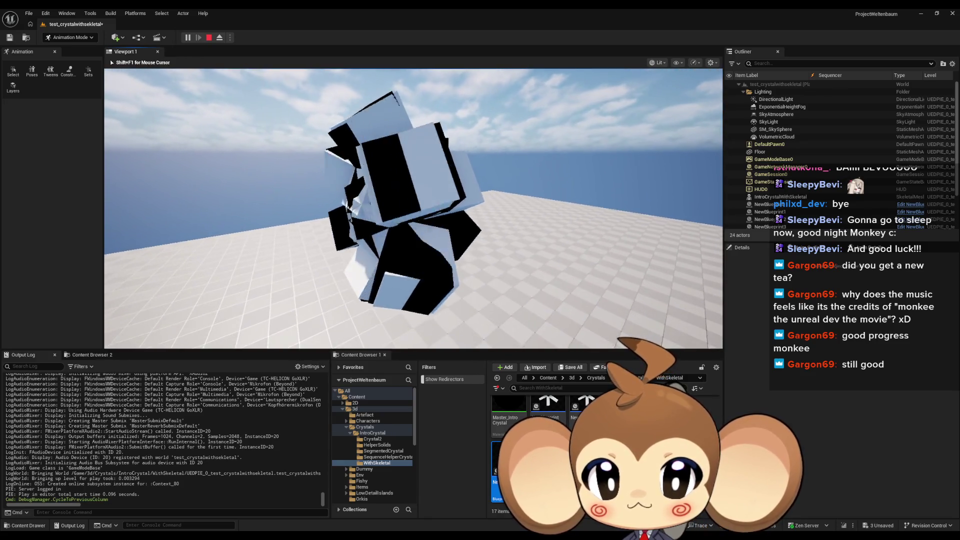
click(209, 37)
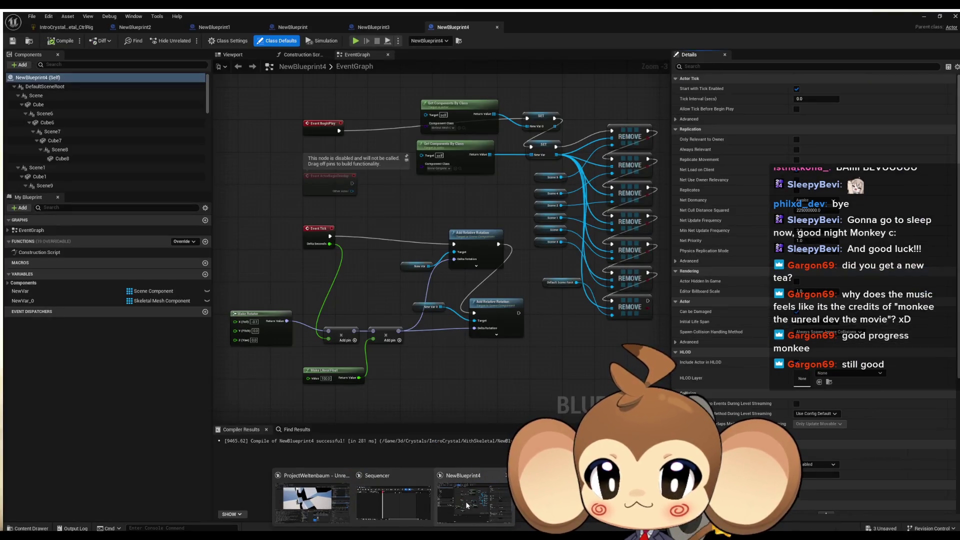
click(466, 501)
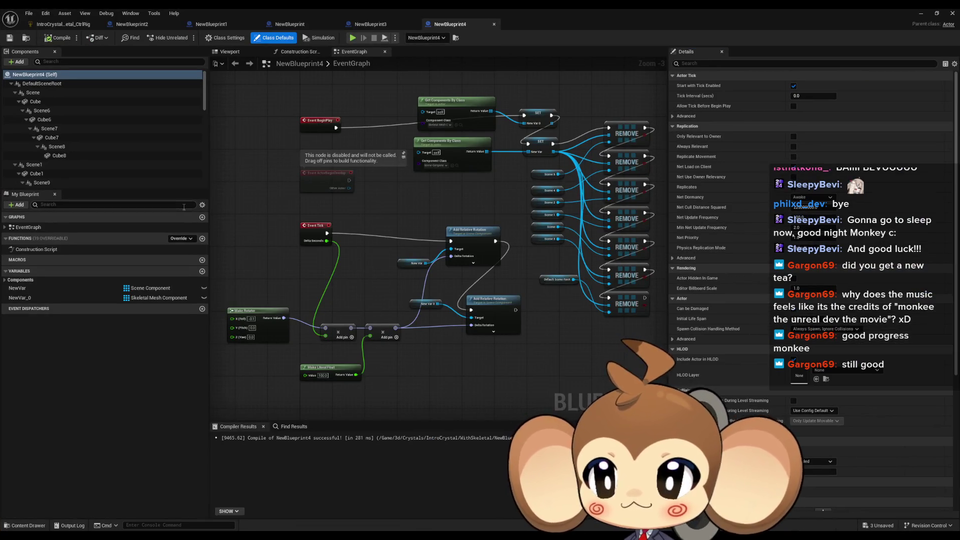
Step: In NewBlueprint4's Viewport, move a lower-right arm cube up to the upper-right arm
click(229, 51)
scroll(446, 239, down, 5)
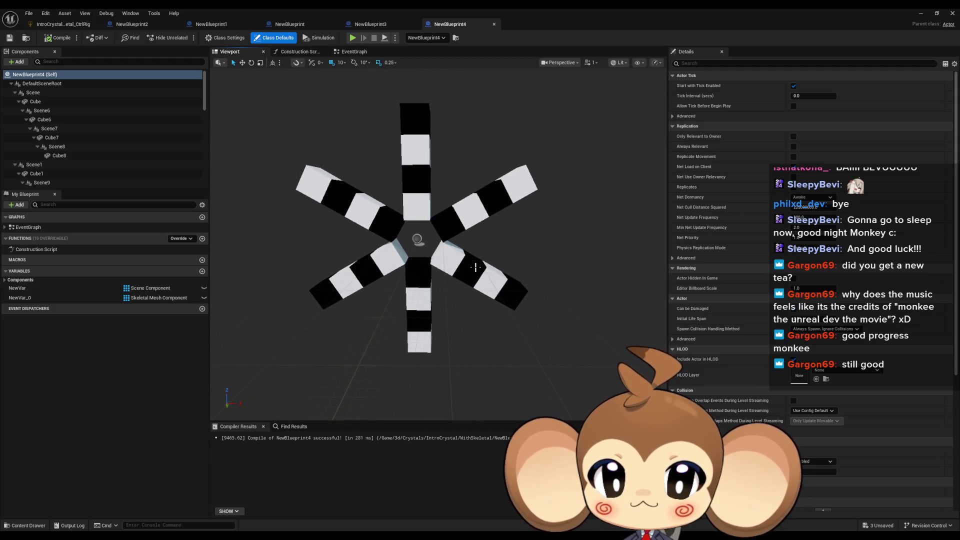
click(508, 284)
drag(467, 272, 470, 215)
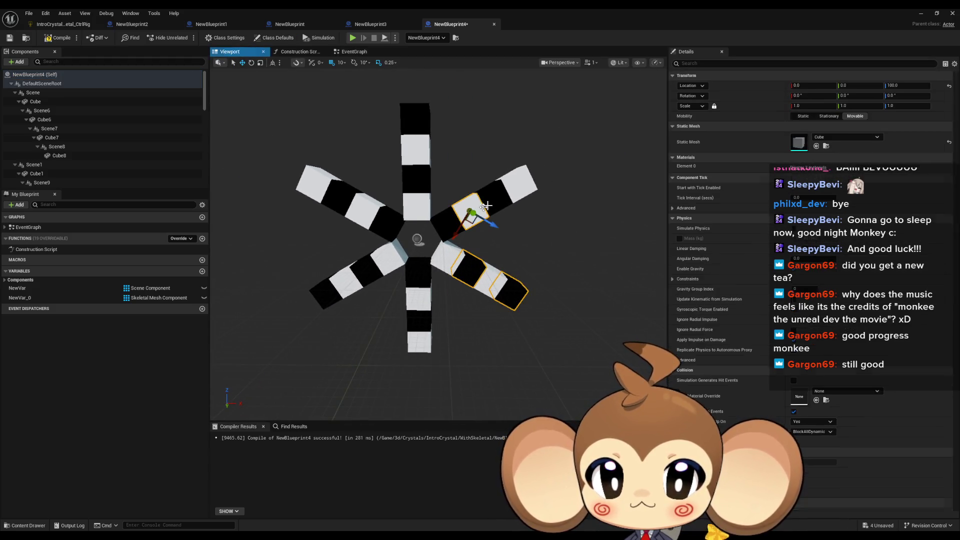
Step: Set eight cubes on the vertical and left arms to Location X 1.0 and save
click(415, 178)
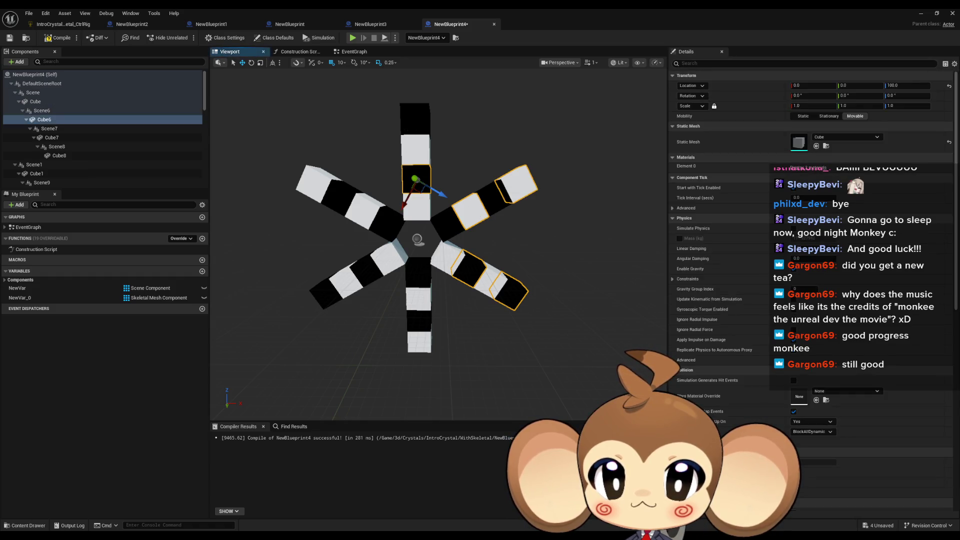
ctrl+click(406, 136)
ctrl+click(370, 216)
ctrl+click(320, 191)
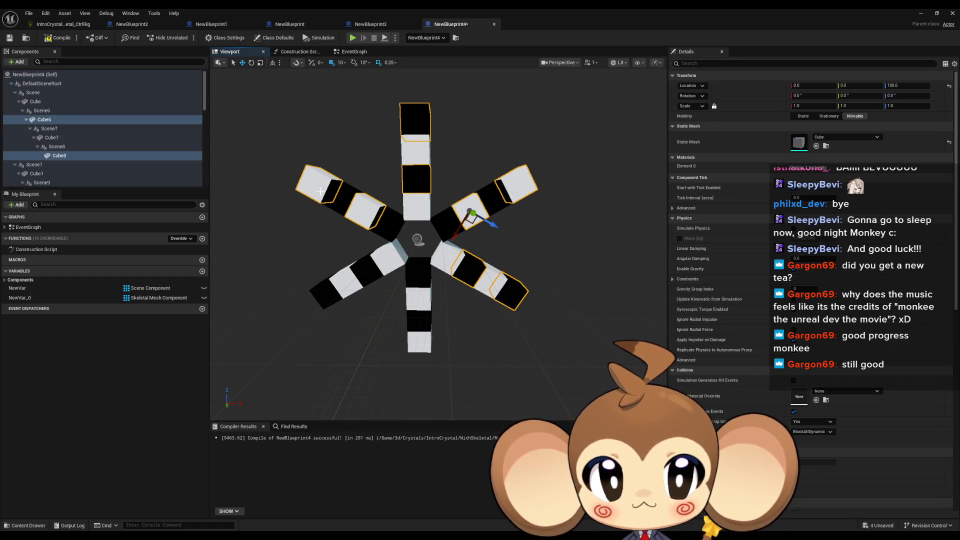
ctrl+click(367, 283)
ctrl+click(328, 294)
ctrl+click(416, 303)
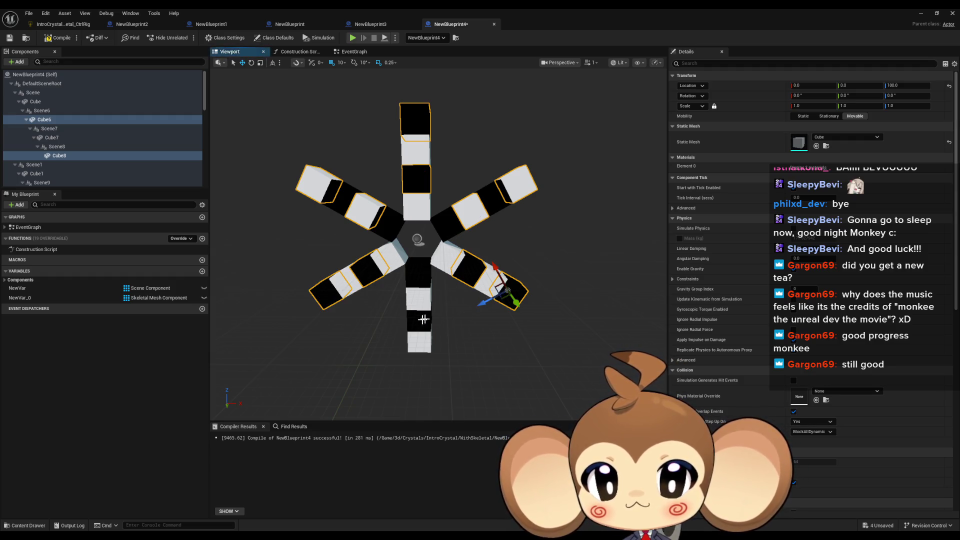
ctrl+click(419, 336)
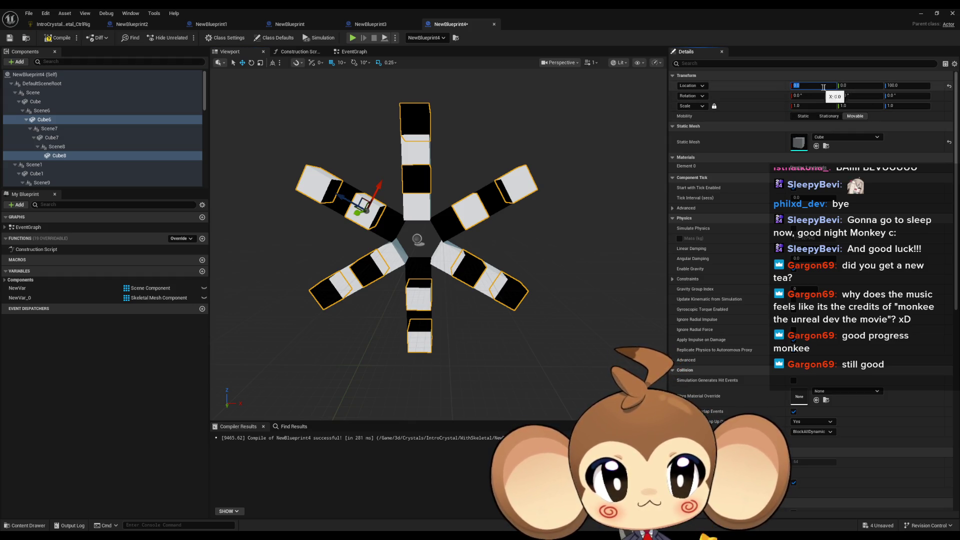
text(1)
key(Return)
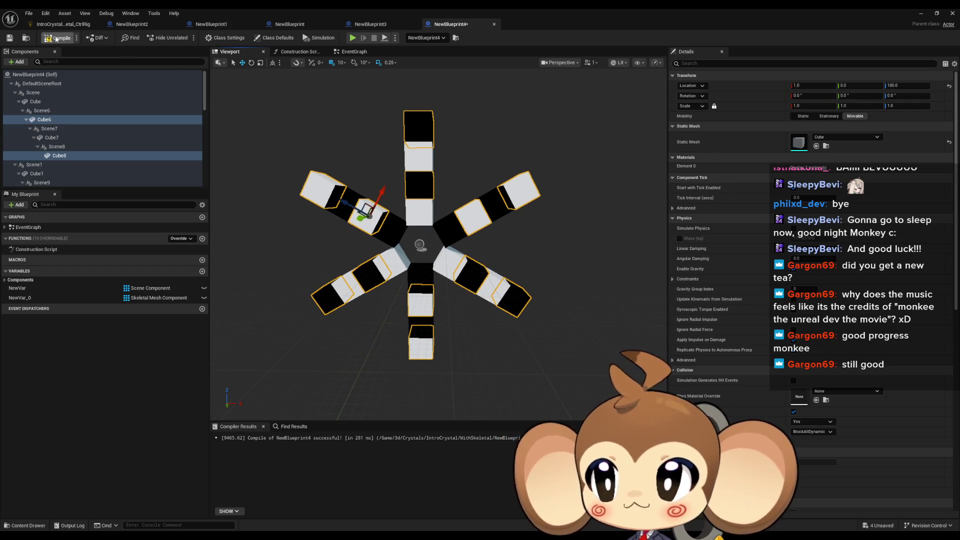
key(ctrl+s)
key(alt+Tab)
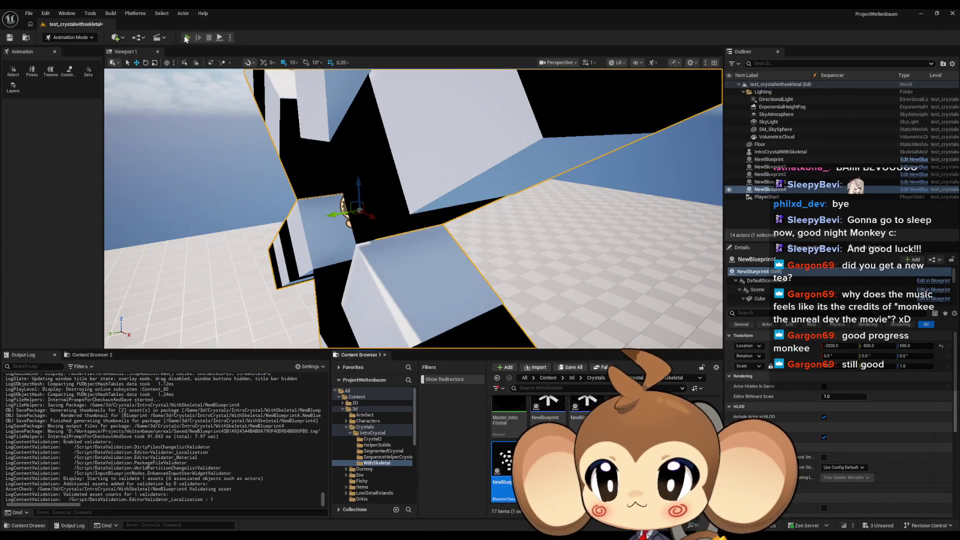
Step: Test-play the level, stop it, and return to the NewBlueprint4 editor
click(187, 38)
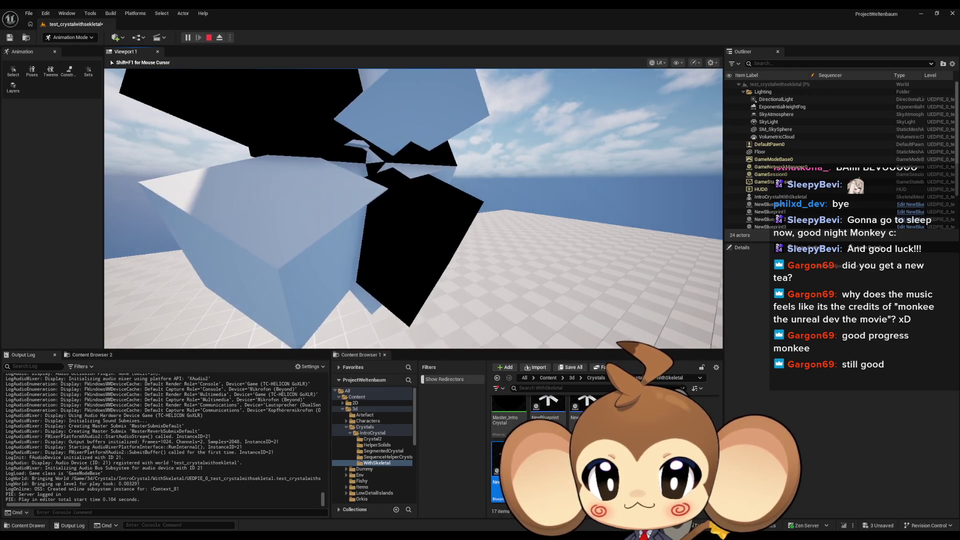
key(shift+F1)
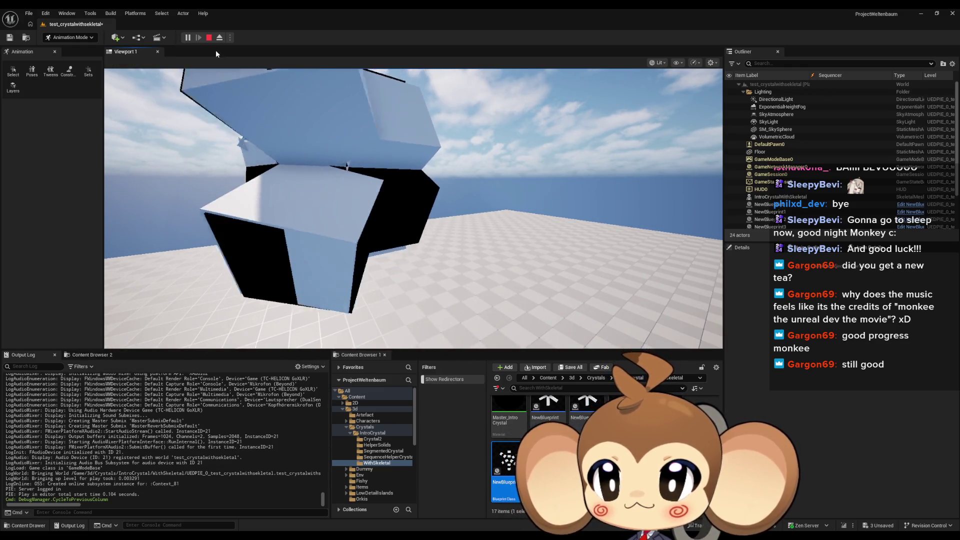
click(207, 39)
mouse_move(395, 530)
click(460, 506)
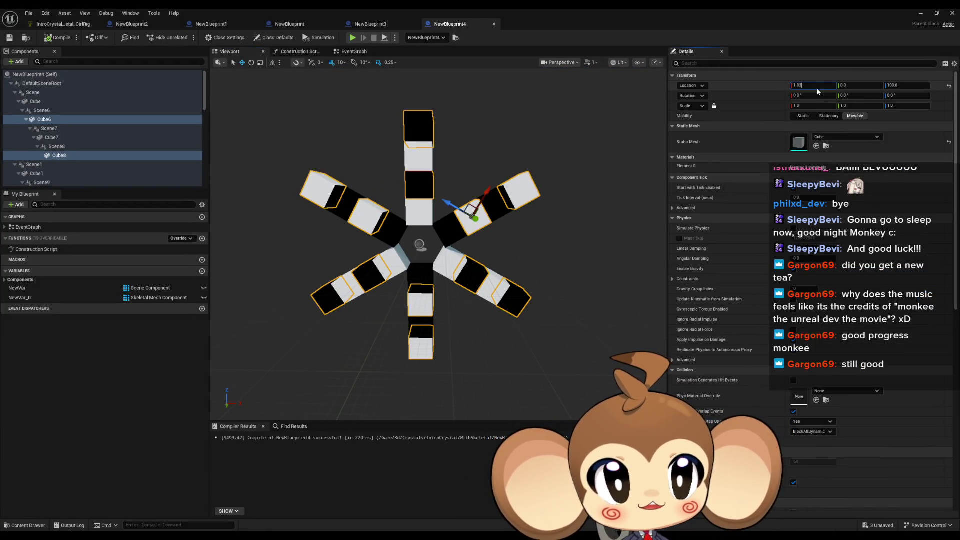
Step: Set the chosen cubes to Location X 3.0, save, and test-play the level again
key(Return)
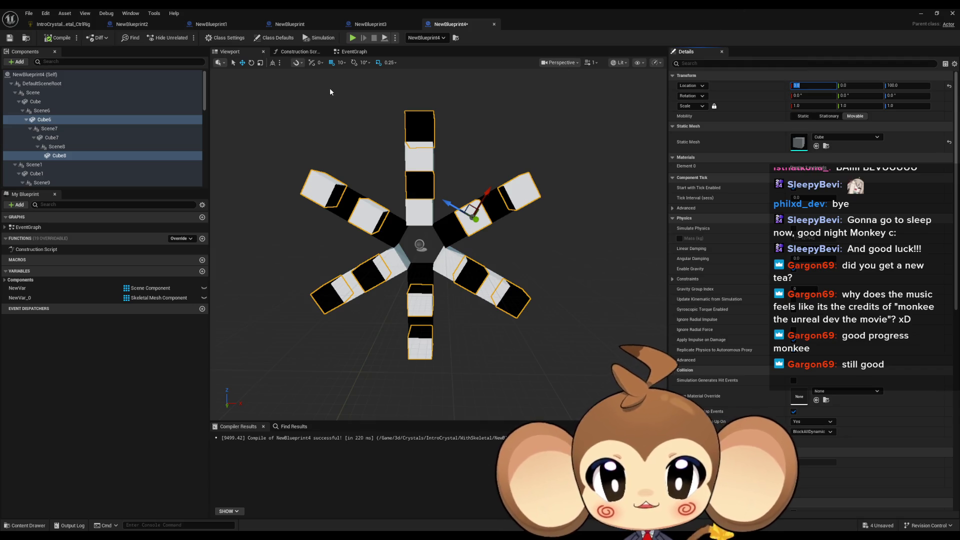
key(ctrl+s)
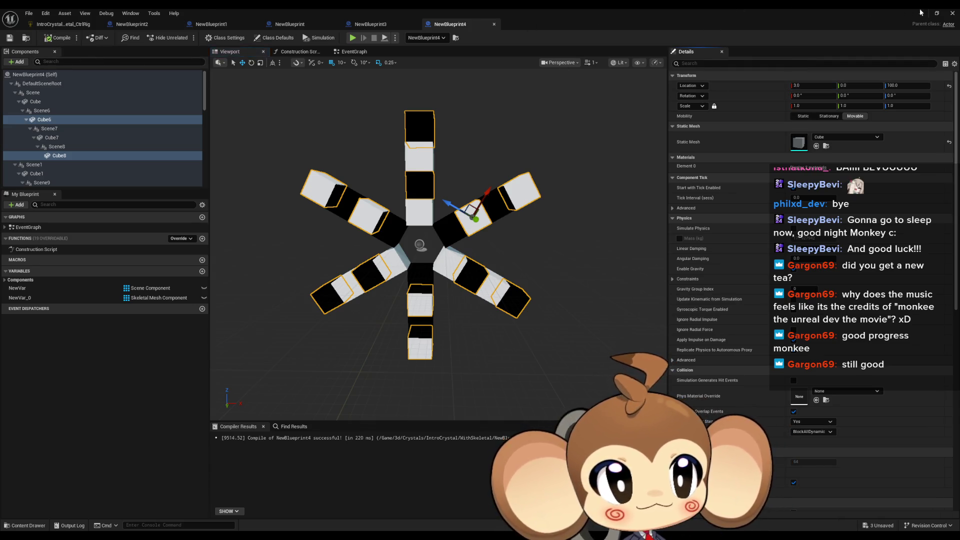
key(alt+Tab)
click(188, 37)
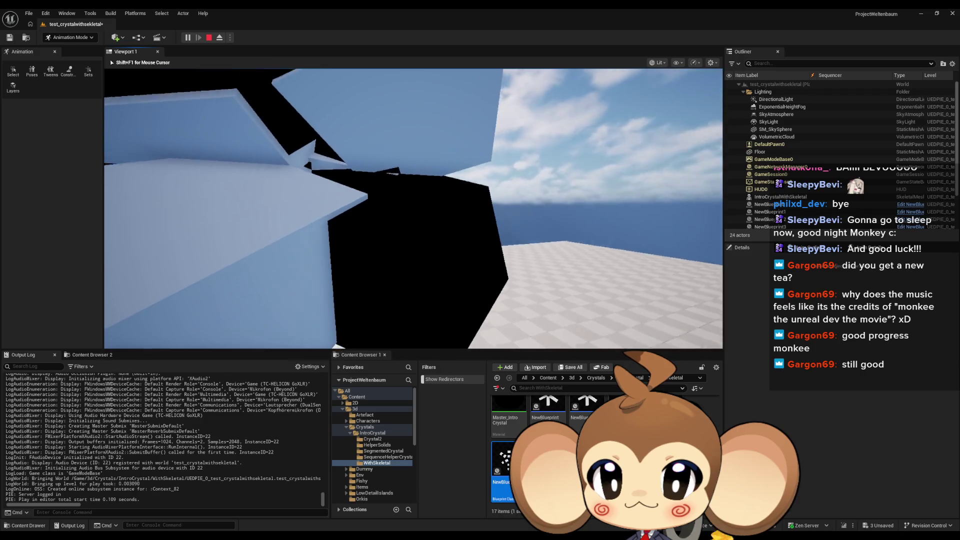
key(shift+F1)
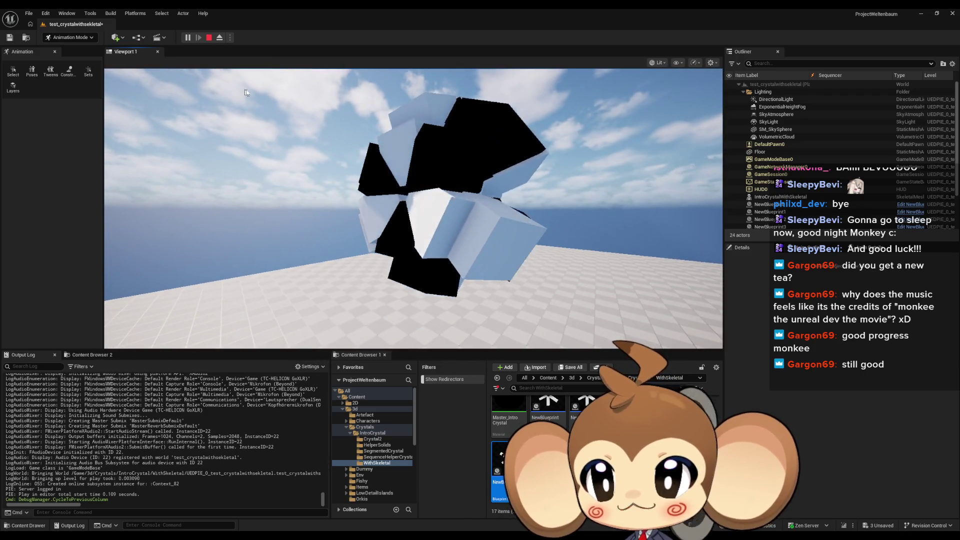
click(209, 39)
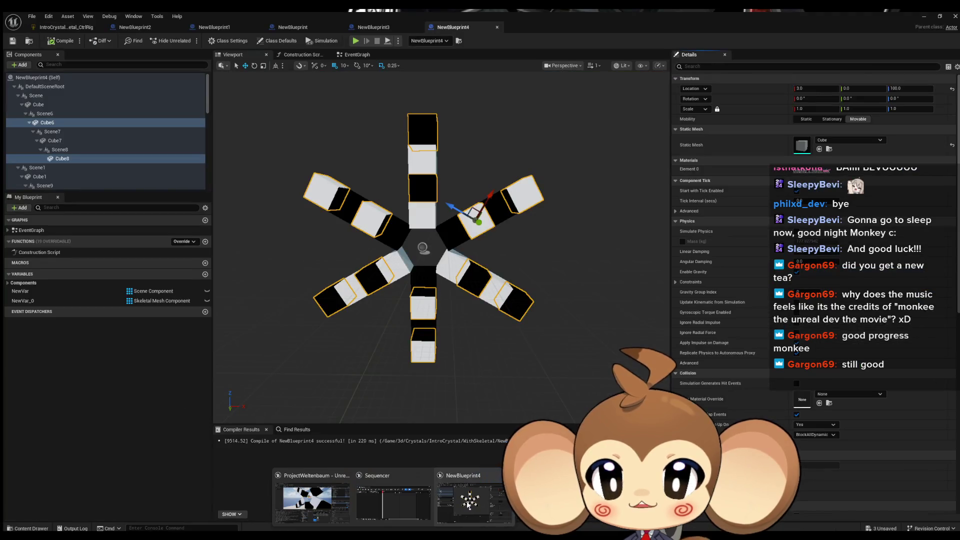
Step: In NewBlueprint4, set the selected cube's Location X to 0
click(468, 504)
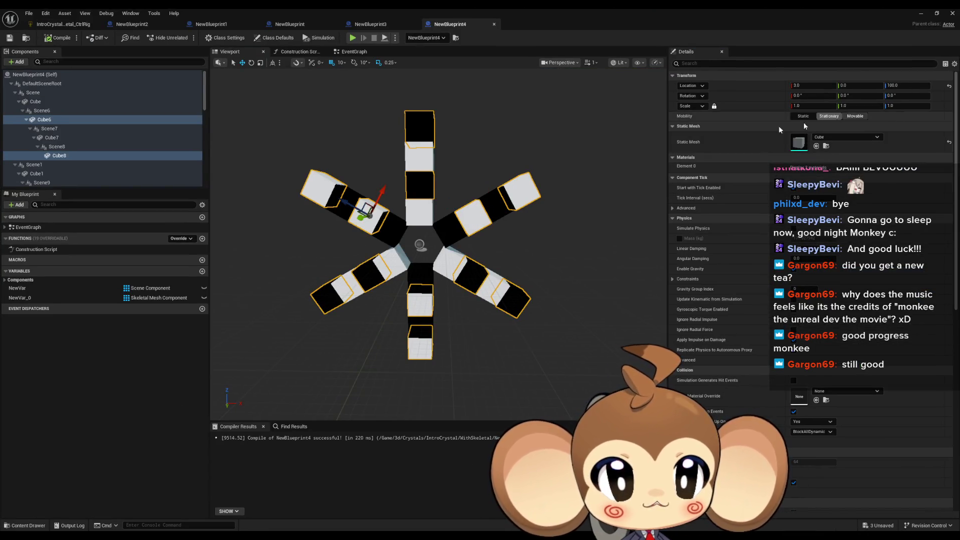
click(809, 86)
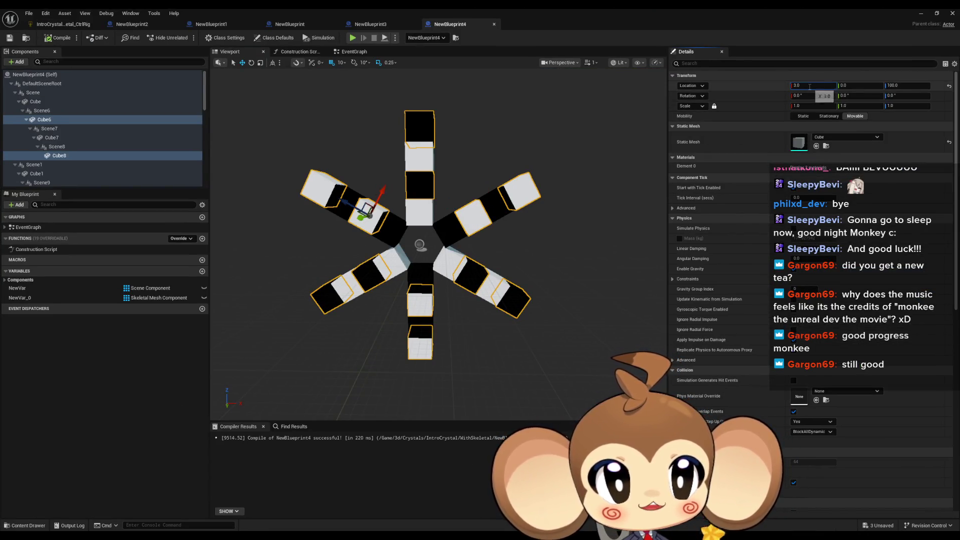
text(0)
key(Return)
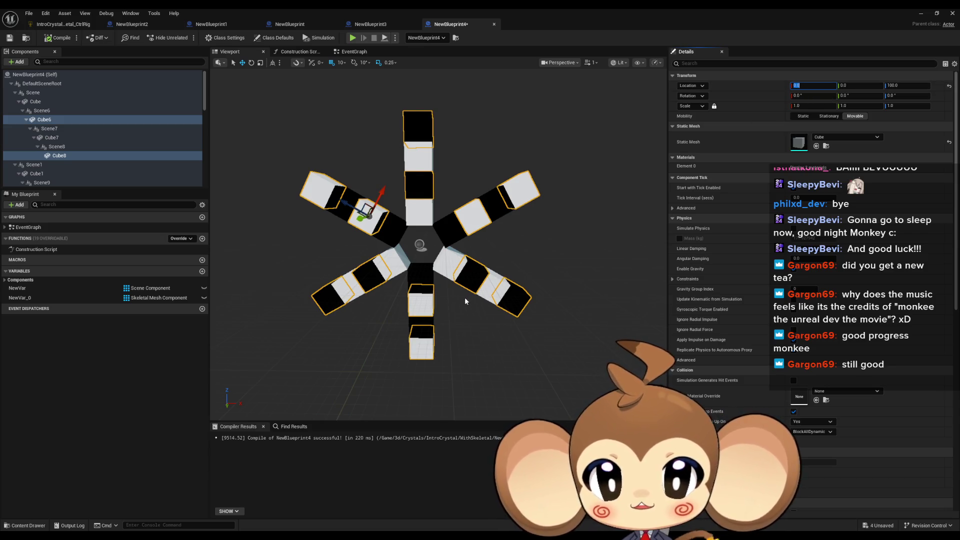
Step: Set six cubes across the right, top and left arms to Location X 3
click(469, 298)
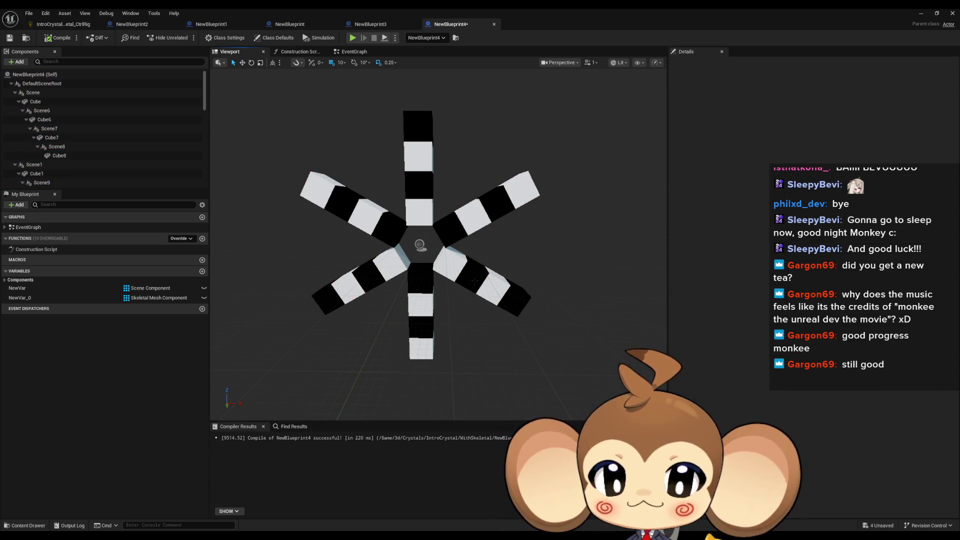
click(474, 223)
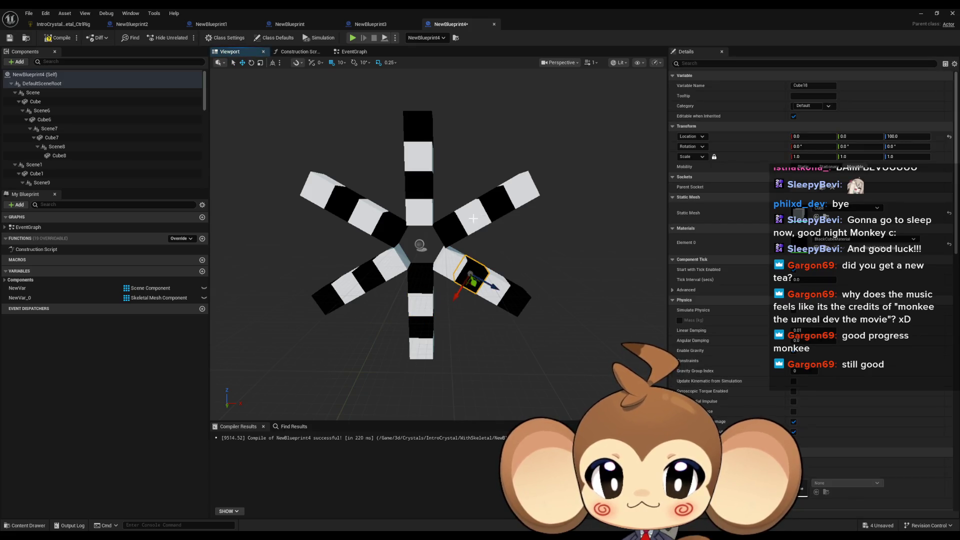
ctrl+click(421, 300)
ctrl+click(470, 275)
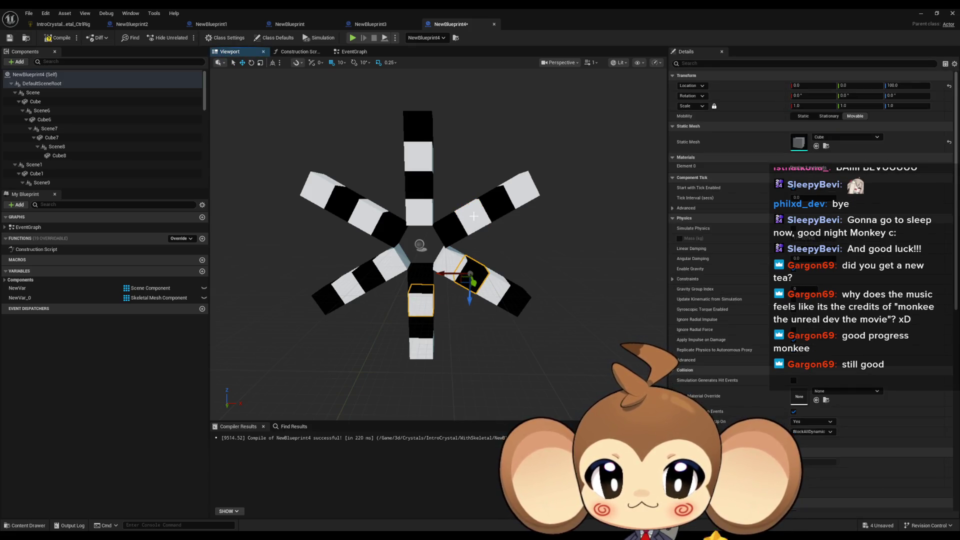
ctrl+click(419, 185)
ctrl+click(378, 210)
ctrl+click(370, 272)
text(3)
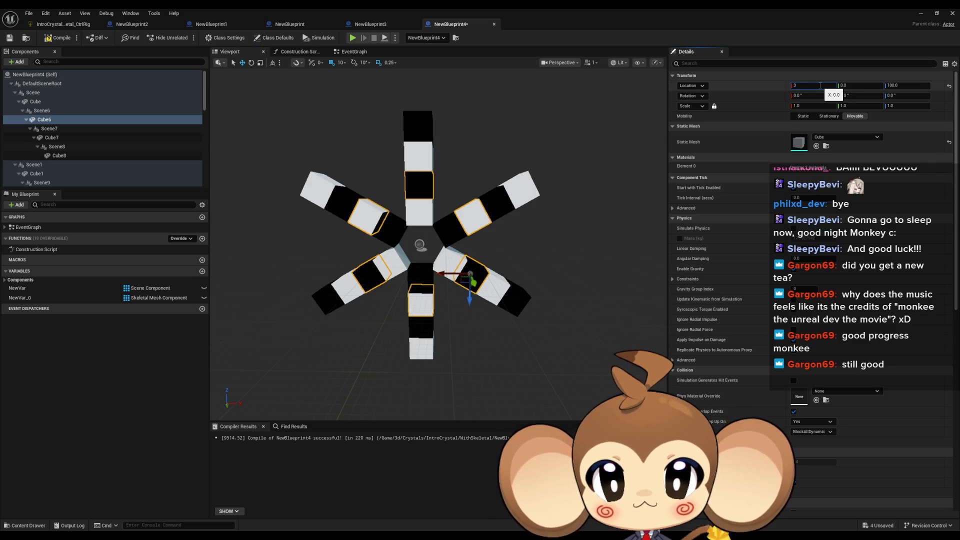
key(Return)
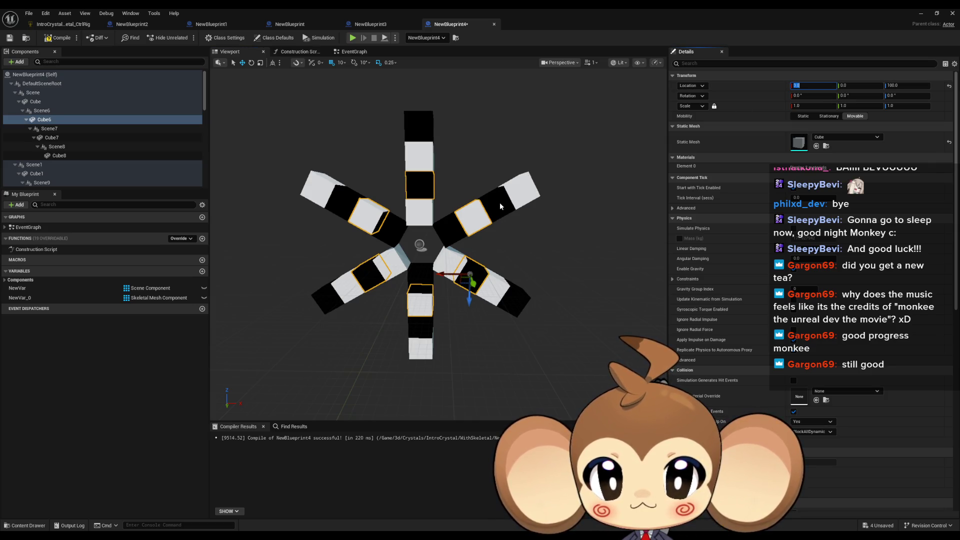
Step: Set the end cubes of the upper-right, top and upper-left arms to Location X 3
click(498, 209)
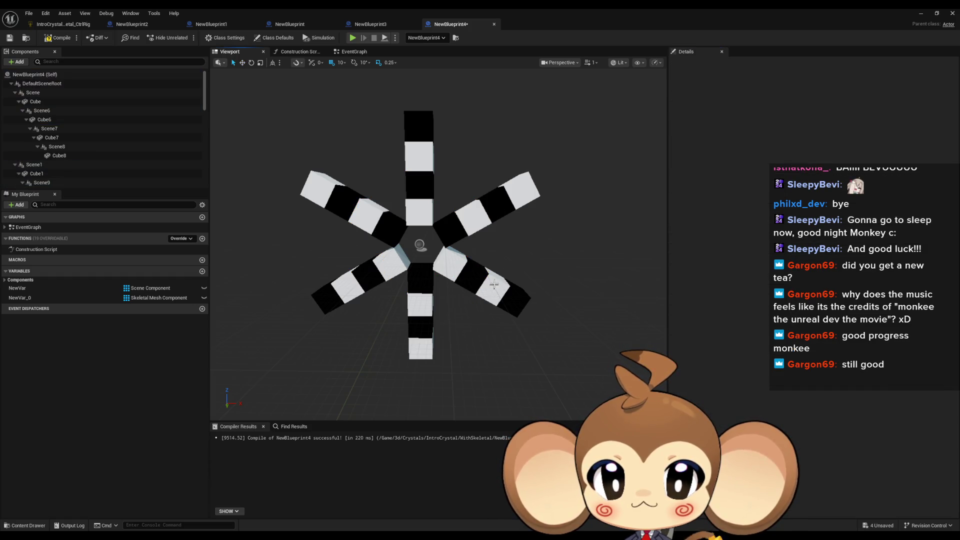
ctrl+click(503, 216)
ctrl+click(419, 158)
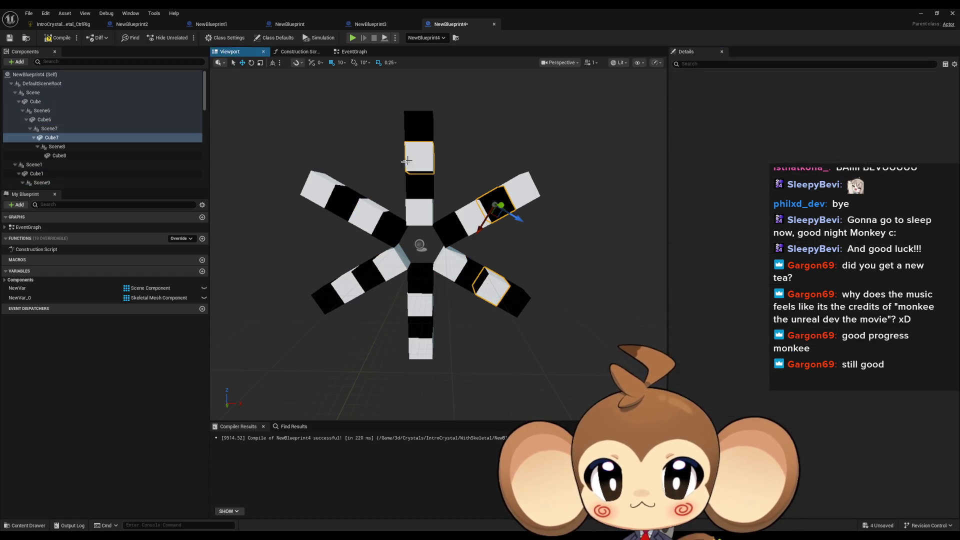
ctrl+click(345, 202)
ctrl+click(424, 325)
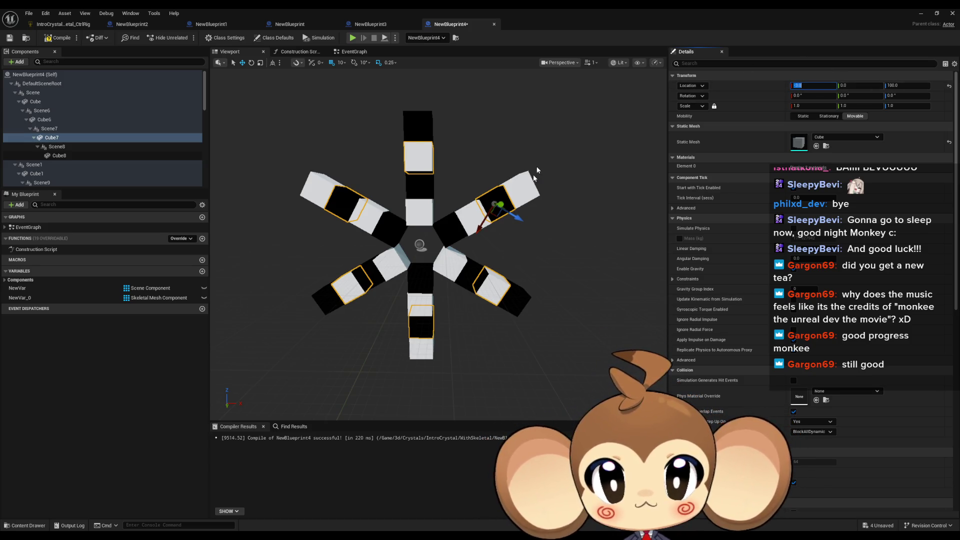
key(Escape)
click(515, 195)
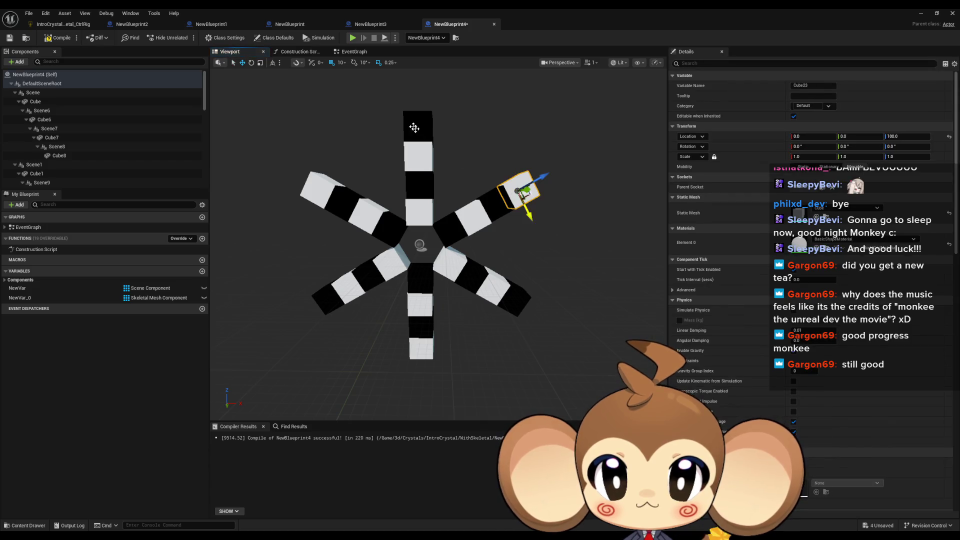
click(414, 128)
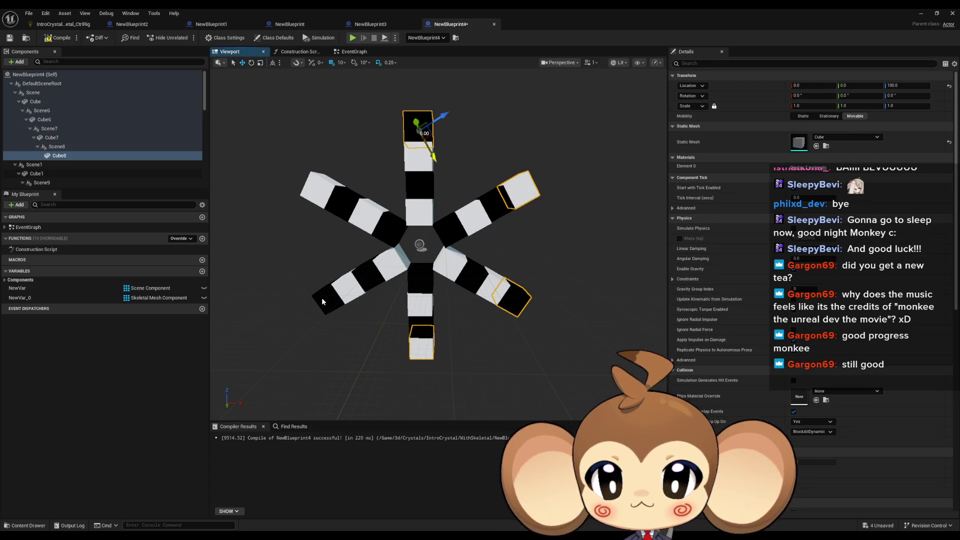
ctrl+click(312, 187)
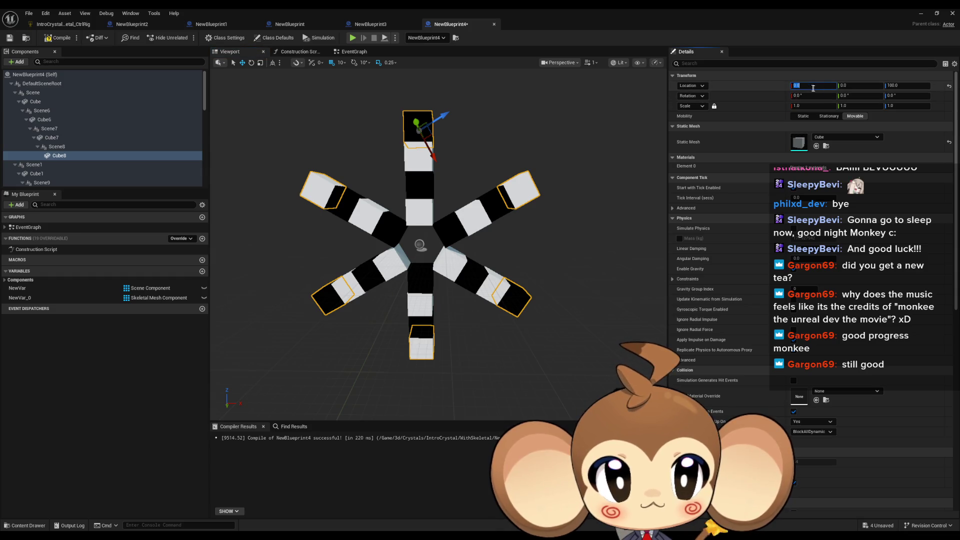
text(3)
key(Return)
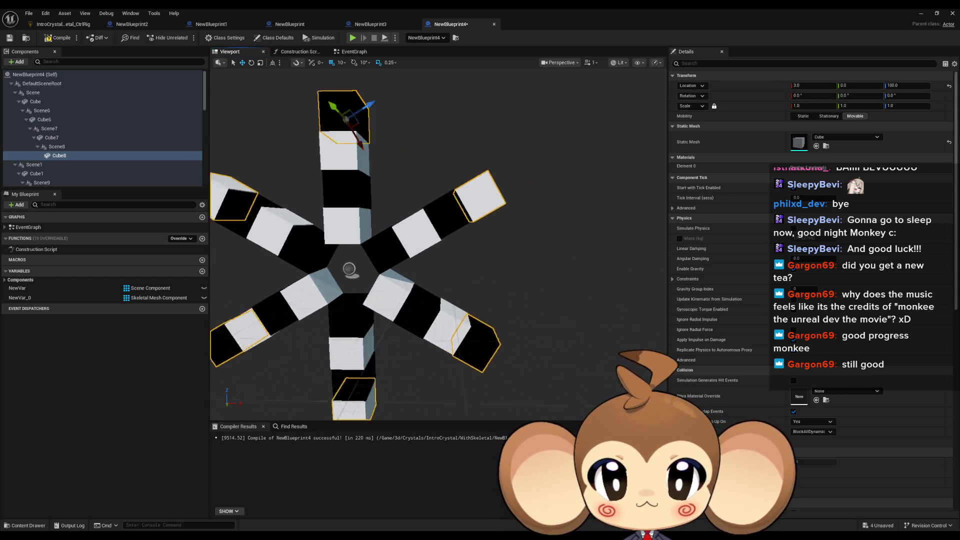
Step: Compile NewBlueprint4 and return to the level editor
scroll(558, 195, up, 10)
scroll(438, 244, down, 10)
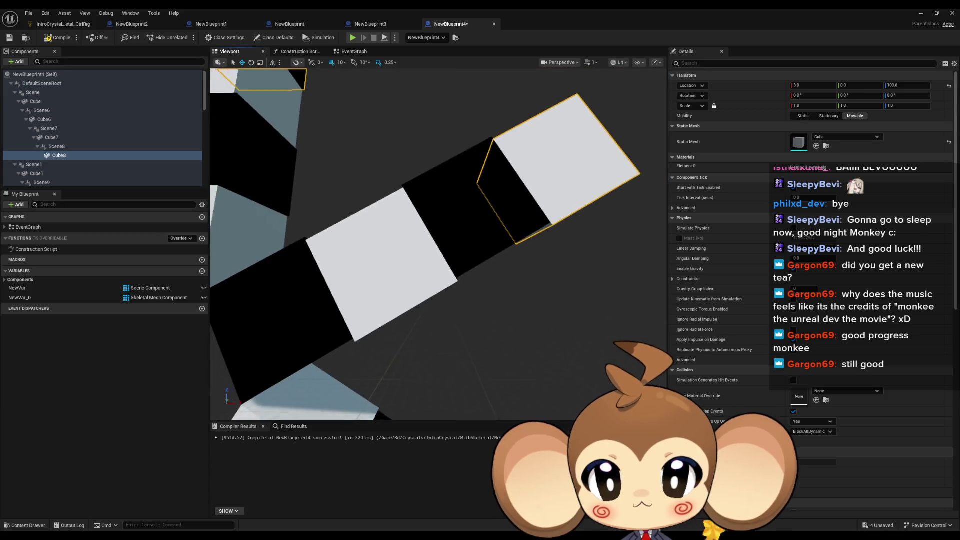
click(54, 40)
click(920, 14)
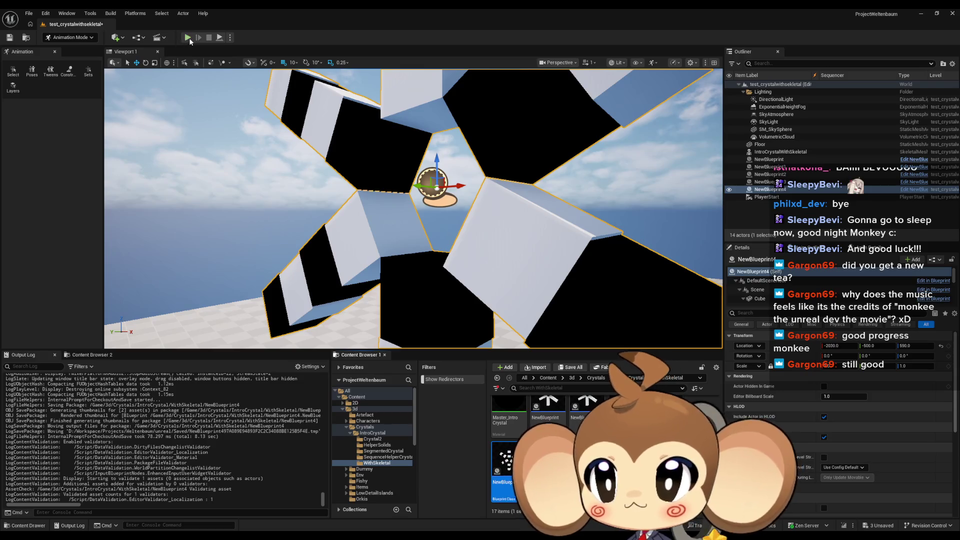
Step: Play the level to watch the striped arms spin, then stop the session
click(197, 34)
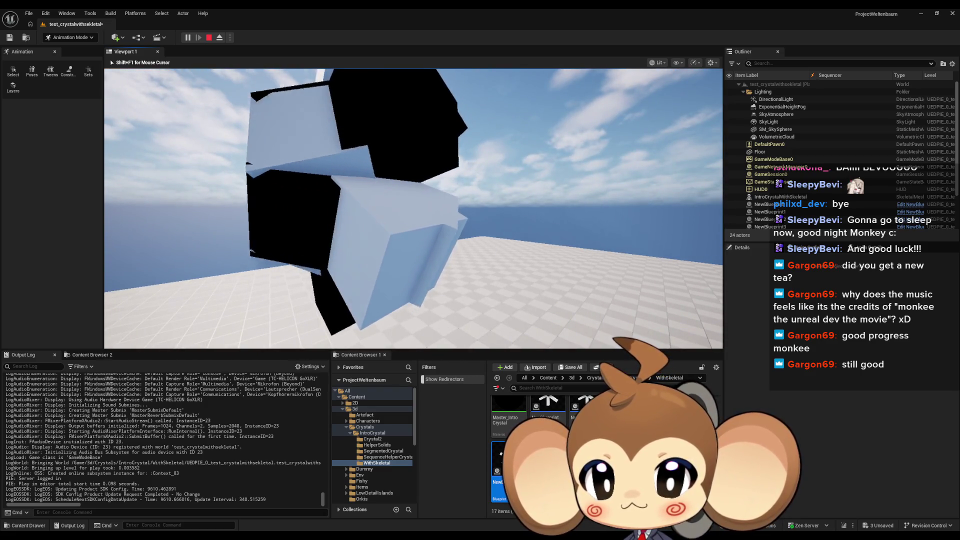
key(Page_Up)
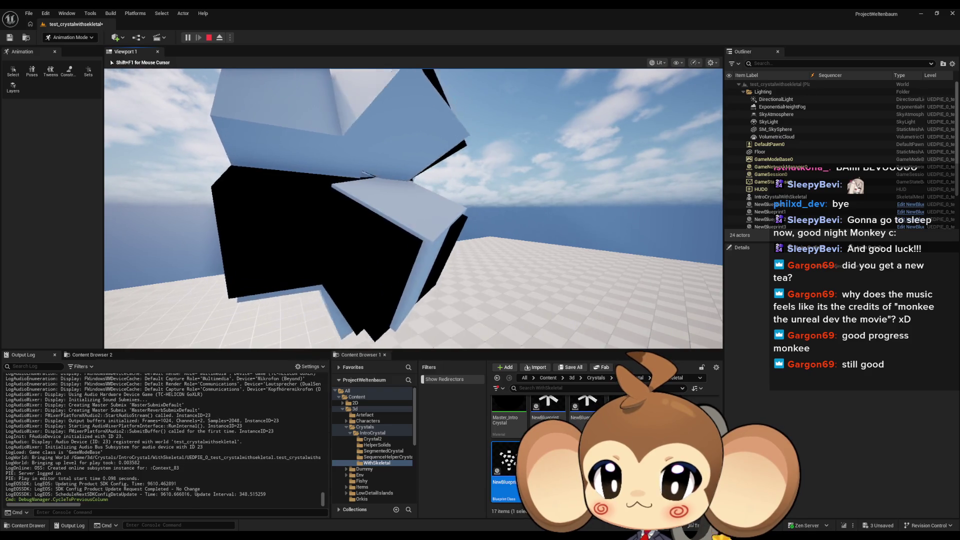
key(Escape)
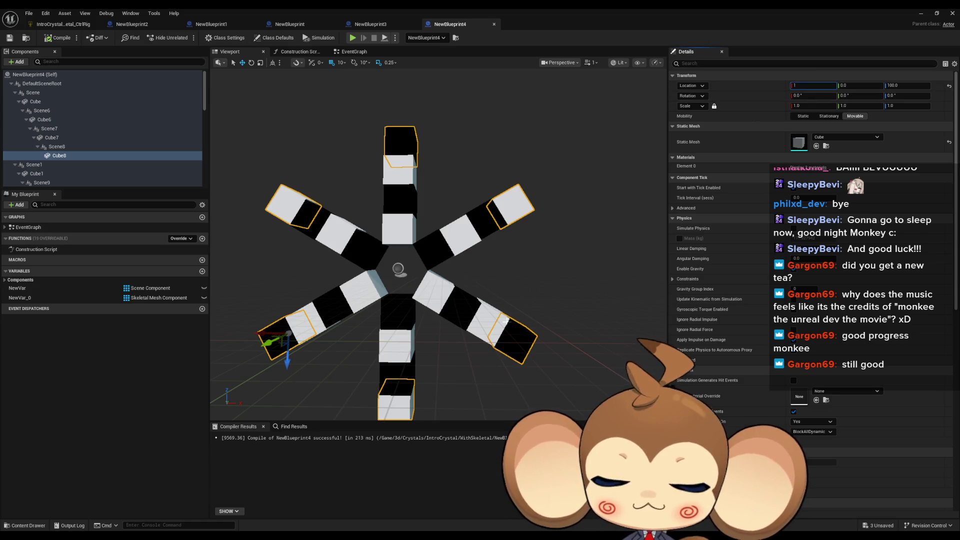
Step: Set nine cubes on the lower-right, top, bottom and left arms to Location X 1
click(454, 360)
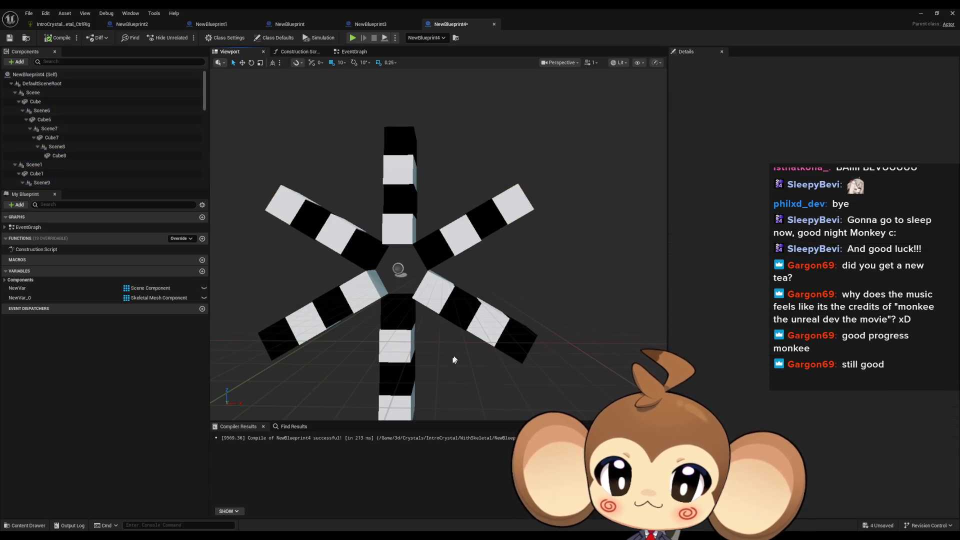
click(482, 318)
click(386, 186)
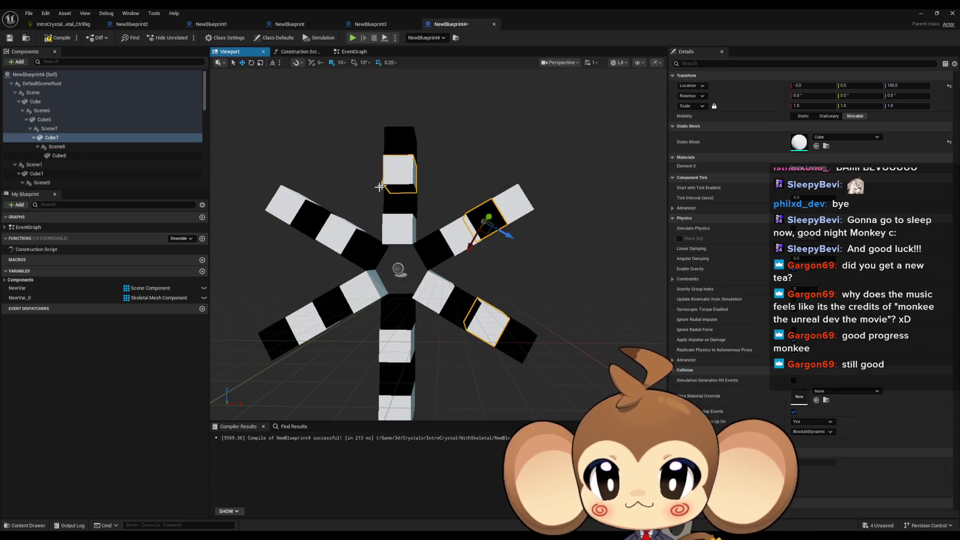
ctrl+click(315, 220)
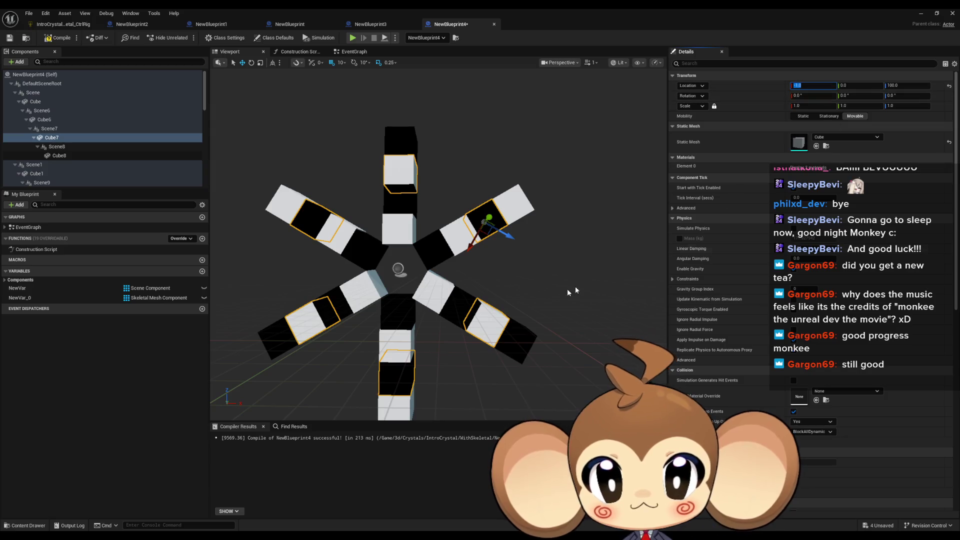
click(458, 310)
ctrl+click(395, 345)
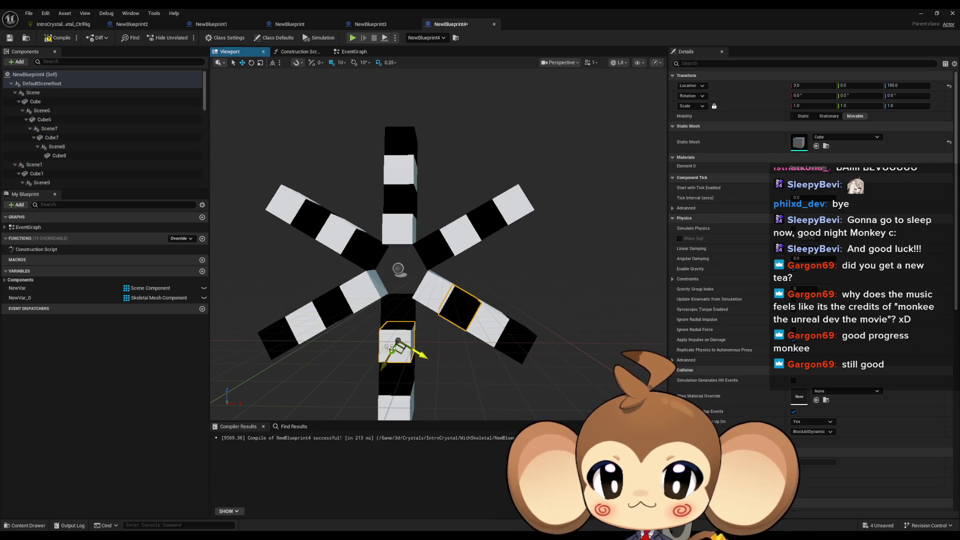
ctrl+click(340, 234)
ctrl+click(393, 210)
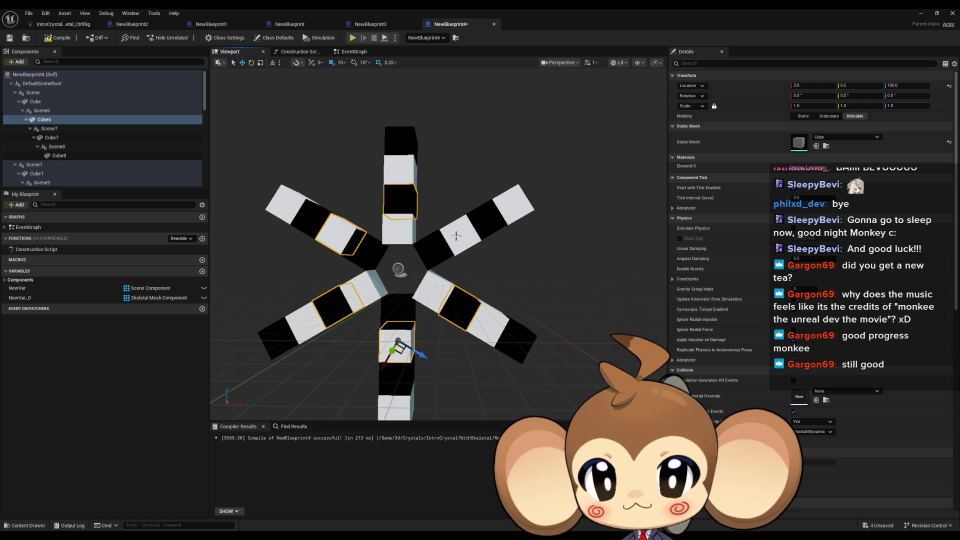
ctrl+click(470, 215)
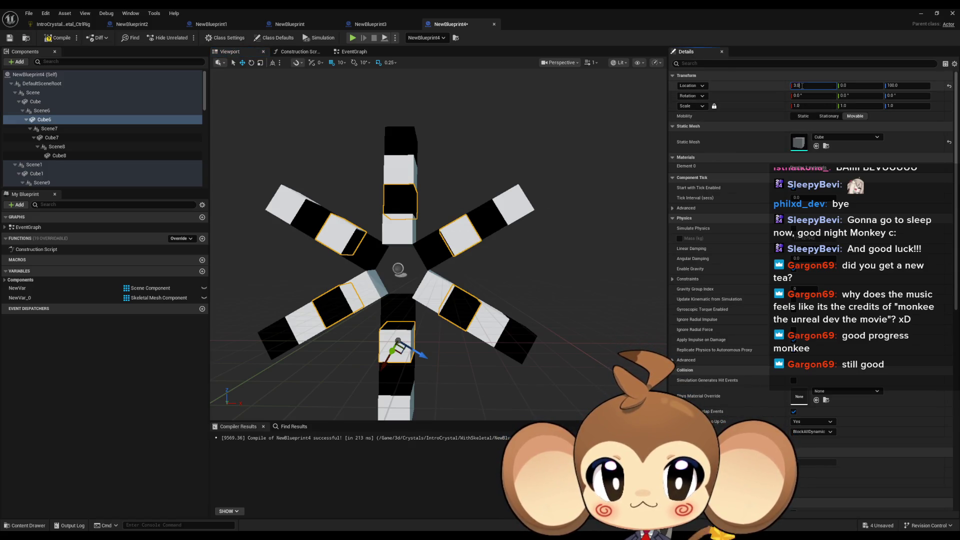
text(1)
key(Return)
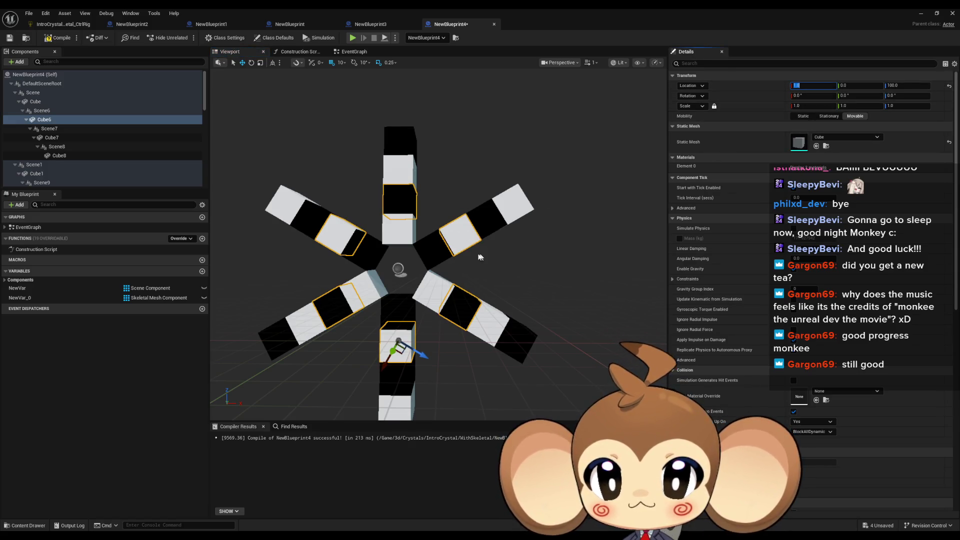
Step: Clear the selection and pick two cubes beside the central hub for adjustment
key(Escape)
click(436, 245)
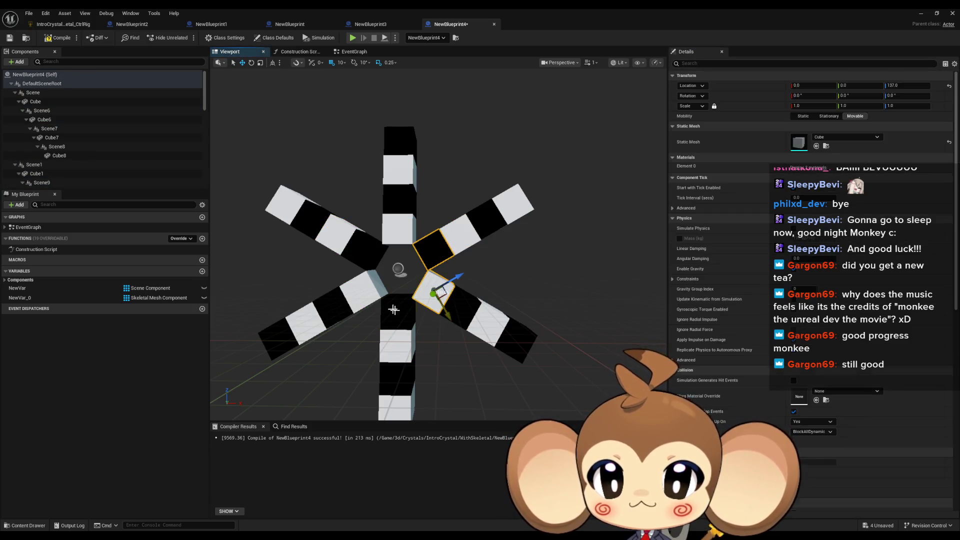
ctrl+click(363, 259)
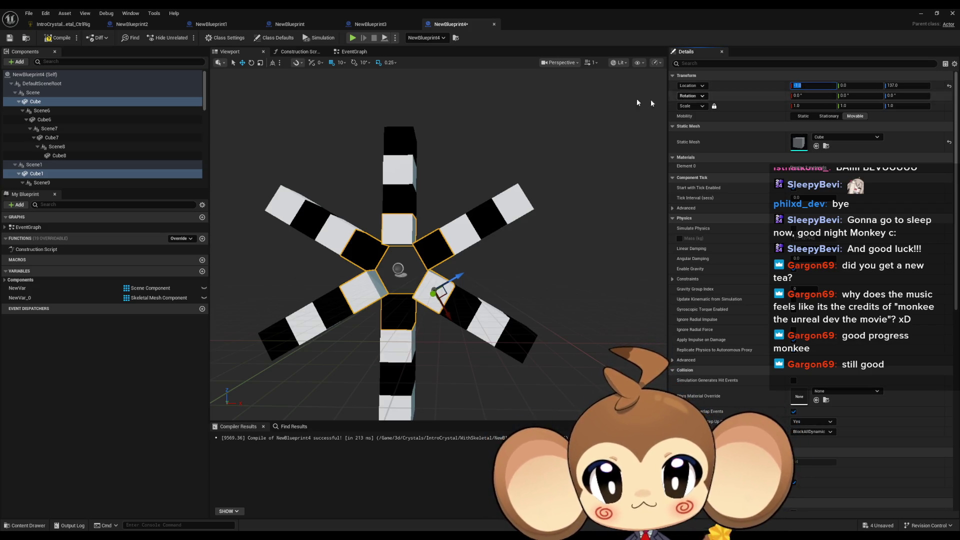
Step: Return to the running level to watch the arms, then free the mouse and stop play
click(922, 13)
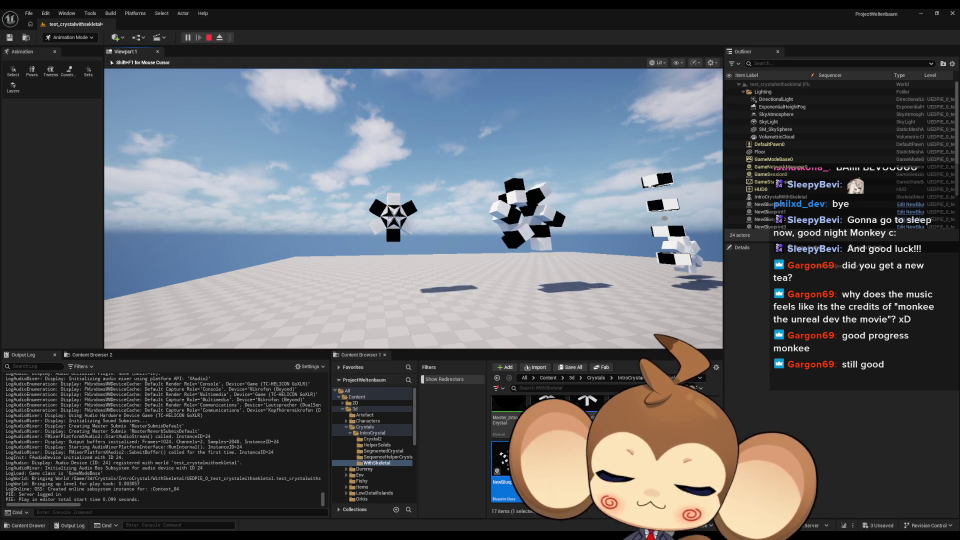
key(shift+F1)
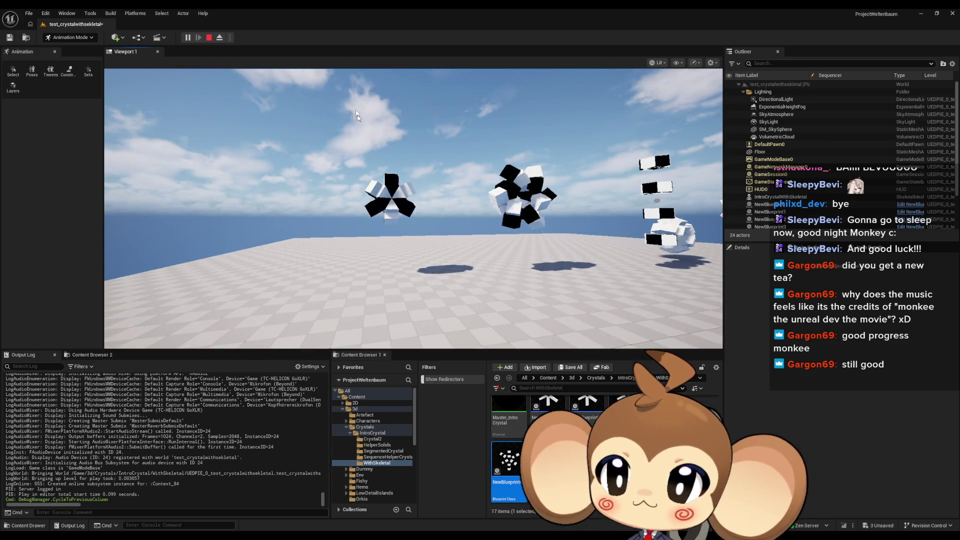
key(Escape)
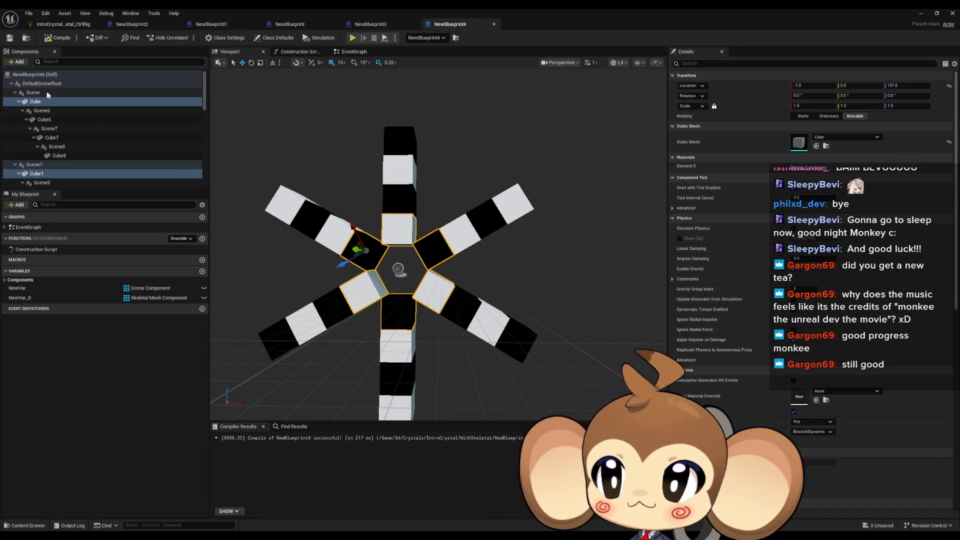
Step: Drop a Default Scene Root reference into the construction script, then delete it as misplaced
click(35, 251)
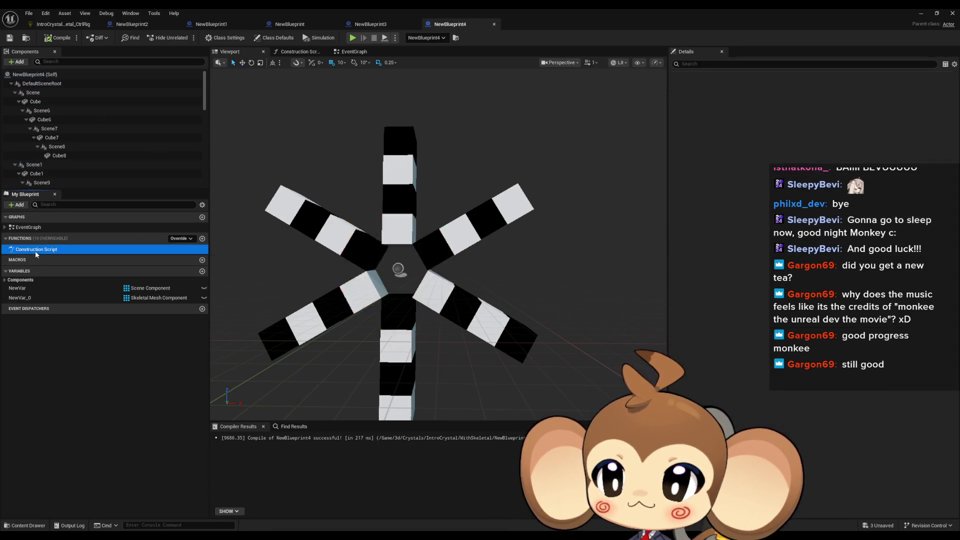
double_click(35, 251)
mouse_move(40, 84)
mouse_down()
mouse_move(219, 194)
mouse_move(358, 321)
mouse_move(318, 255)
mouse_up()
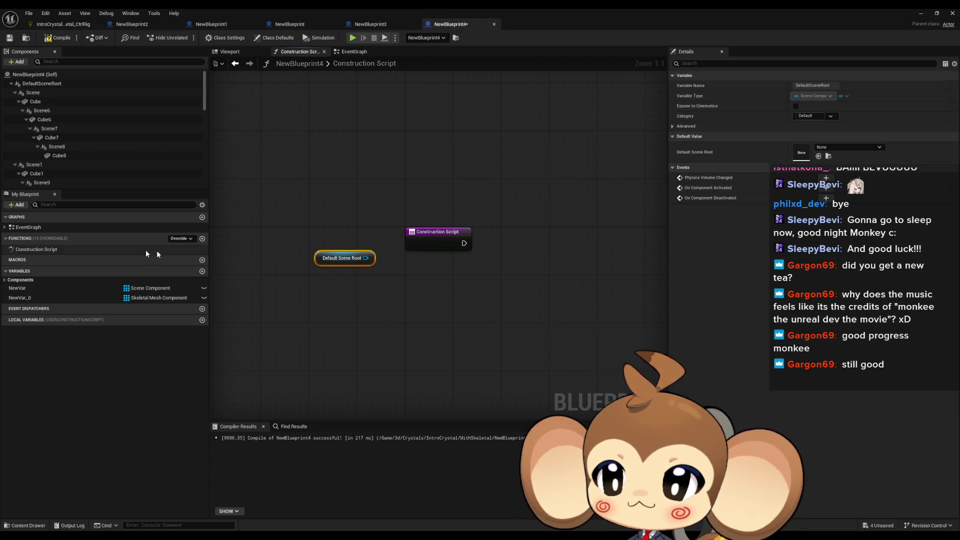
key(Delete)
Step: In the Event Graph, add a Default Scene Root getter and chain a pasted Add Relative Rotation after the existing one
double_click(28, 227)
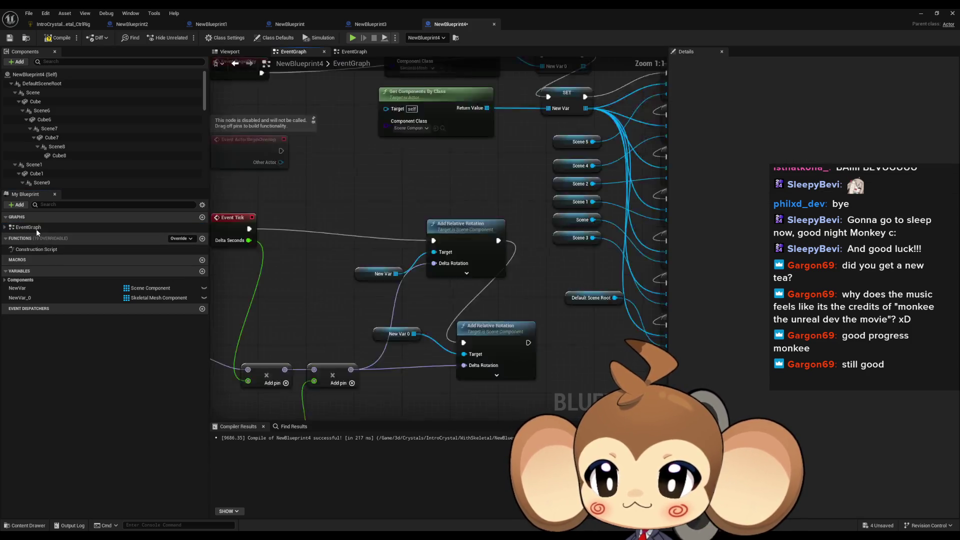
mouse_move(50, 84)
mouse_down()
mouse_move(440, 400)
mouse_move(414, 381)
mouse_up()
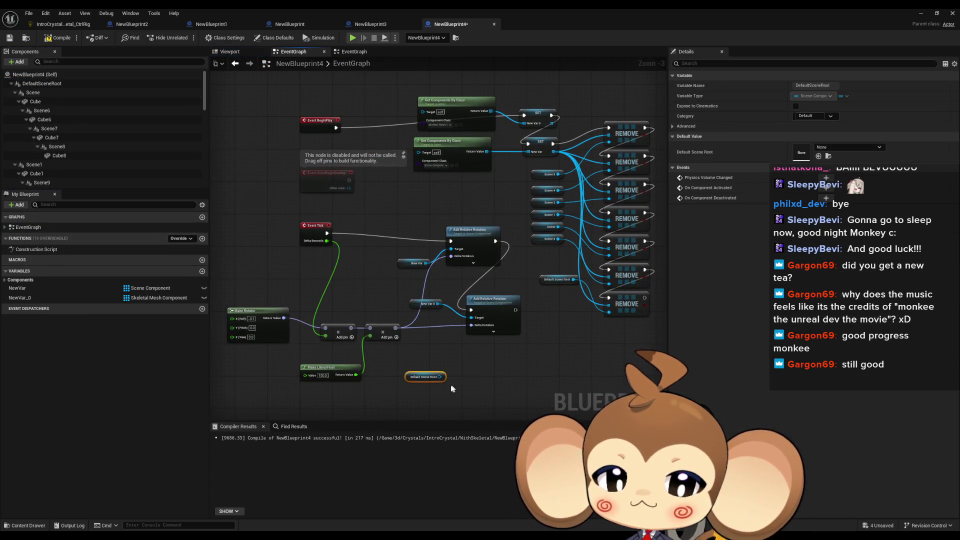
scroll(441, 383, up, 2)
key(ctrl+v)
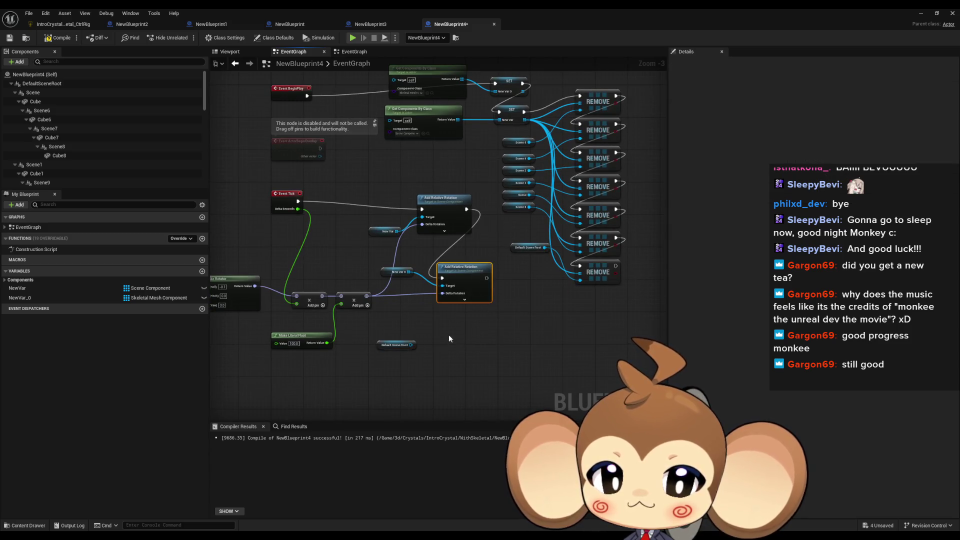
scroll(443, 370, up, 1)
drag(458, 338, 510, 235)
Step: Play-test the level, then bring the NewBlueprint4 editor back
key(alt+p)
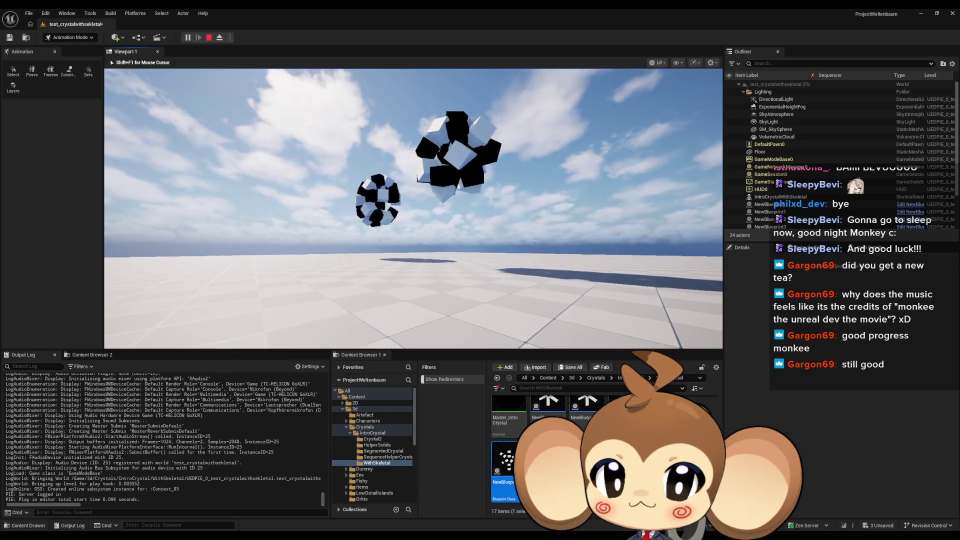
key(shift+F1)
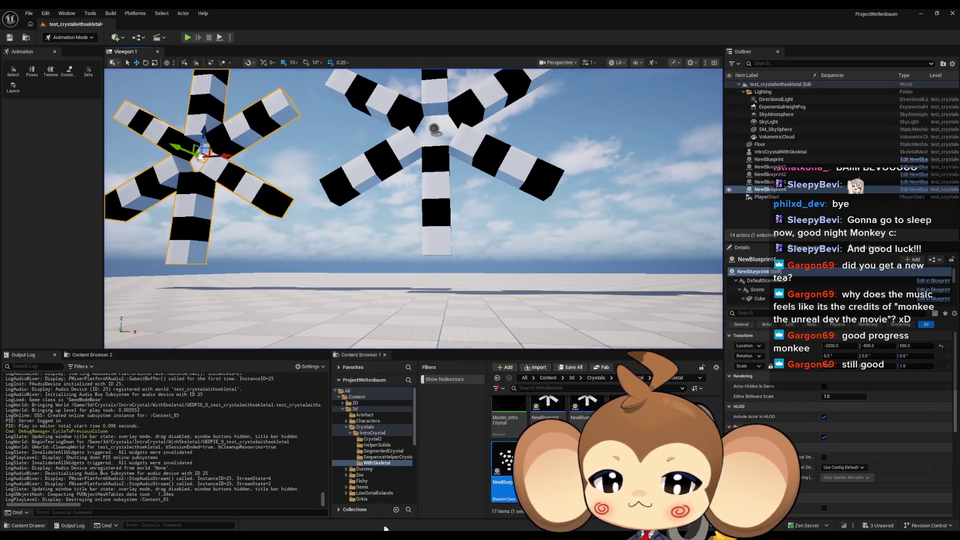
mouse_move(375, 534)
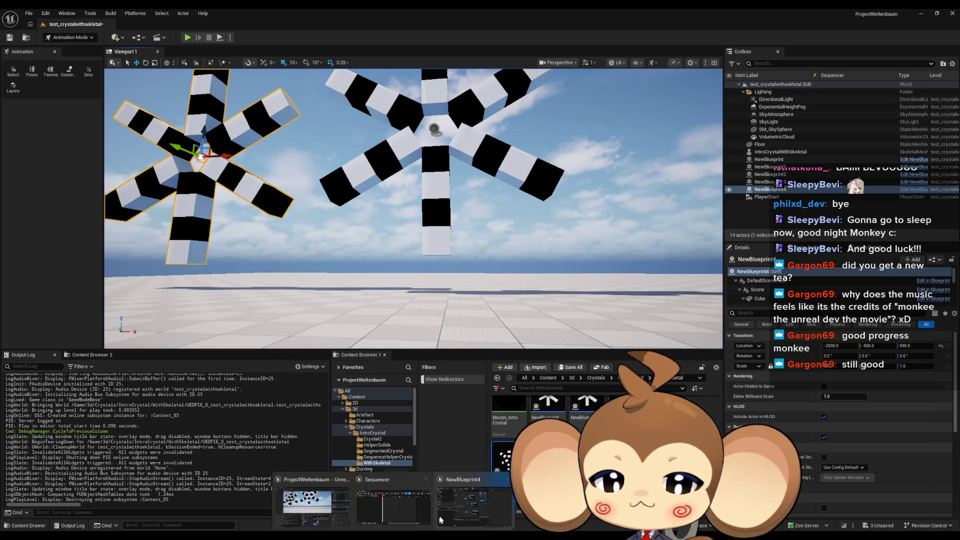
click(444, 505)
Step: Duplicate the Make Rotator, Add and float nodes, wiring Delta Seconds in and the result into the root's Delta Rotation
mouse_move(445, 333)
mouse_down()
mouse_move(391, 374)
mouse_move(478, 340)
mouse_move(395, 341)
mouse_move(448, 310)
mouse_move(506, 294)
mouse_up()
drag(218, 163, 422, 314)
key(ctrl+c)
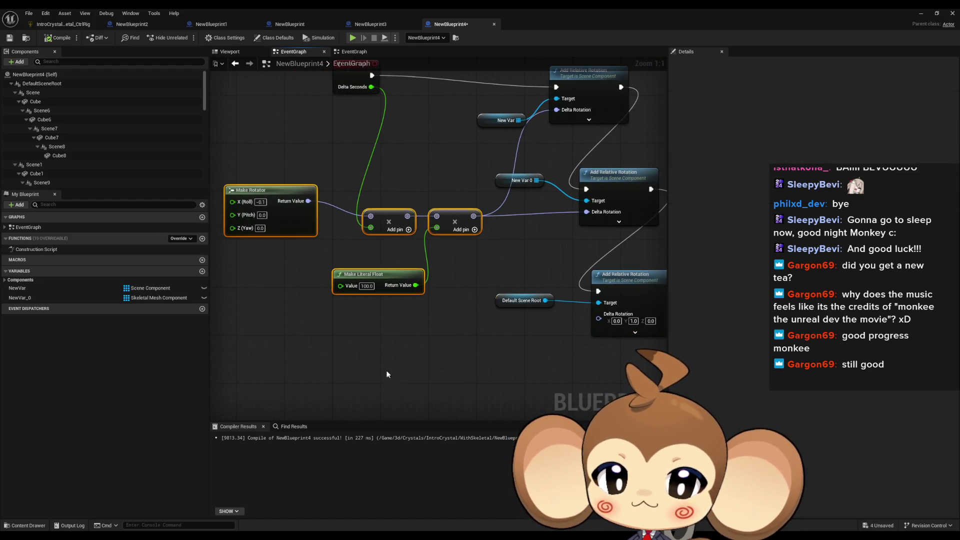
key(ctrl+v)
drag(419, 378, 371, 86)
drag(517, 340, 595, 287)
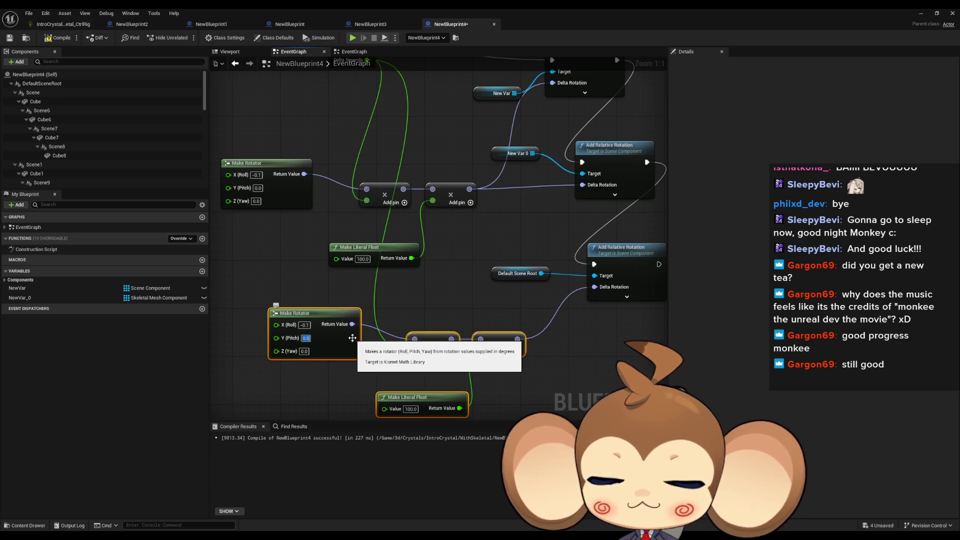
text(0.1)
key(Return)
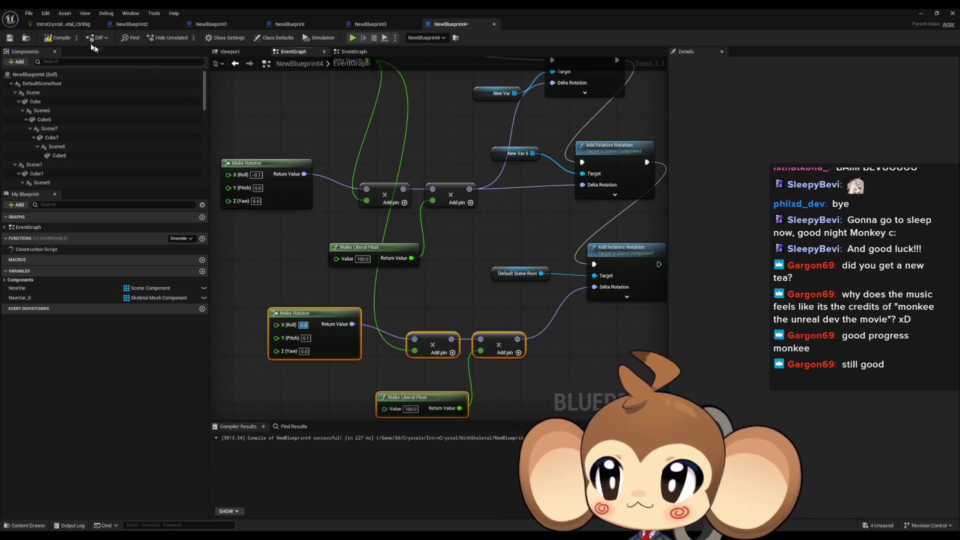
Step: Play-test the level to see the root's new rotation, then stop
click(922, 13)
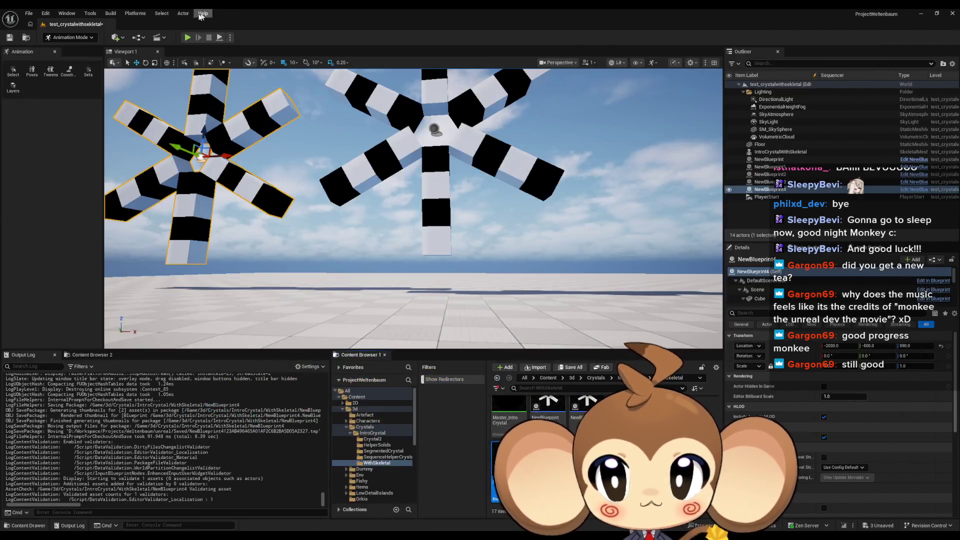
click(188, 38)
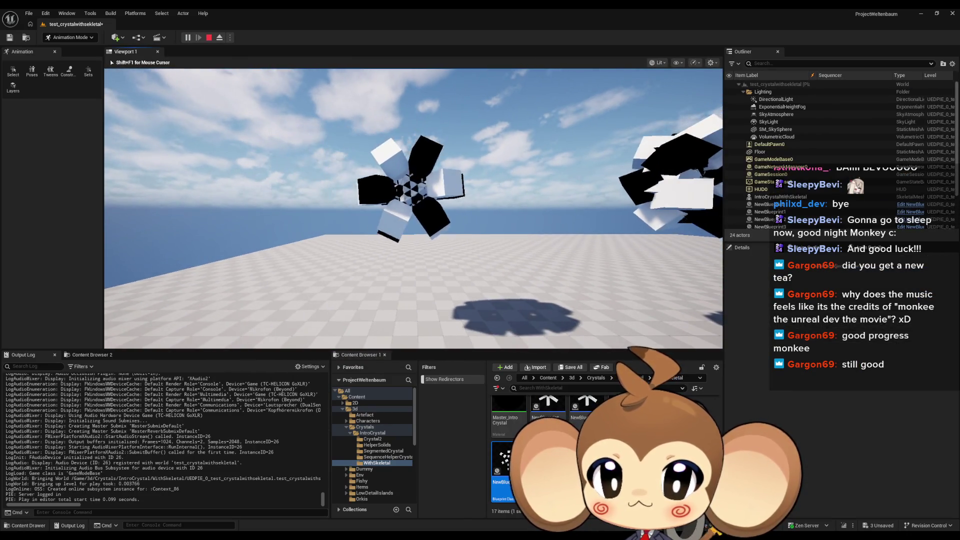
key(shift+F1)
key(Escape)
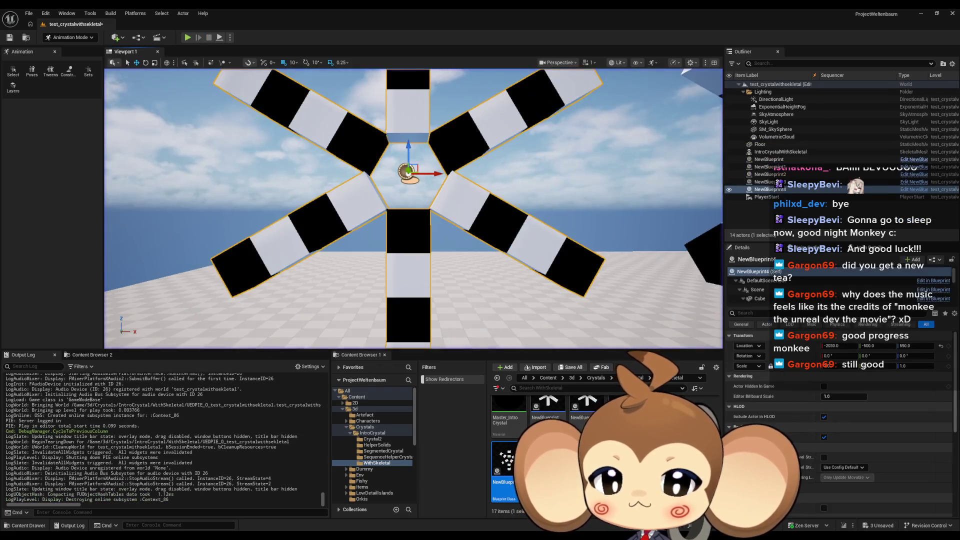
key(alt+Tab)
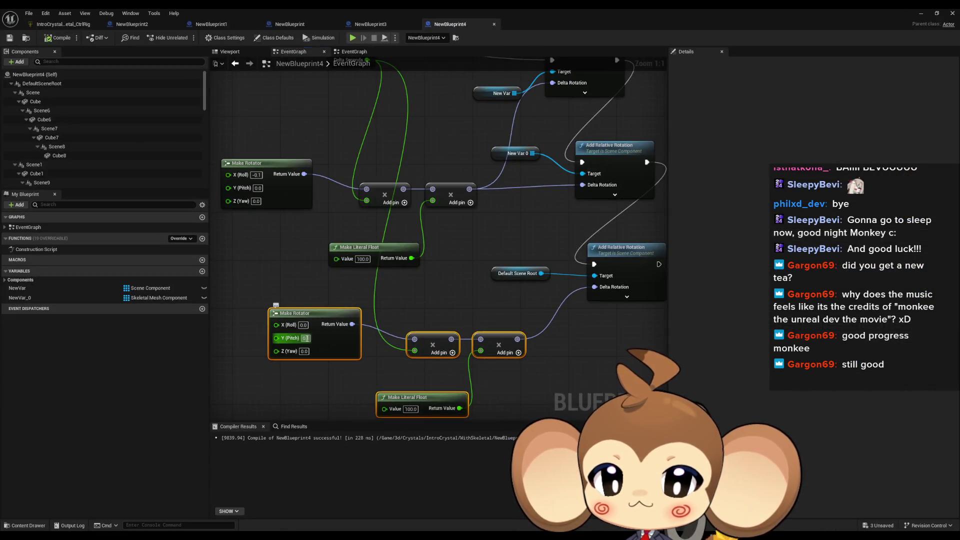
key(alt+Tab)
Step: Run another test play and bring the NewBlueprint4 graph back
click(188, 38)
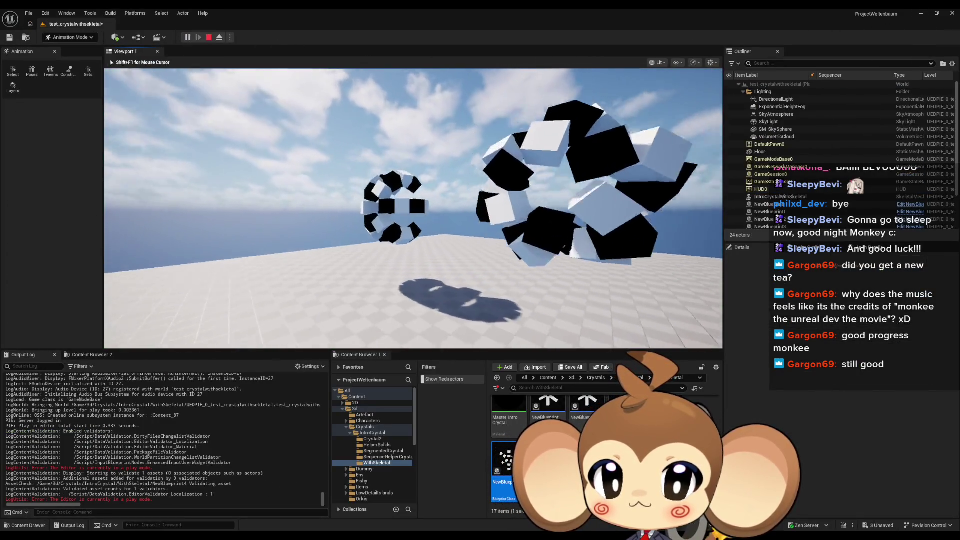
key(shift+F1)
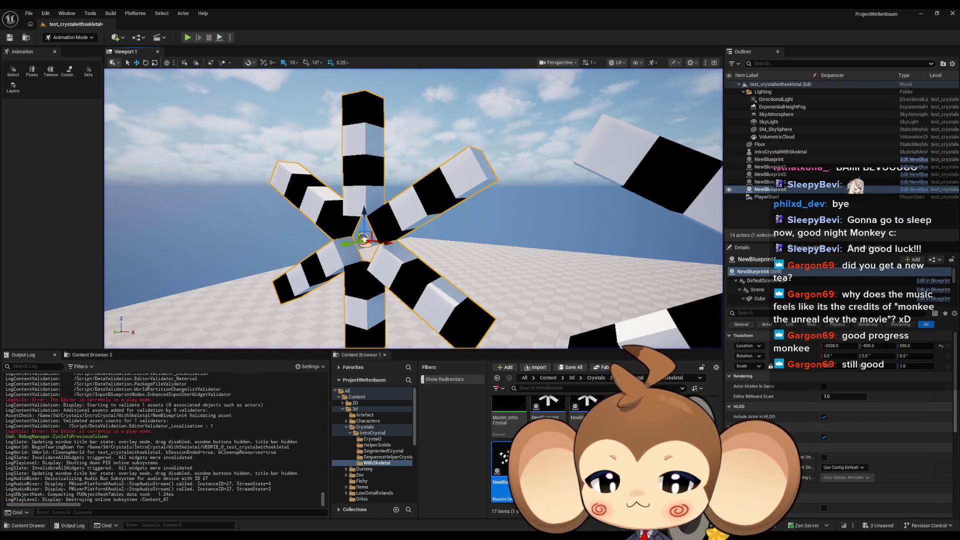
mouse_move(450, 536)
click(472, 497)
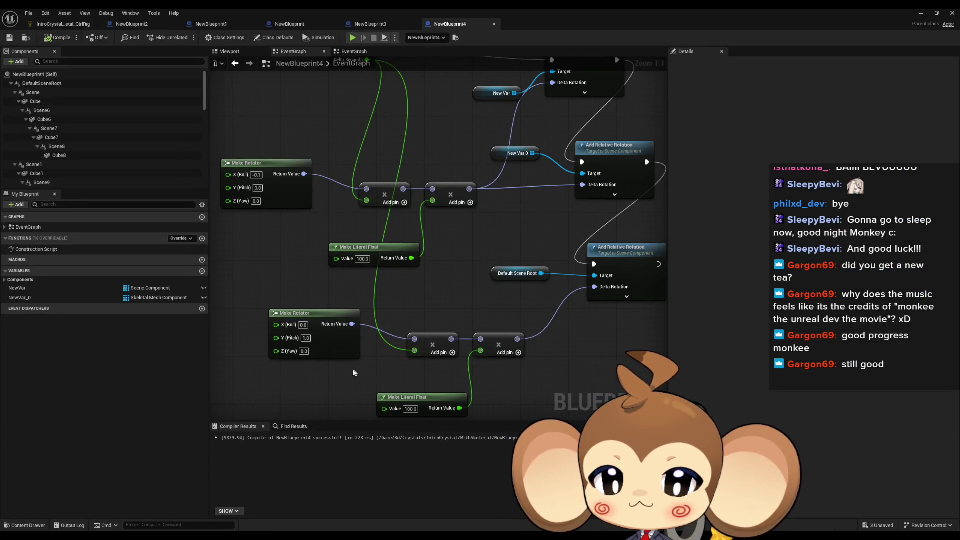
Step: Try pitch values 0.6 and then 0, and play-test the result
text(0.6)
key(Return)
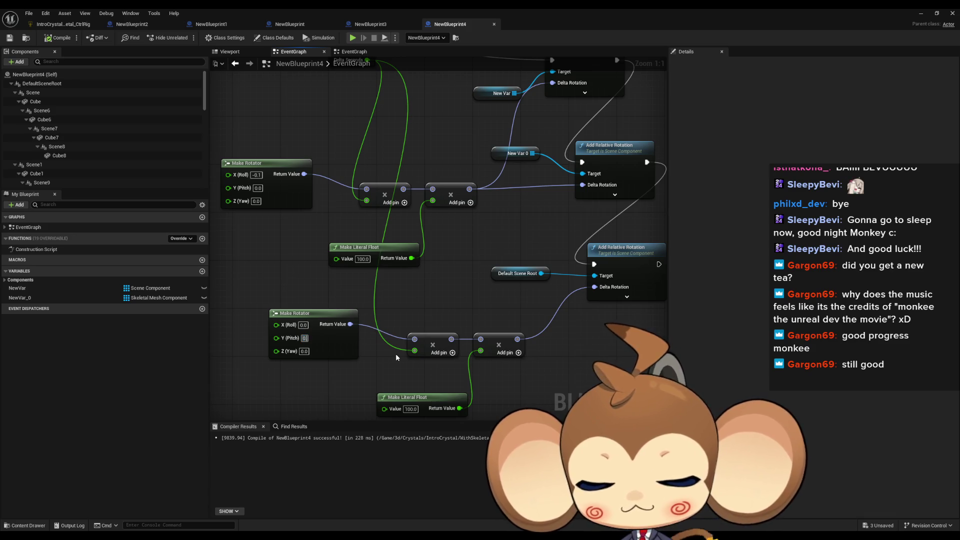
text(0)
key(Return)
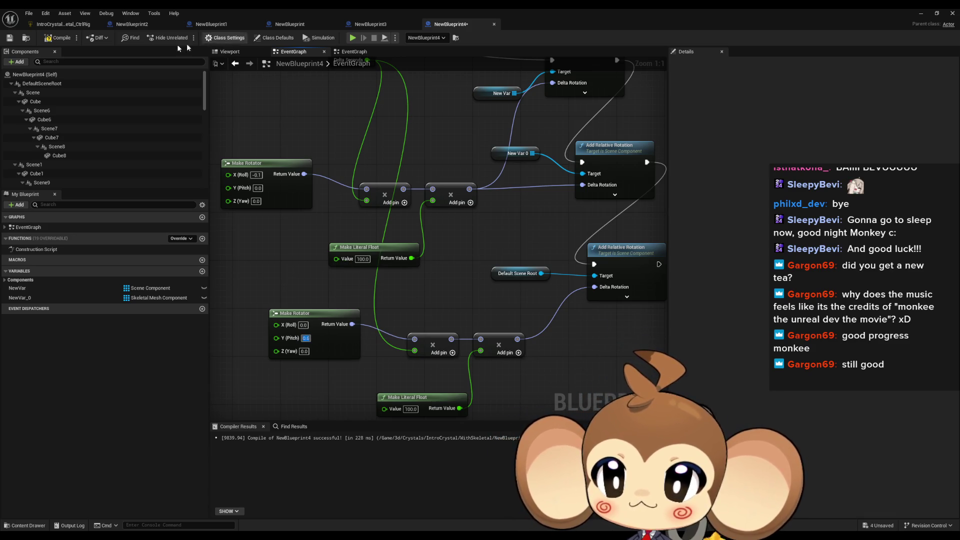
click(353, 37)
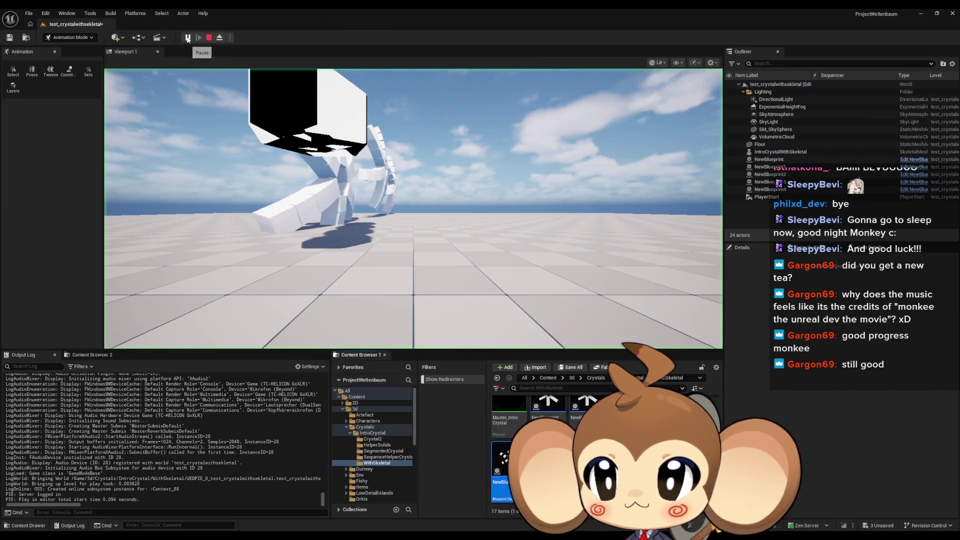
click(413, 208)
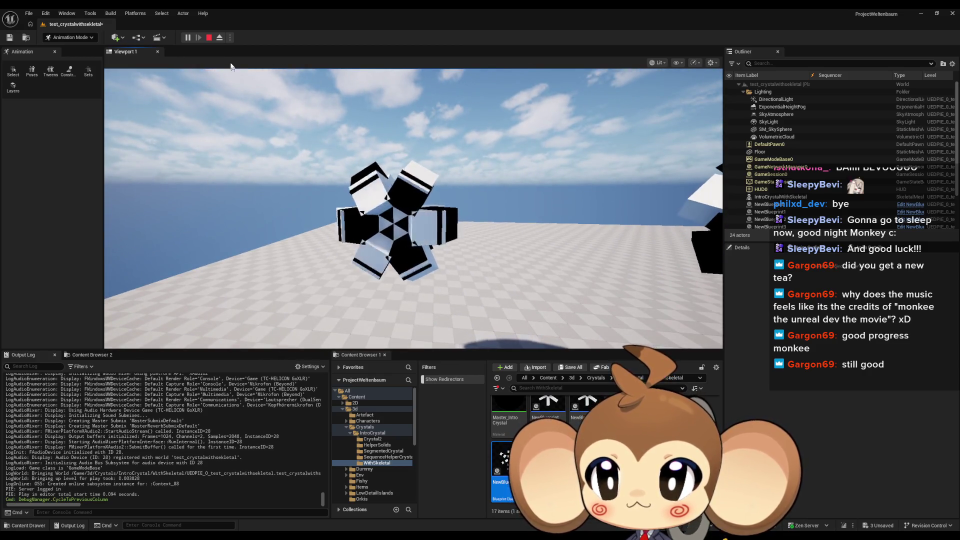
key(Escape)
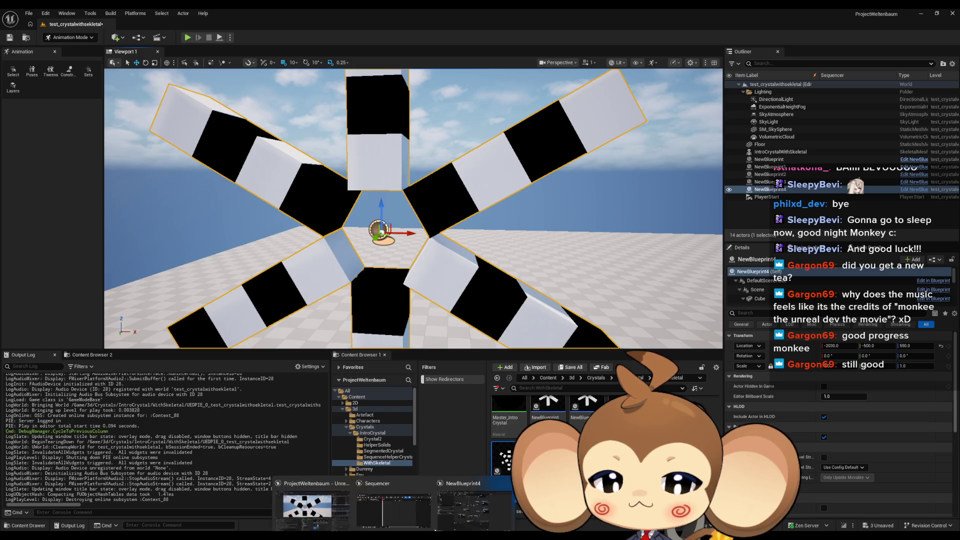
double_click(502, 465)
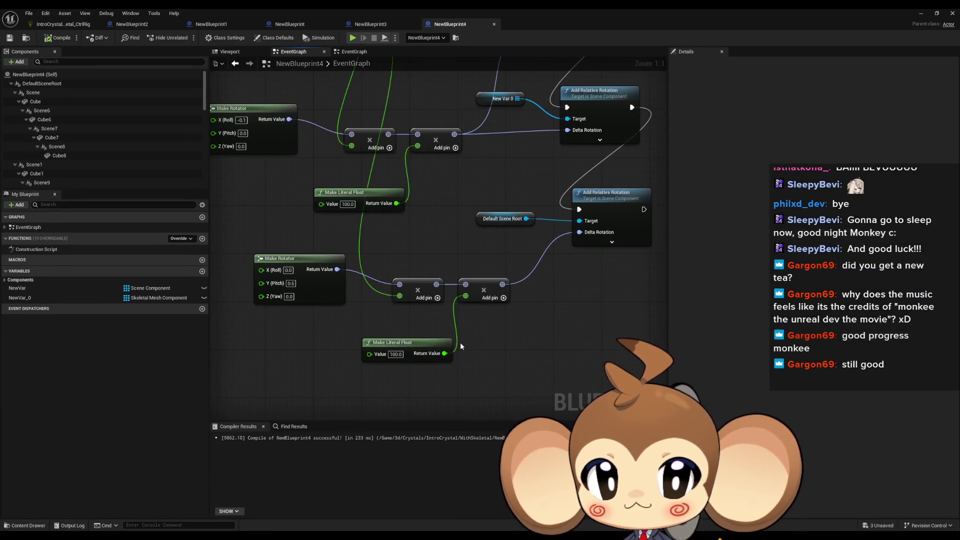
Step: Review the rotation nodes, then show the DefaultSceneRoot and Scene component transforms in Details
click(590, 206)
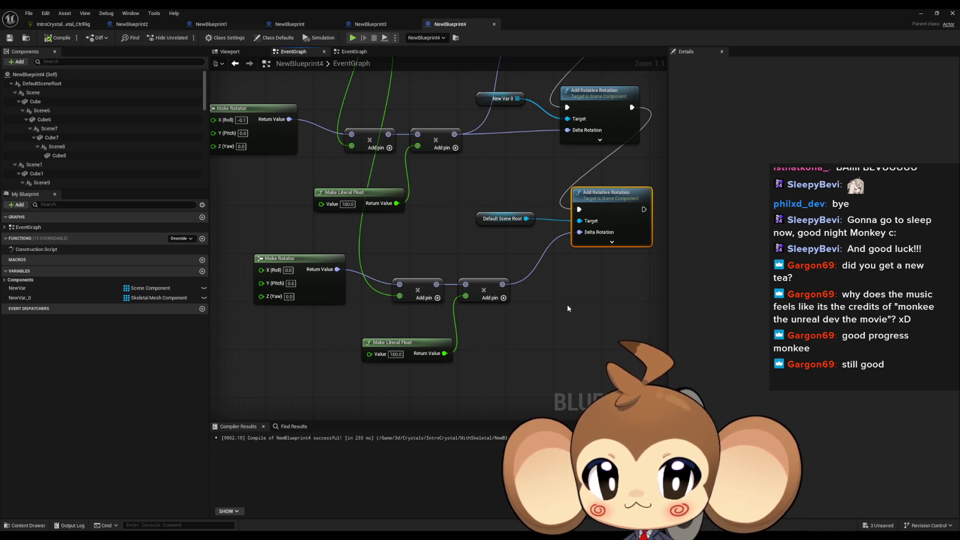
drag(567, 304, 553, 320)
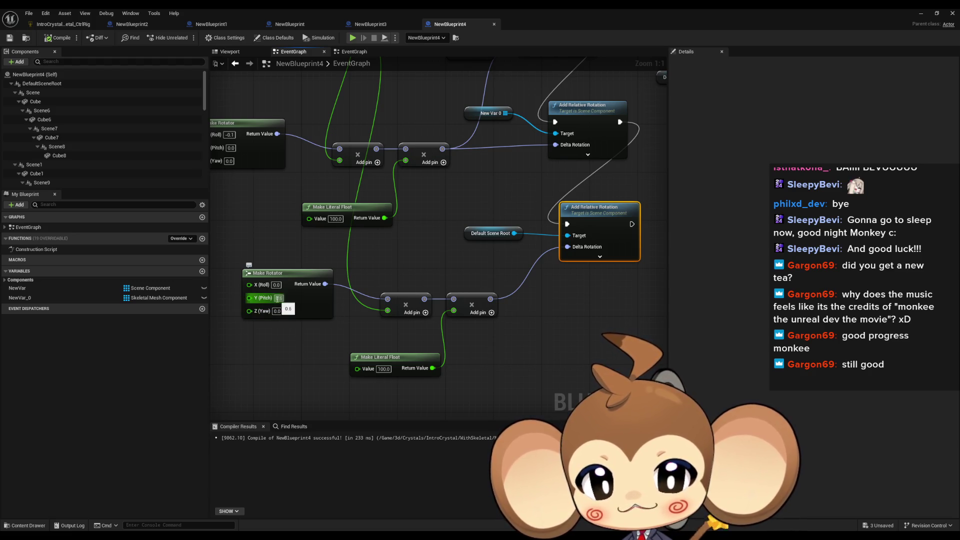
drag(277, 299, 506, 253)
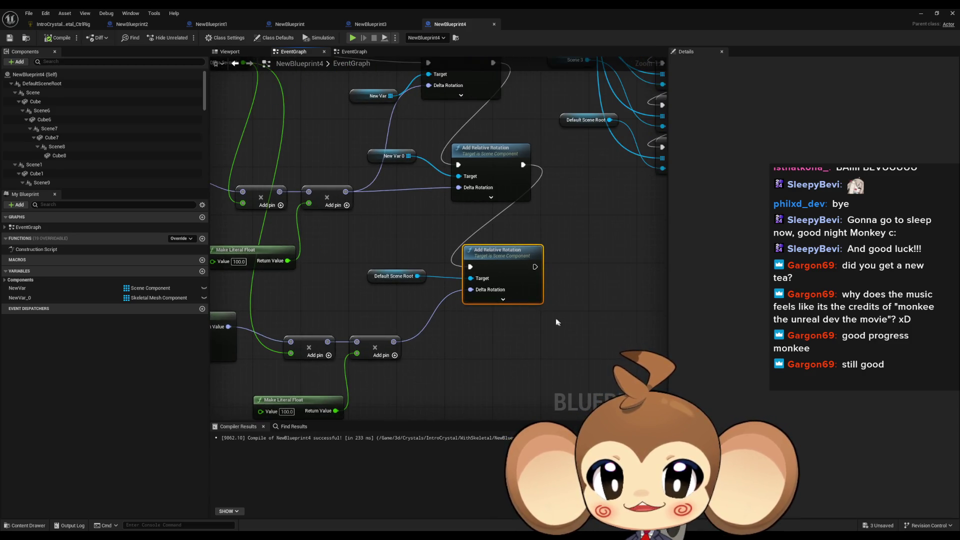
scroll(560, 323, down, 5)
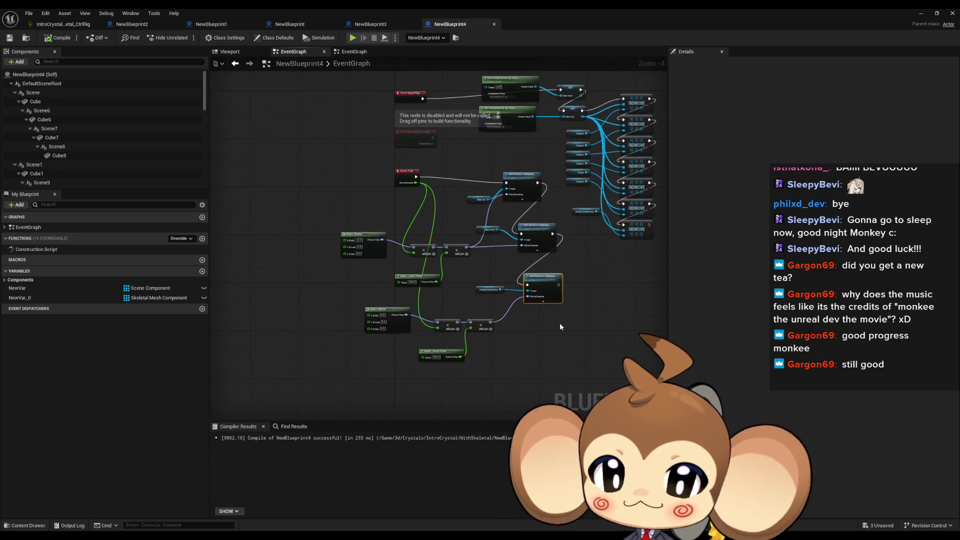
scroll(417, 345, up, 3)
drag(394, 325, 339, 323)
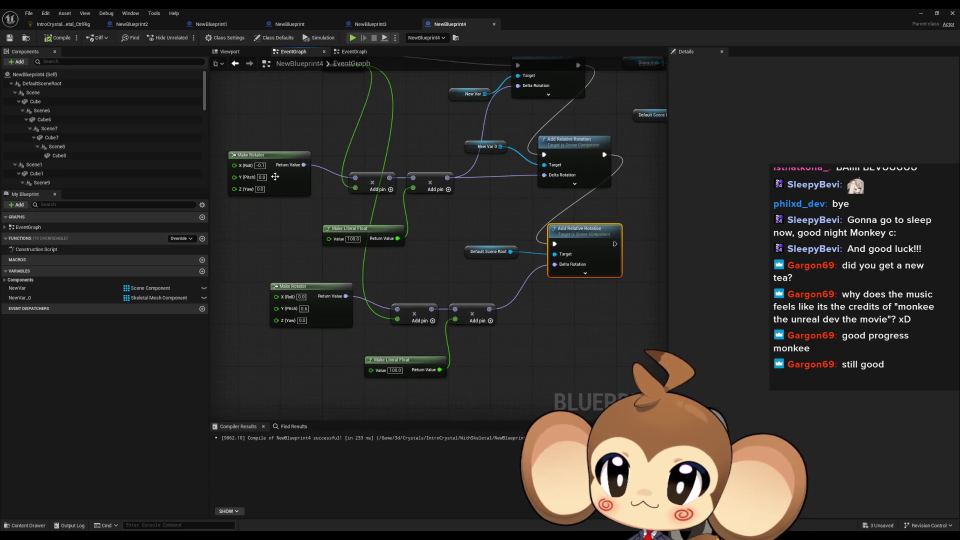
click(45, 83)
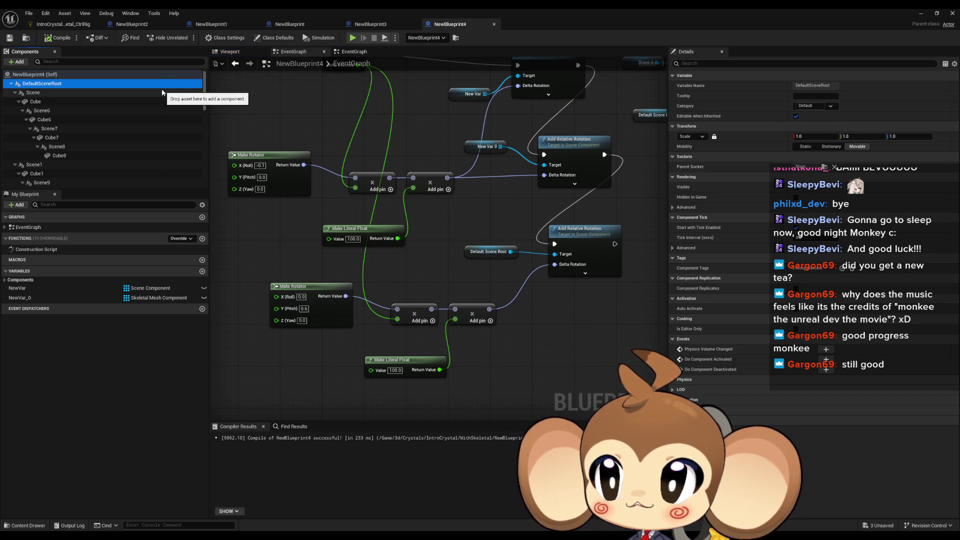
click(83, 93)
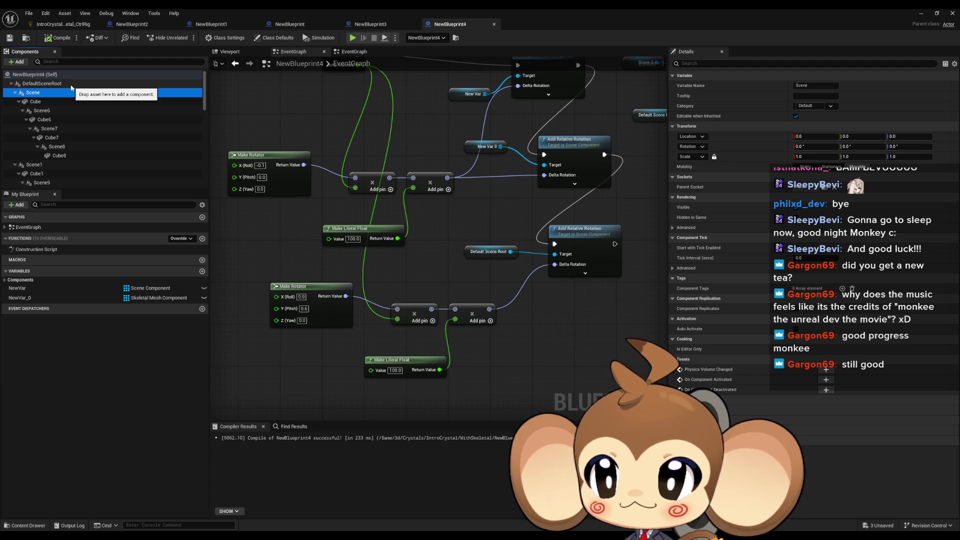
scroll(522, 319, down, 2)
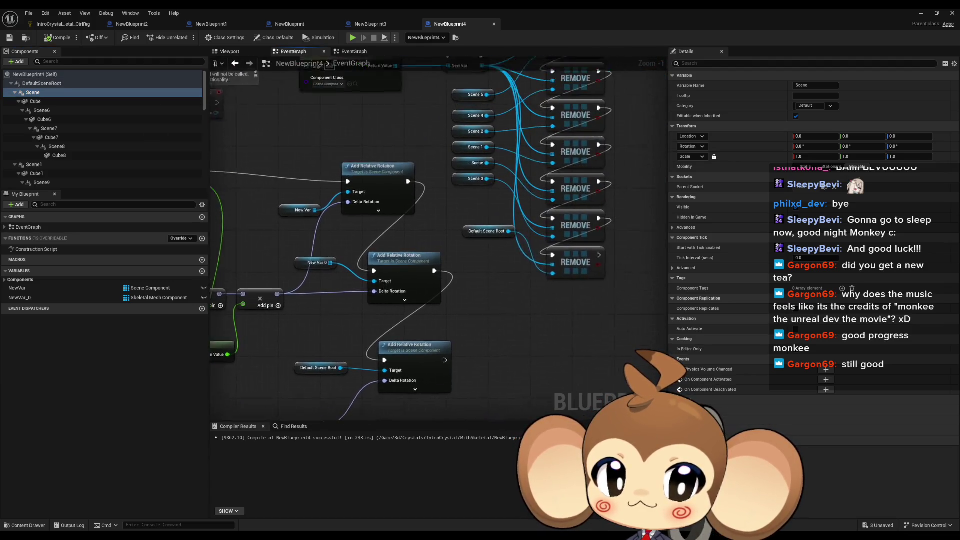
Step: Move the six Scene getters beside the lower Add Relative Rotation and wire each into its Target
scroll(476, 243, down, 1)
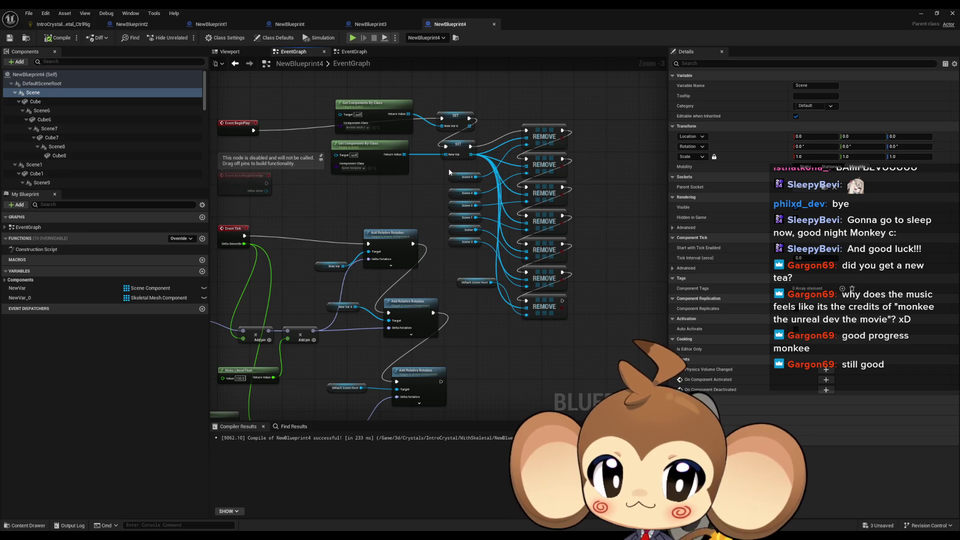
drag(445, 168, 484, 254)
drag(465, 299, 317, 347)
scroll(430, 316, up, 3)
drag(391, 305, 418, 218)
mouse_move(391, 329)
mouse_down()
mouse_move(400, 328)
mouse_move(418, 217)
mouse_up()
mouse_move(392, 347)
mouse_down()
mouse_move(418, 270)
mouse_move(417, 220)
mouse_up()
drag(390, 371, 391, 383)
drag(419, 217, 391, 401)
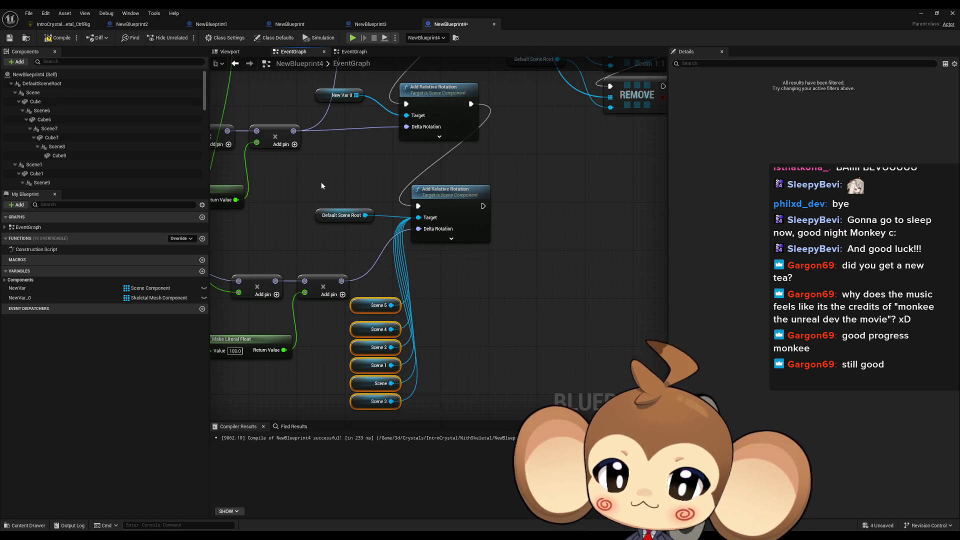
Step: Play the level to test the rotation, then return to NewBlueprint4
click(922, 16)
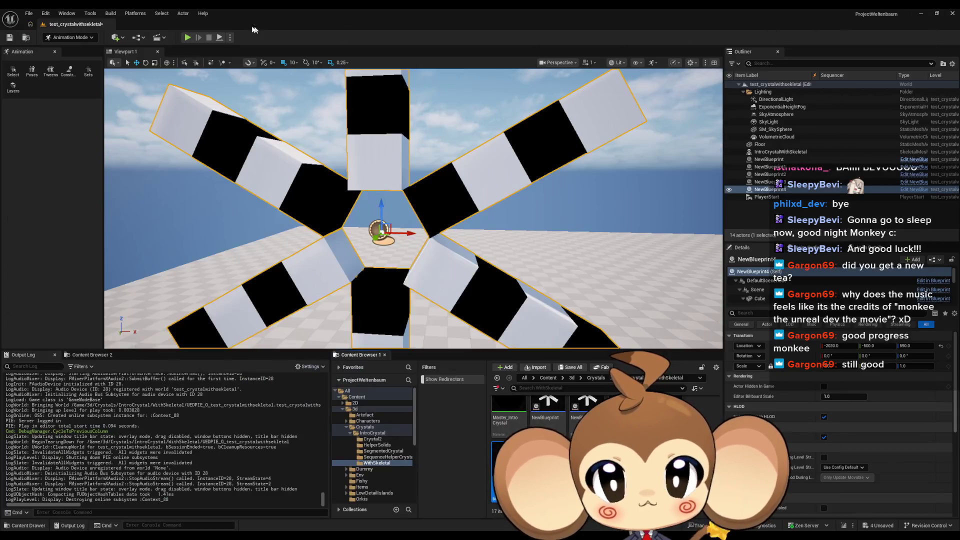
click(187, 38)
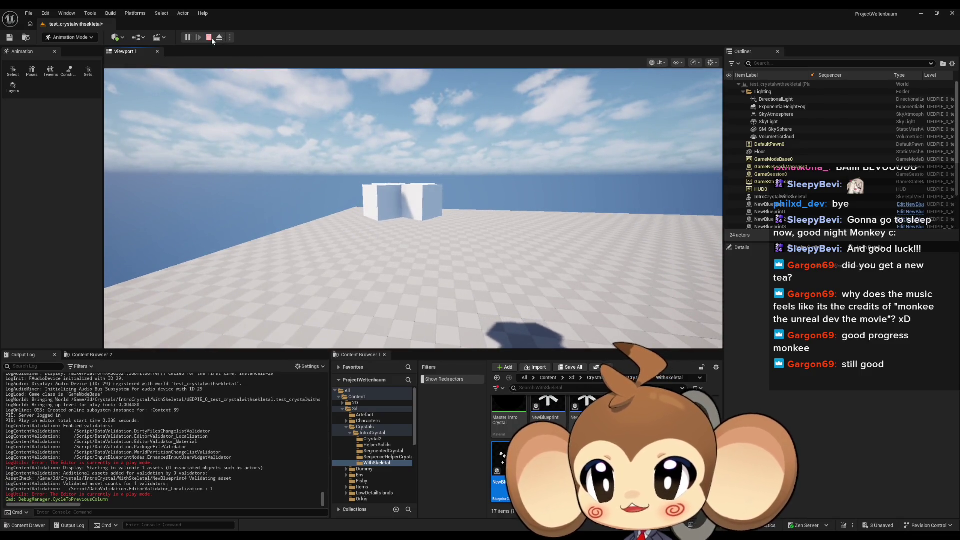
key(Escape)
click(449, 507)
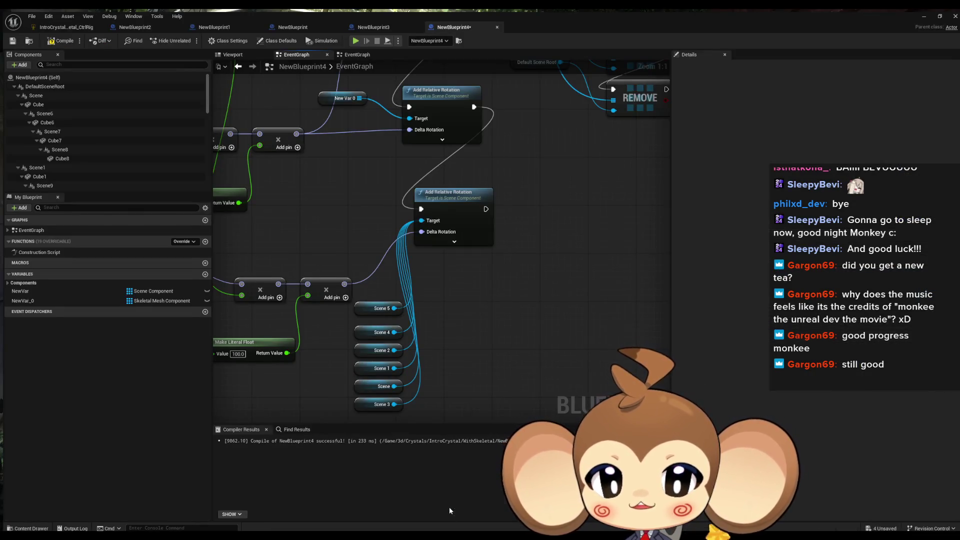
Step: Select the Scene through Scene5 components together in the Components panel
drag(468, 323, 480, 321)
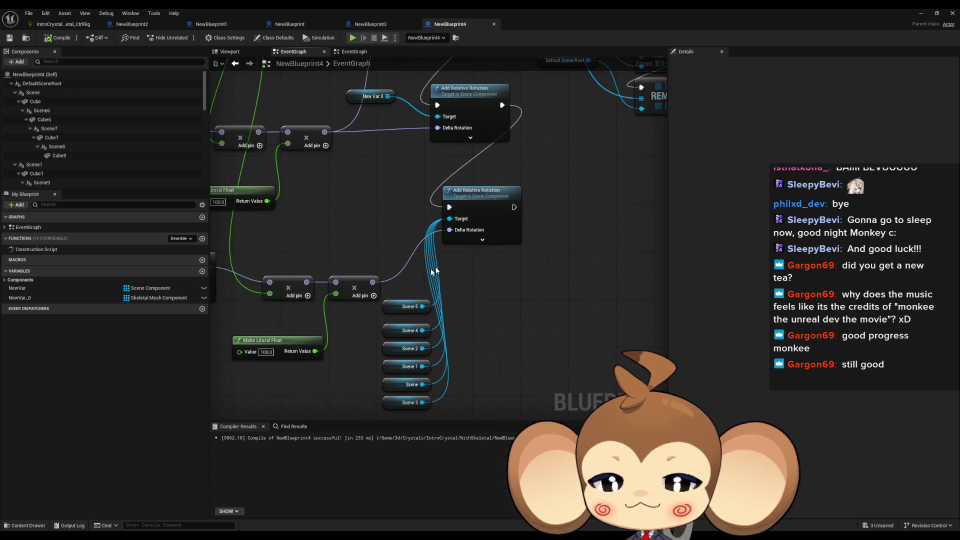
click(34, 92)
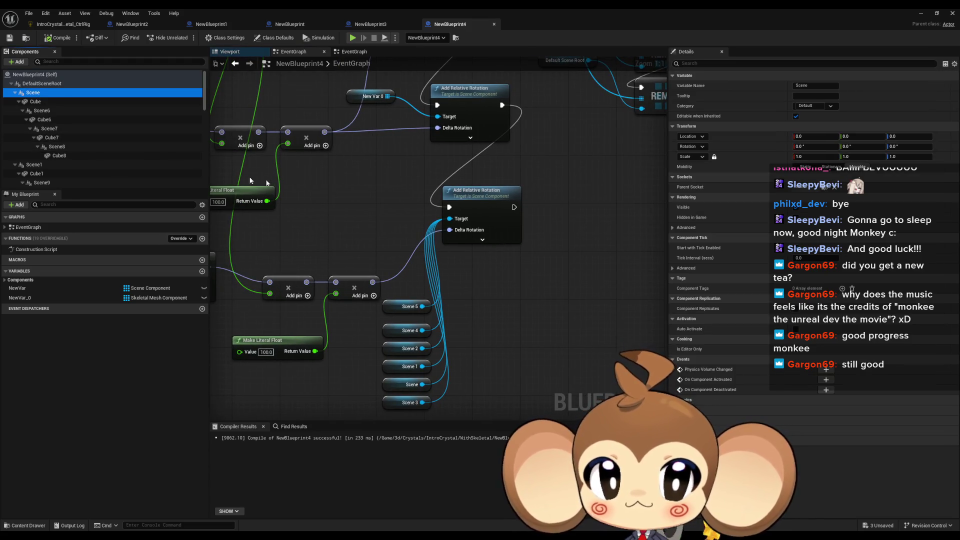
shift+click(50, 164)
scroll(69, 155, down, 5)
ctrl+click(34, 140)
scroll(75, 150, down, 5)
ctrl+click(35, 116)
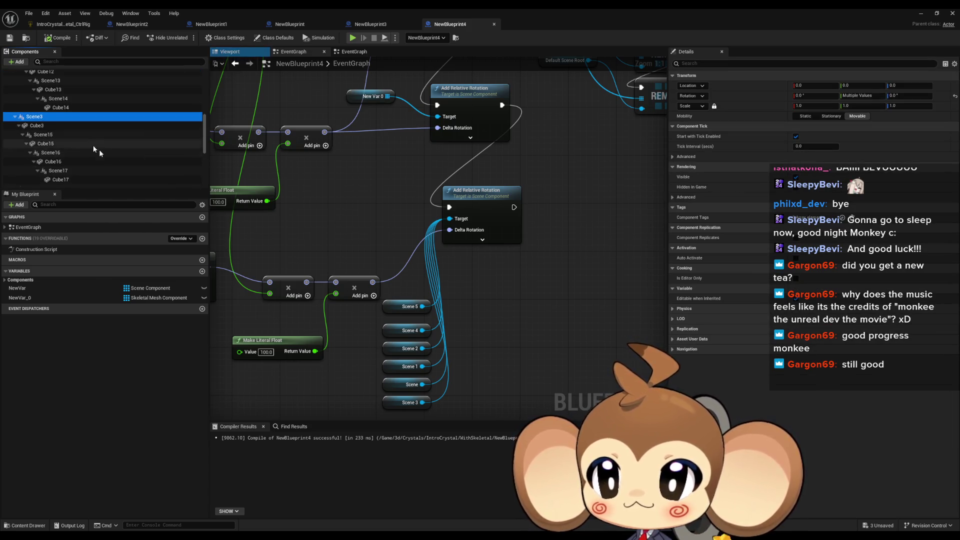
scroll(94, 146, down, 10)
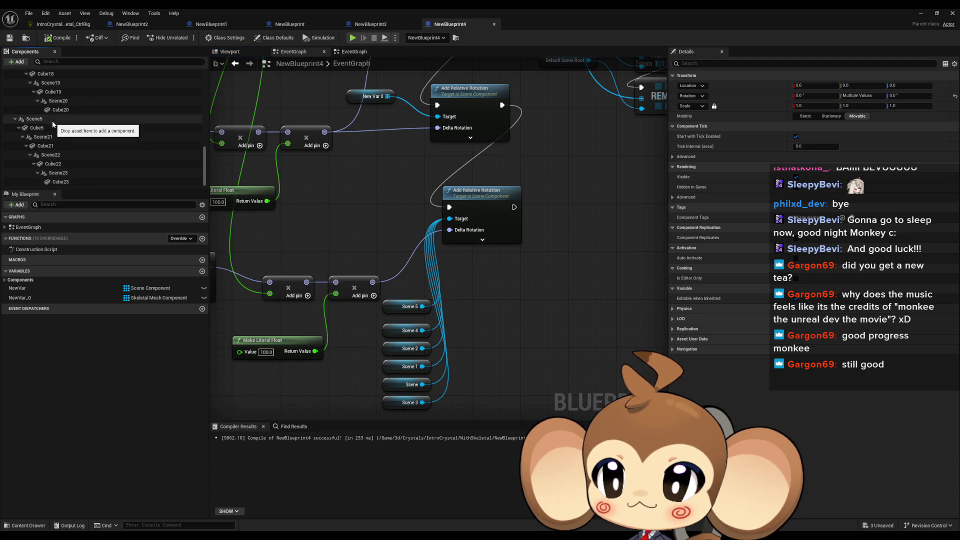
ctrl+click(50, 119)
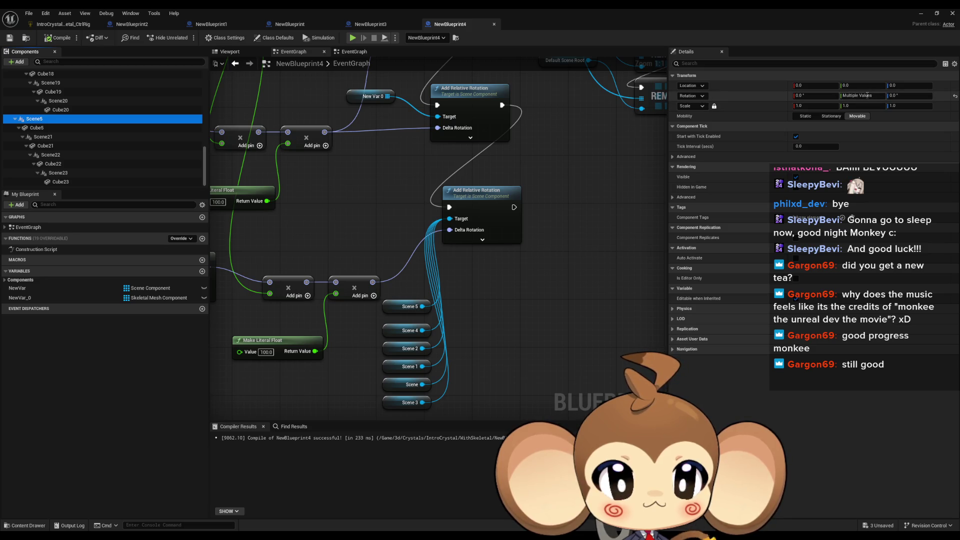
Step: Change the components' X rotation and preview the tilt in a test play
click(805, 97)
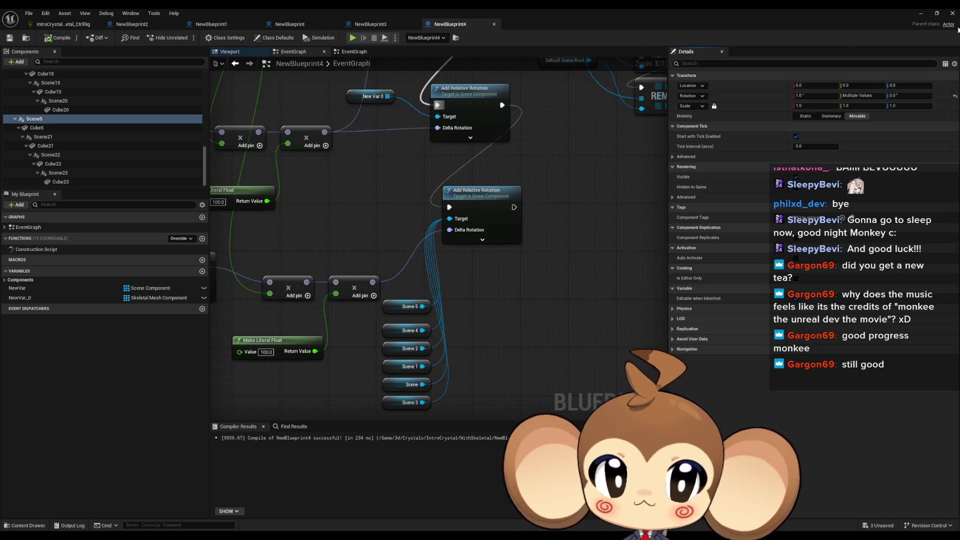
key(alt+Tab)
click(187, 38)
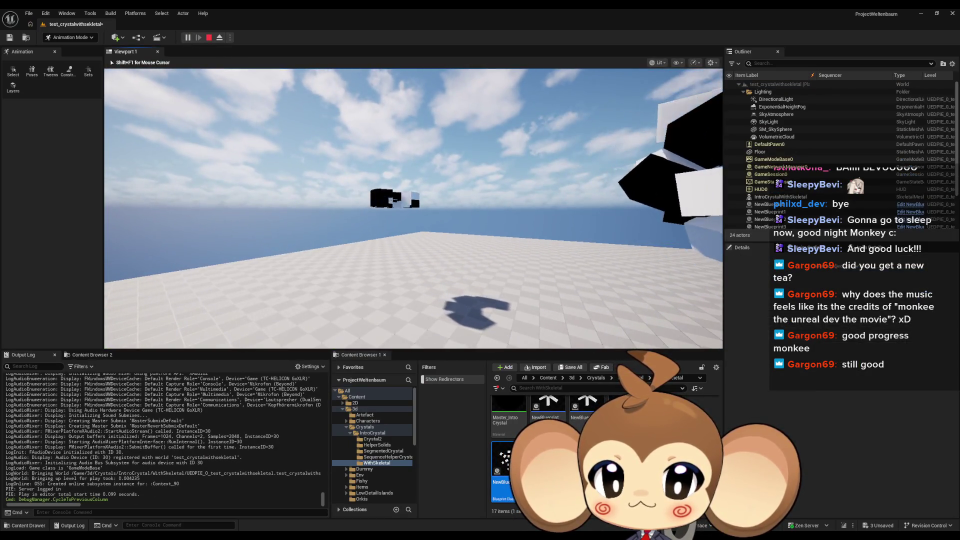
key(shift+F1)
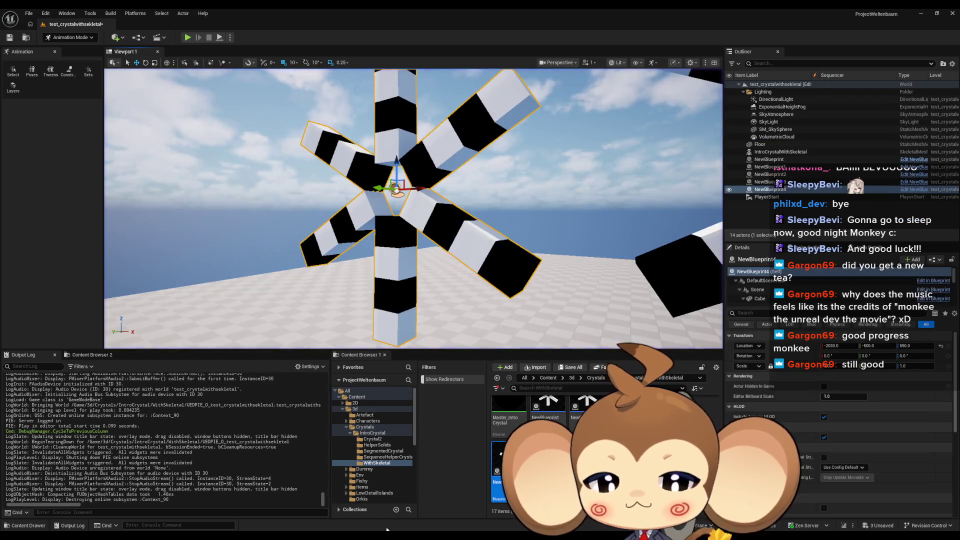
key(Escape)
Step: Set Rotation X back to 0 and Z to 1, then save NewBlueprint4
click(815, 96)
text(0)
key(Return)
click(895, 96)
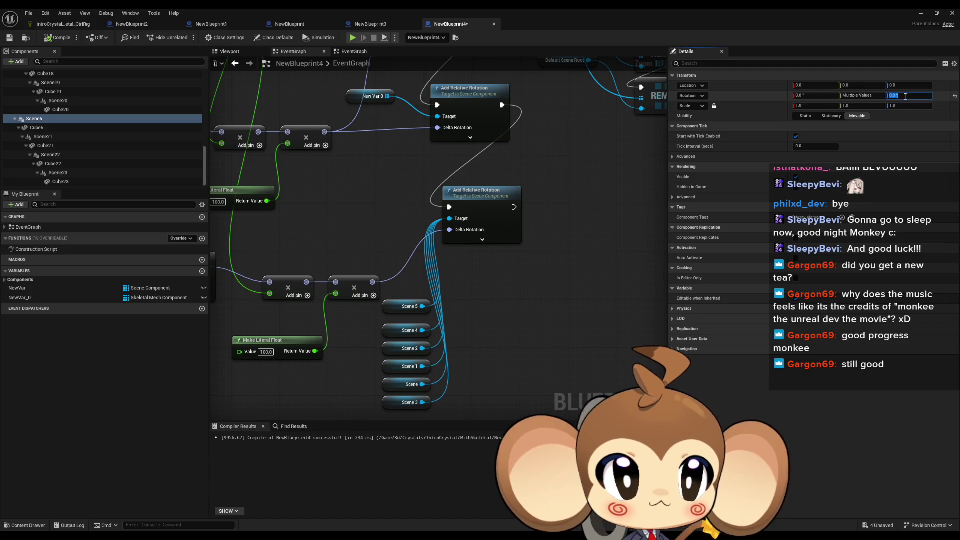
key(ctrl+s)
Step: Play the level to check the new Z tilt
key(alt+Tab)
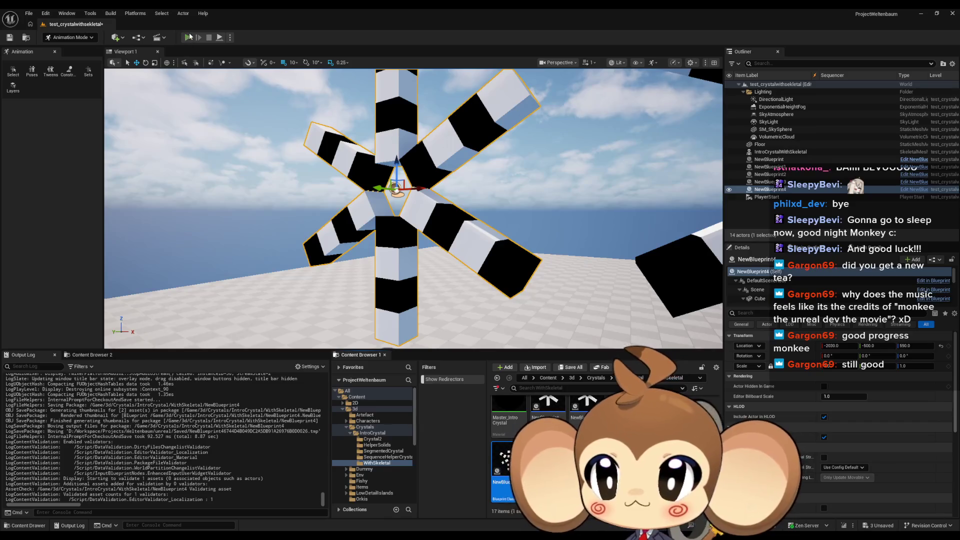
click(187, 38)
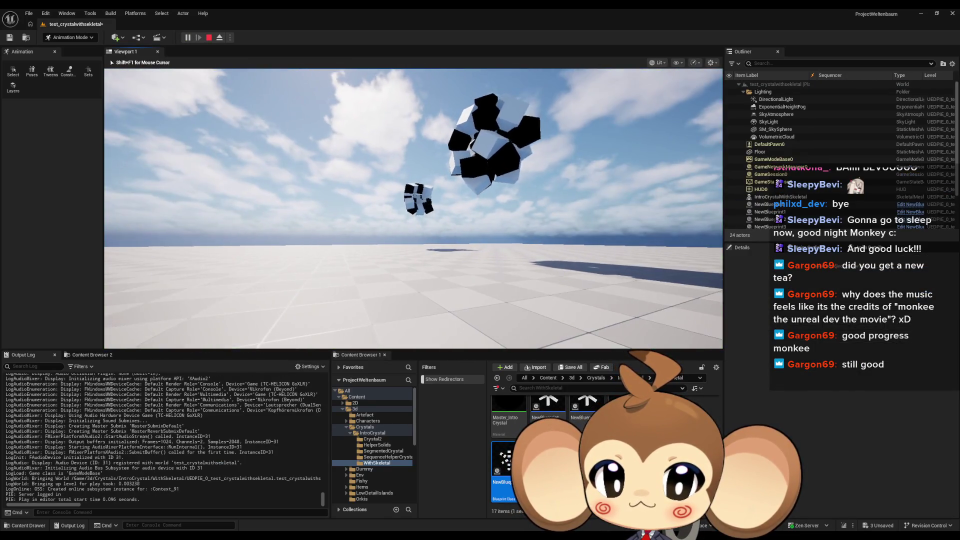
key(shift+F1)
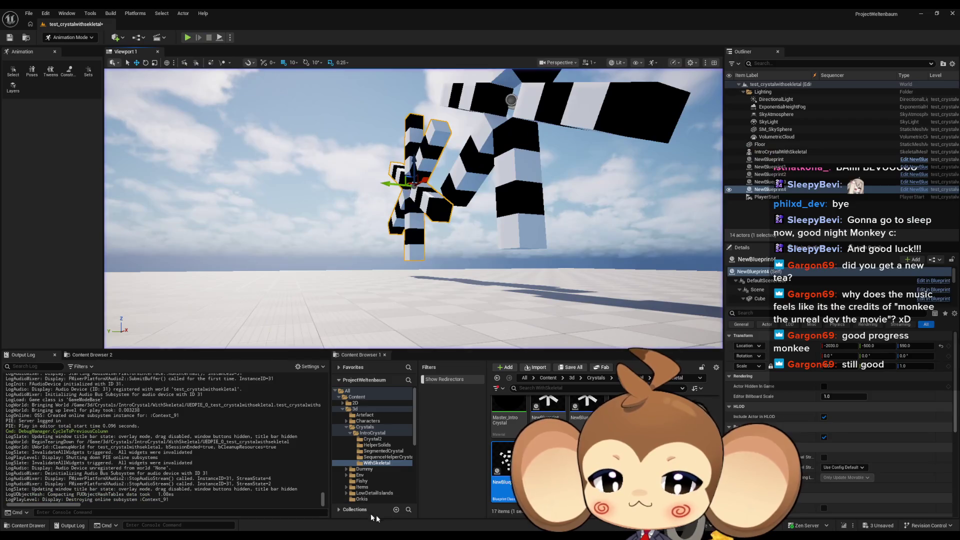
Step: Return to the NewBlueprint4 graph and pan to review the upper nodes
click(485, 505)
drag(520, 328, 532, 302)
scroll(532, 300, down, 2)
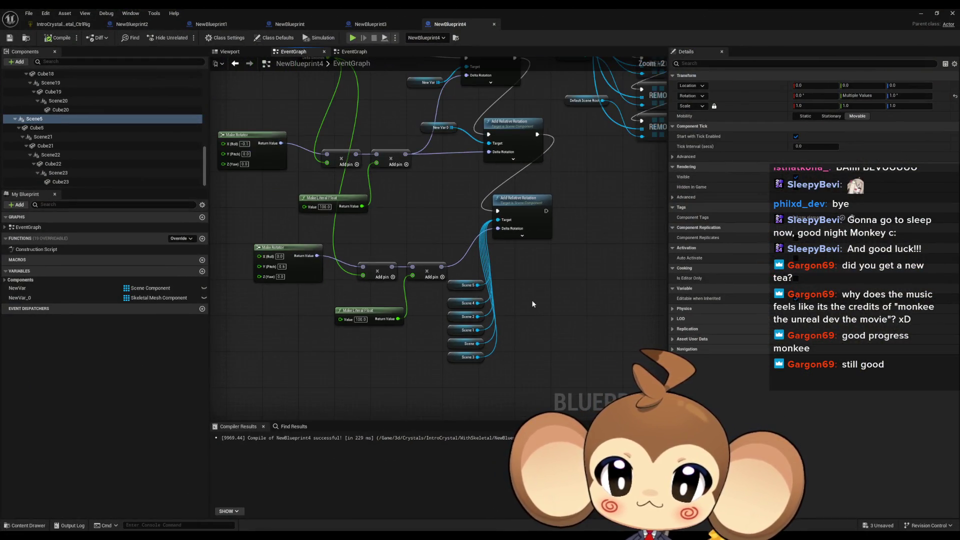
scroll(375, 330, up, 2)
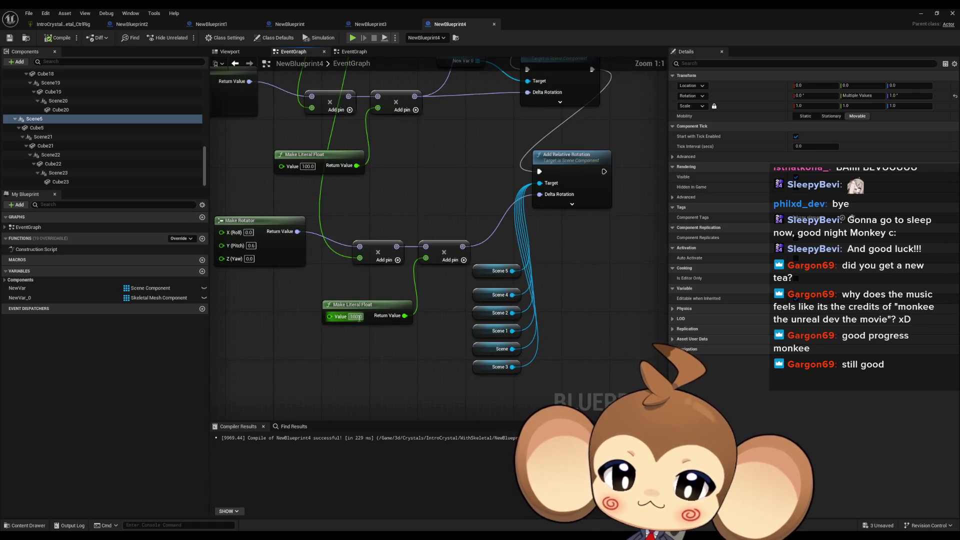
drag(380, 455, 330, 394)
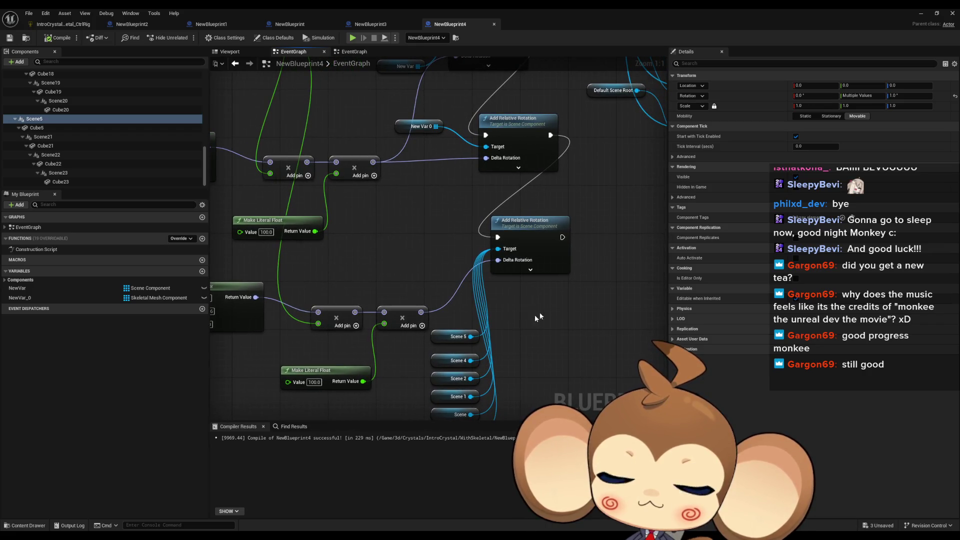
scroll(523, 318, down, 2)
scroll(543, 310, up, 1)
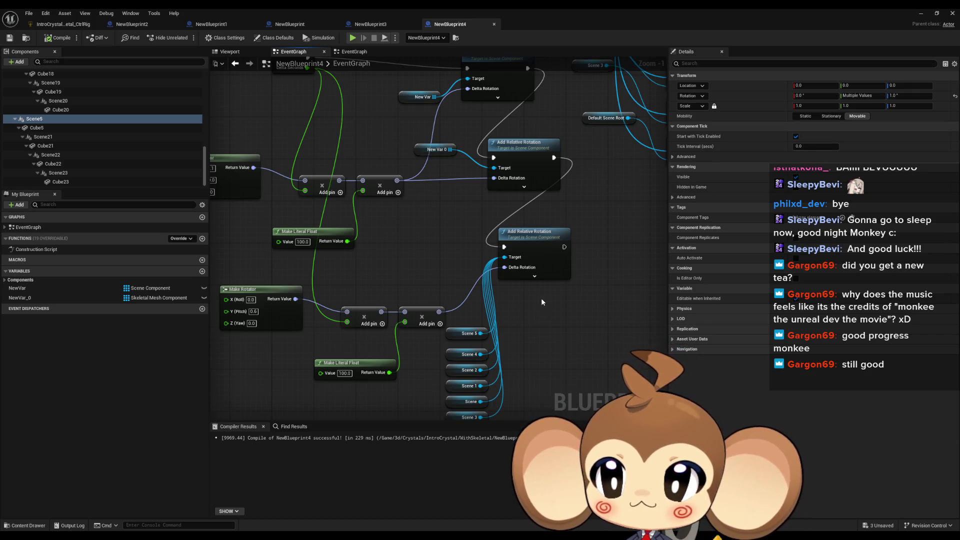
scroll(540, 303, down, 2)
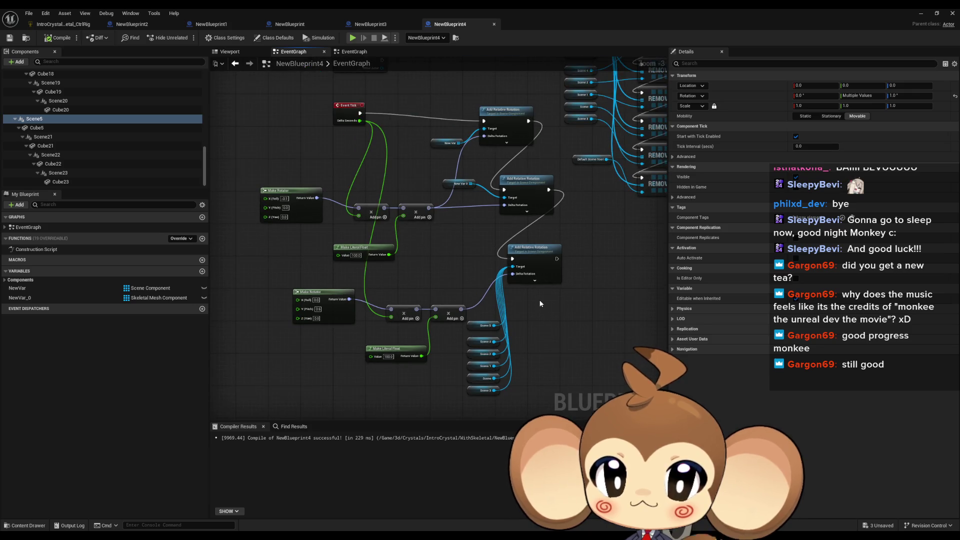
scroll(540, 303, up, 1)
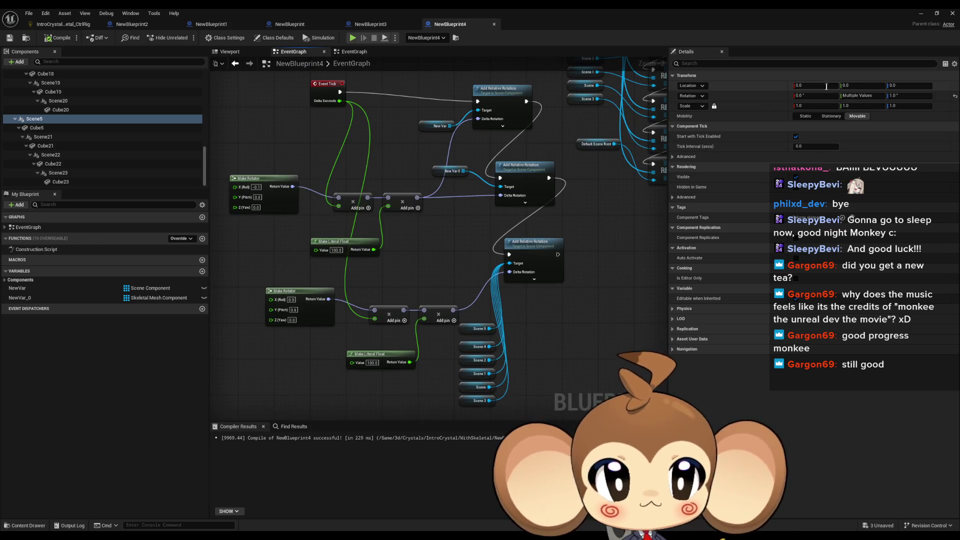
Step: Reset the selected Scene components' Rotation Z to 0
click(907, 95)
text(0)
key(Return)
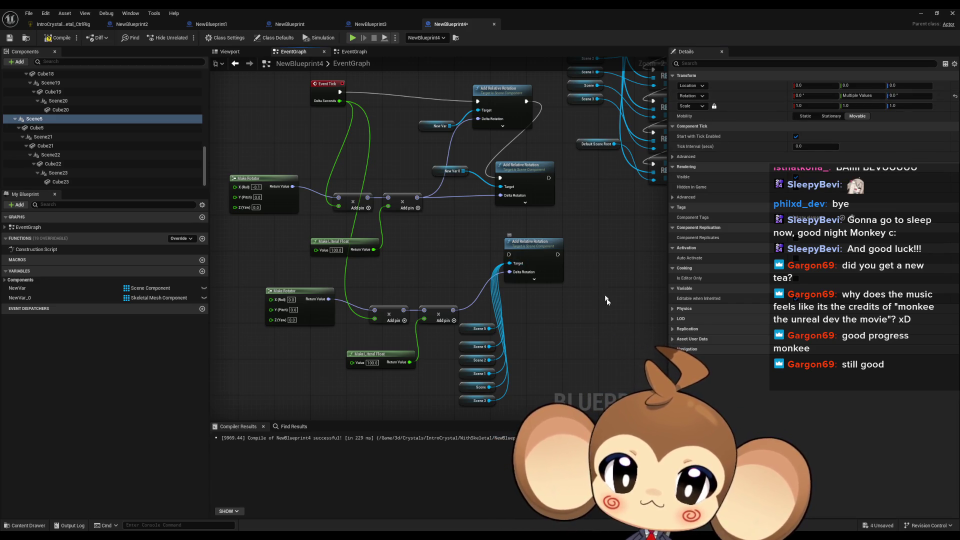
click(614, 328)
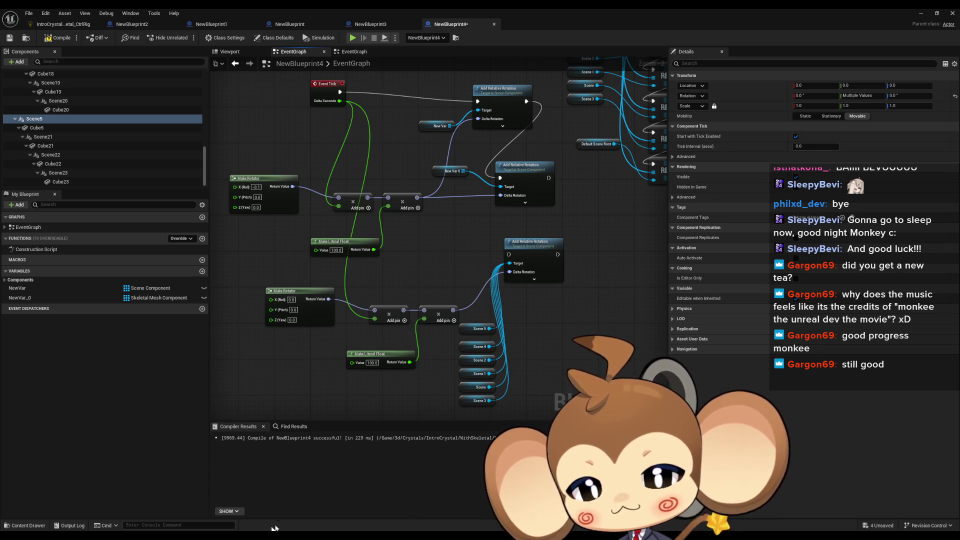
key(alt+Tab)
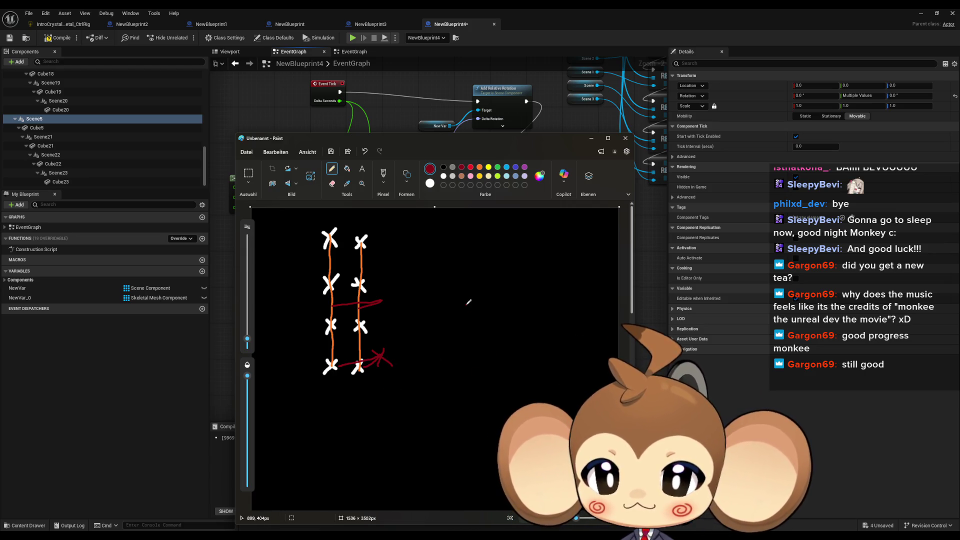
Step: Draw a red dashed vertical line, a red X, and a curved arrow beside the third X
drag(486, 236, 488, 349)
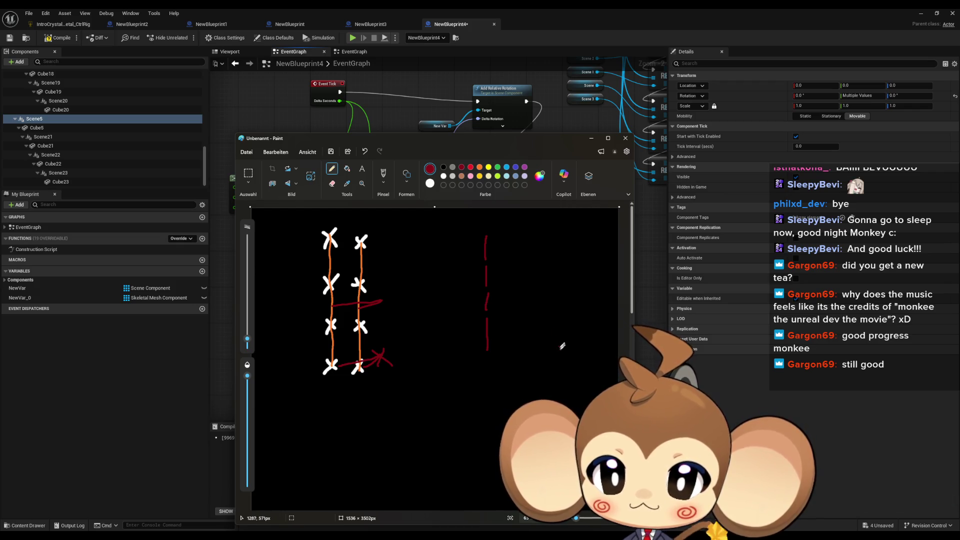
mouse_move(560, 354)
mouse_down()
mouse_move(574, 337)
mouse_move(582, 354)
mouse_move(571, 289)
mouse_move(587, 303)
mouse_move(580, 265)
mouse_move(590, 288)
mouse_move(597, 281)
mouse_up()
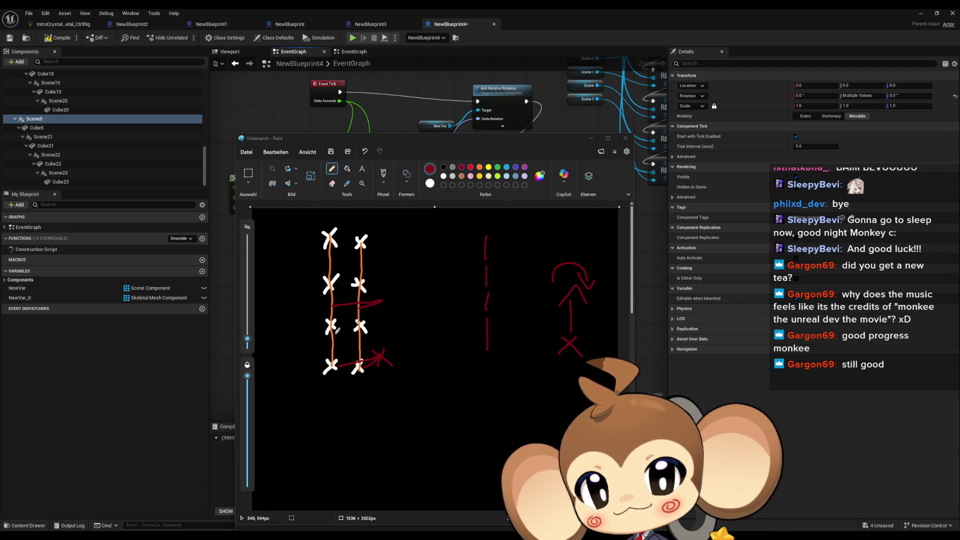
mouse_move(320, 333)
mouse_down()
mouse_move(289, 305)
mouse_move(306, 305)
mouse_move(292, 274)
mouse_move(306, 275)
mouse_up()
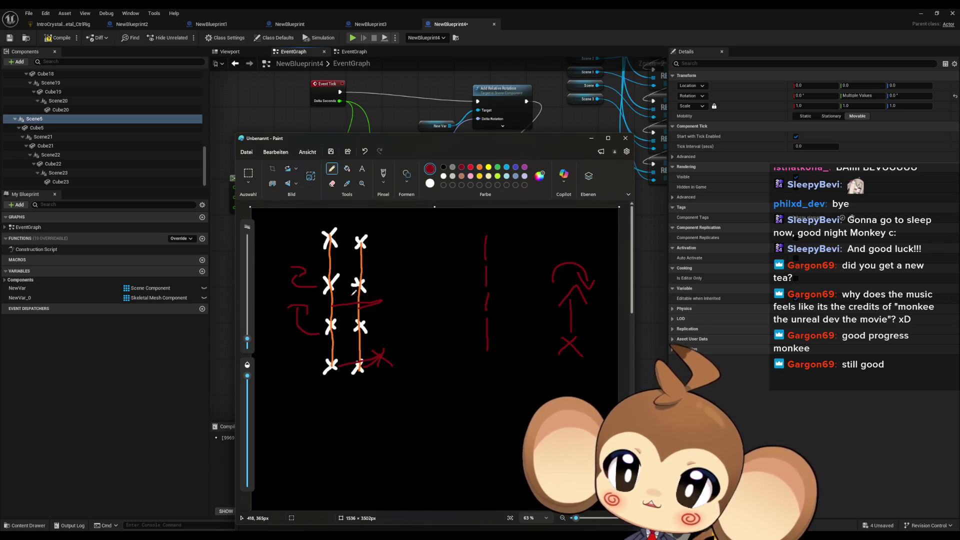
Step: Draw two diagonal lines at lower right, each crossed with tick marks
click(303, 411)
drag(451, 465, 495, 434)
drag(435, 395, 488, 419)
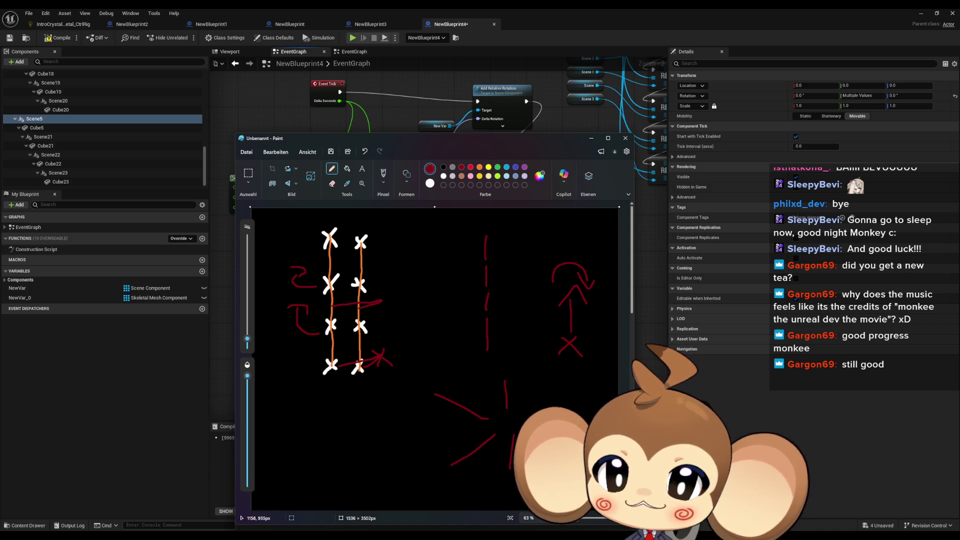
mouse_move(470, 440)
mouse_down()
mouse_move(485, 445)
mouse_move(472, 464)
mouse_up()
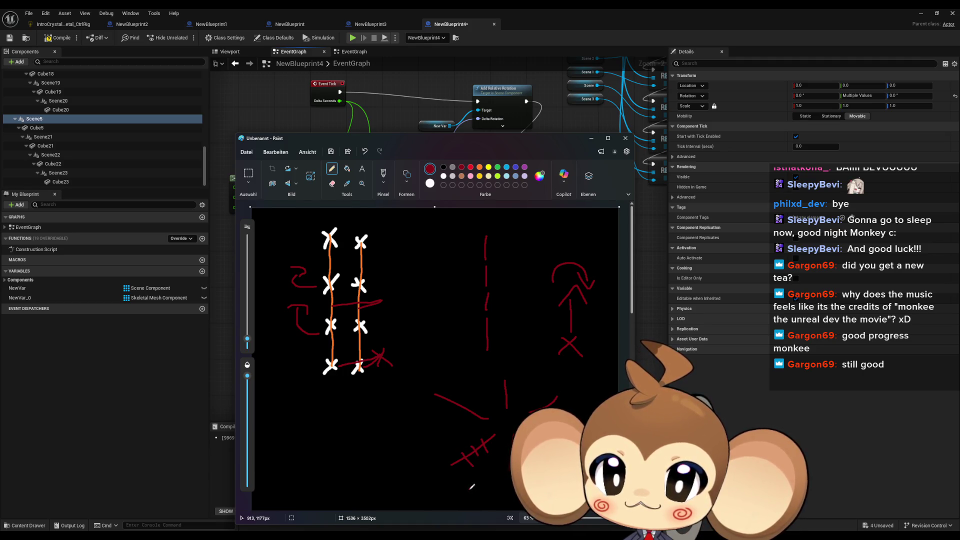
mouse_move(466, 406)
mouse_down()
mouse_move(473, 418)
mouse_move(452, 413)
mouse_move(468, 386)
mouse_move(478, 394)
mouse_move(459, 429)
mouse_move(472, 435)
mouse_up()
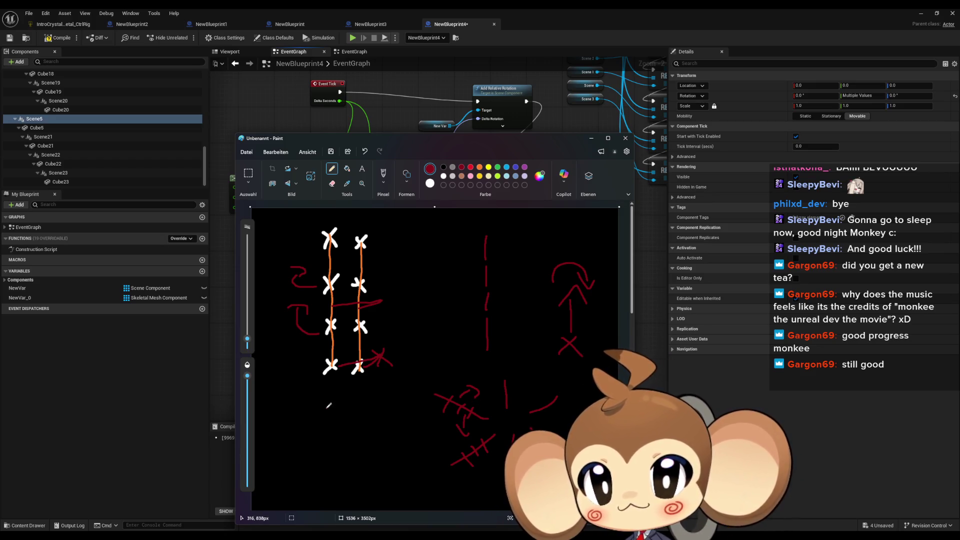
Step: Draw a column of four small X marks at lower left, with a horizontal line and curved stroke
drag(318, 405, 329, 416)
mouse_move(329, 405)
mouse_down()
mouse_move(317, 416)
mouse_move(325, 450)
mouse_up()
drag(318, 449, 325, 454)
drag(319, 463, 328, 476)
mouse_move(328, 464)
mouse_down()
mouse_move(319, 477)
mouse_move(341, 466)
mouse_up()
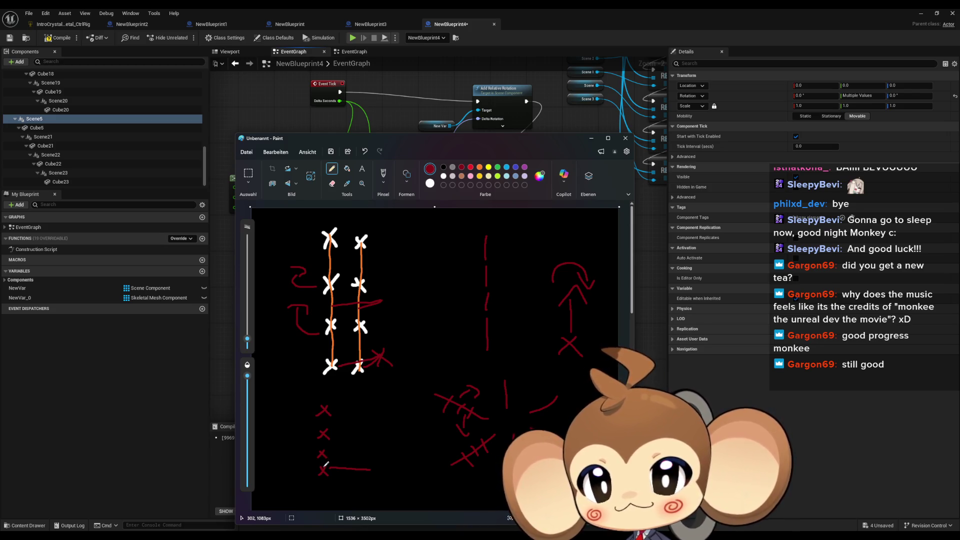
mouse_move(329, 462)
mouse_down()
mouse_move(372, 447)
mouse_move(335, 448)
mouse_up()
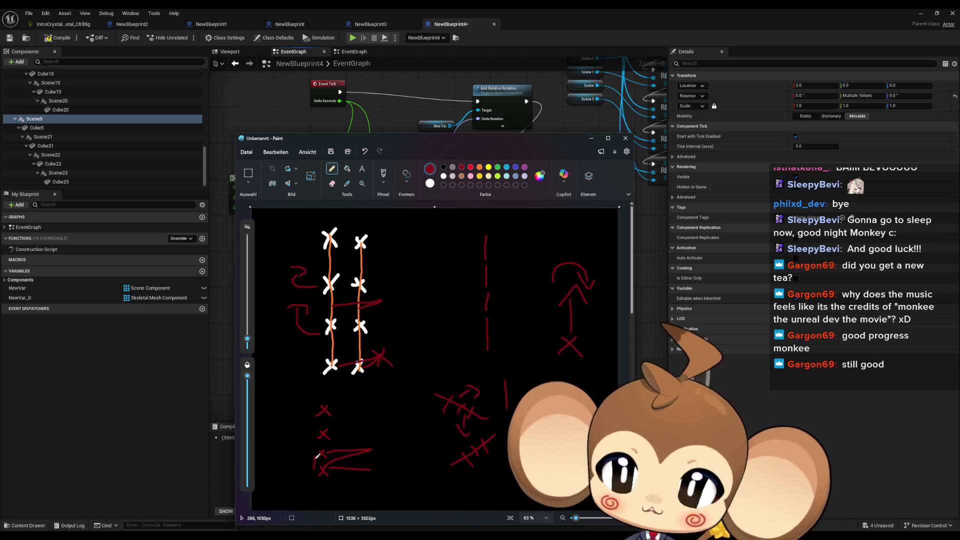
Step: Extend the red stroke, then return to Unreal and minimize the blueprint editor
mouse_move(378, 443)
mouse_down()
mouse_move(393, 435)
mouse_move(349, 440)
mouse_up()
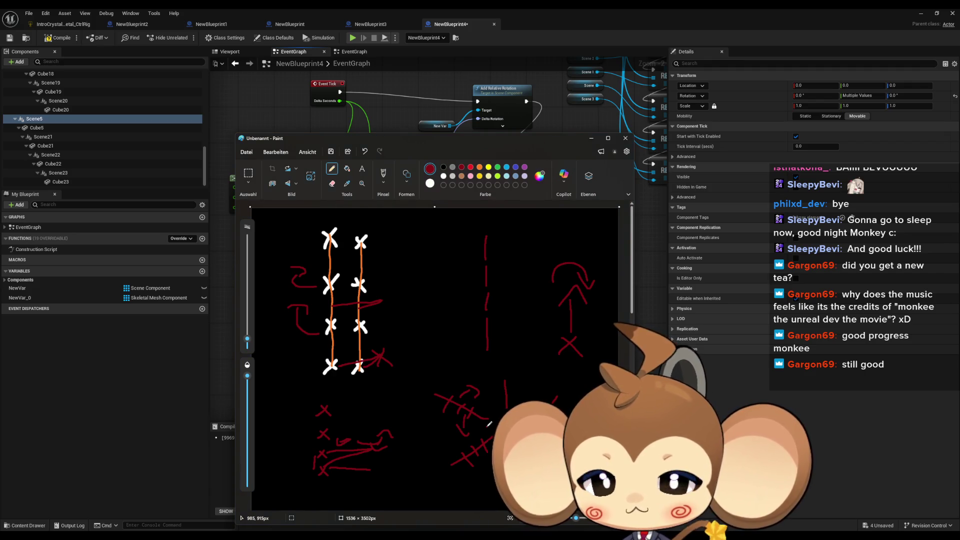
click(651, 311)
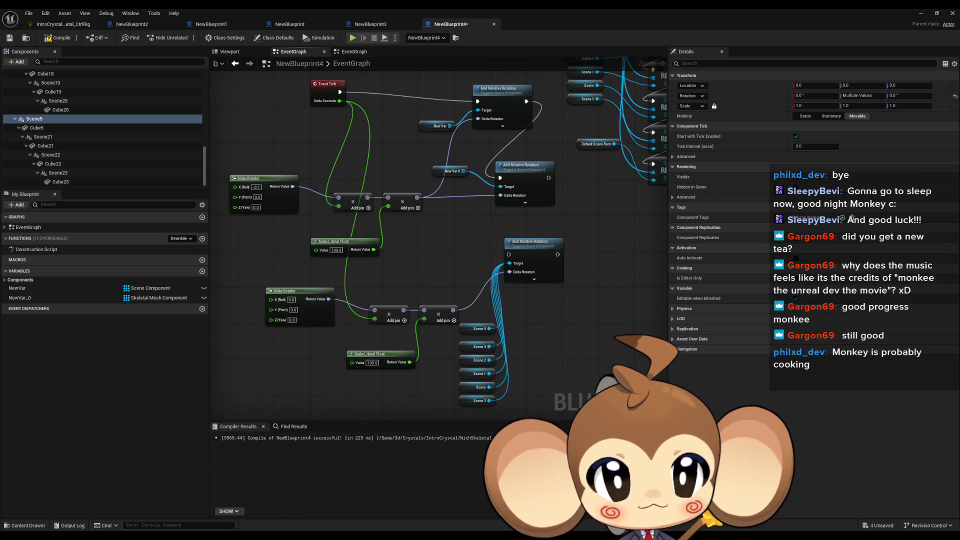
click(919, 15)
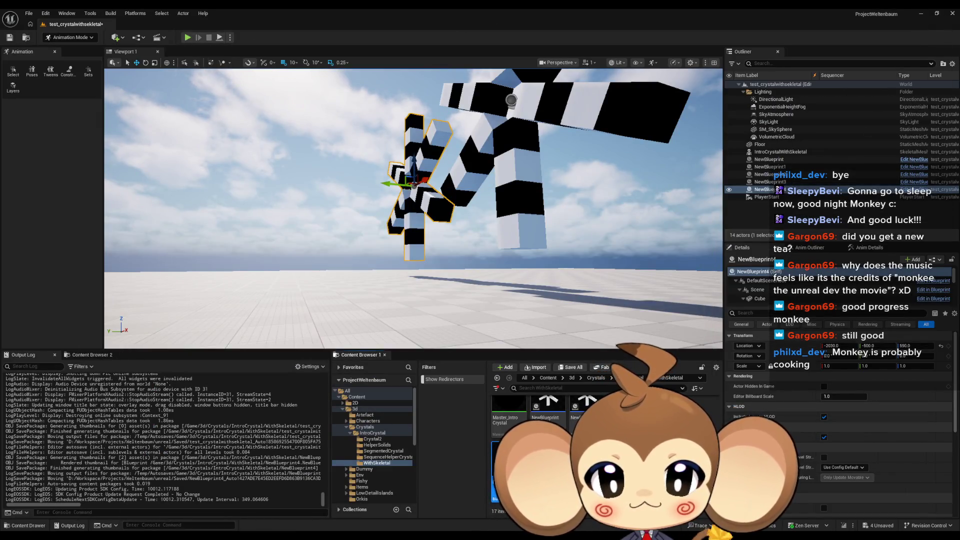
Step: Duplicate the blueprint as NewBlueprint5, place it in the level, and open it
key(ctrl+d)
drag(415, 200, 568, 227)
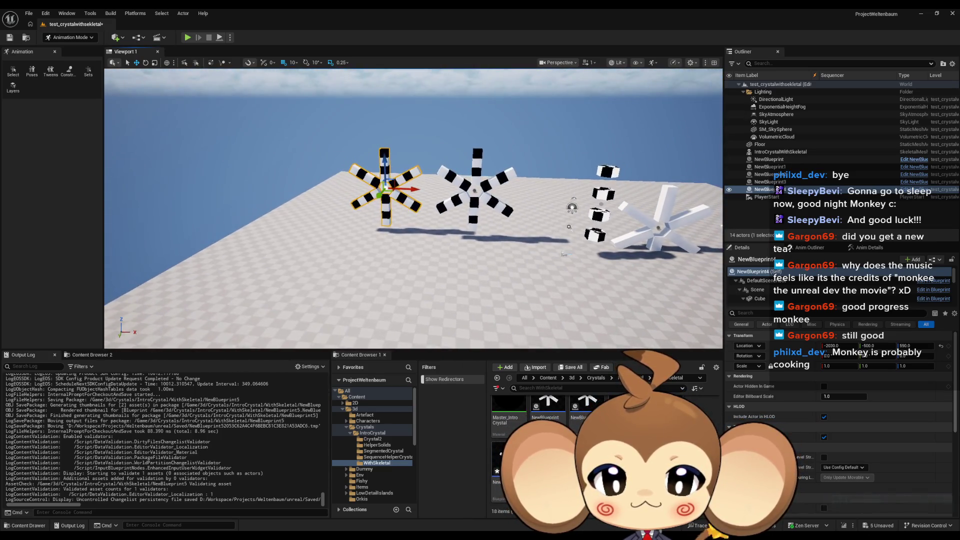
mouse_move(625, 405)
mouse_down()
mouse_move(493, 279)
mouse_move(491, 295)
mouse_up()
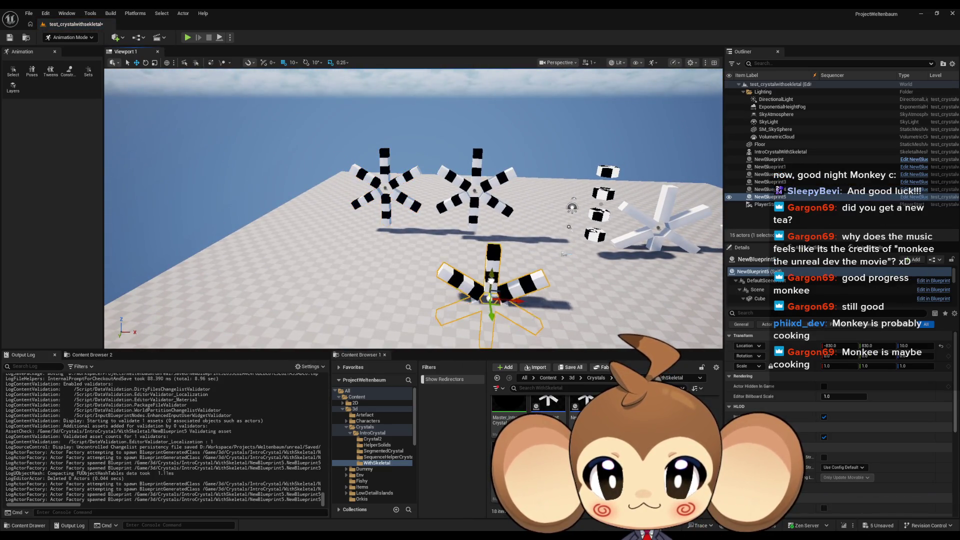
double_click(493, 265)
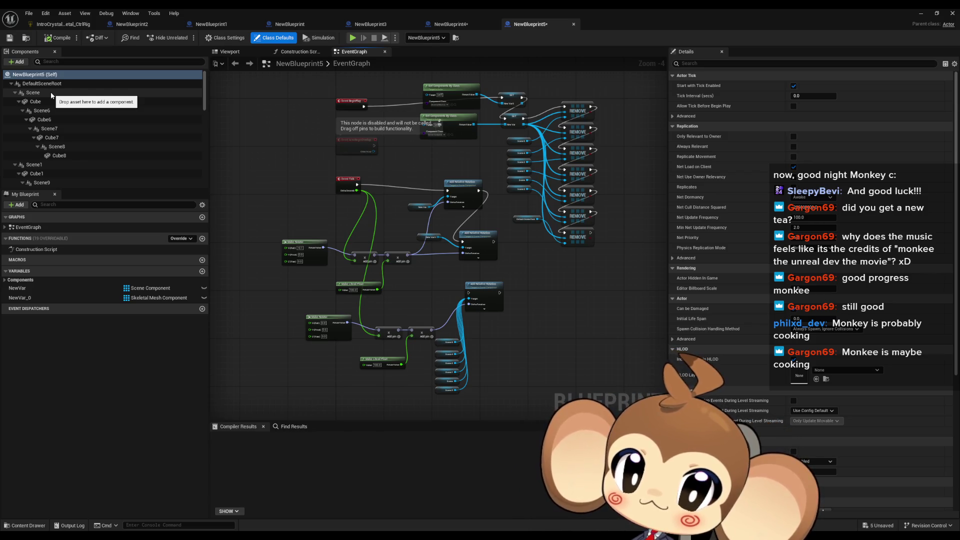
Step: Delete the components from Scene6 through Cube23 in NewBlueprint5
click(41, 111)
scroll(44, 107, down, 3)
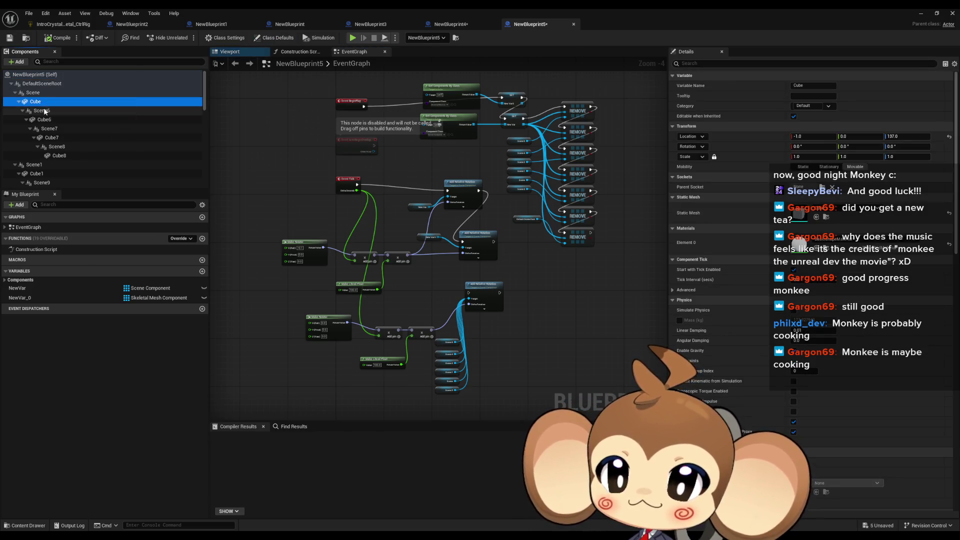
scroll(76, 154, down, 10)
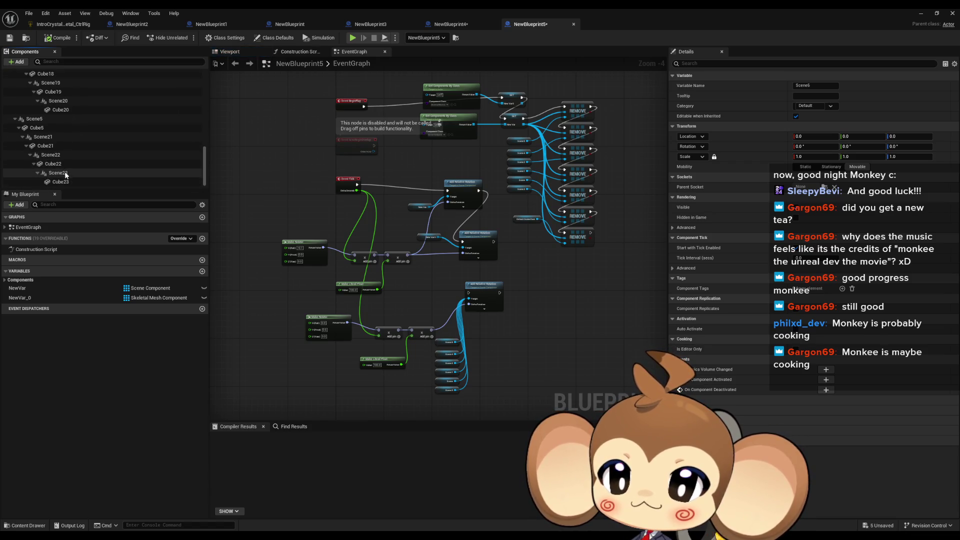
shift+click(64, 184)
key(Delete)
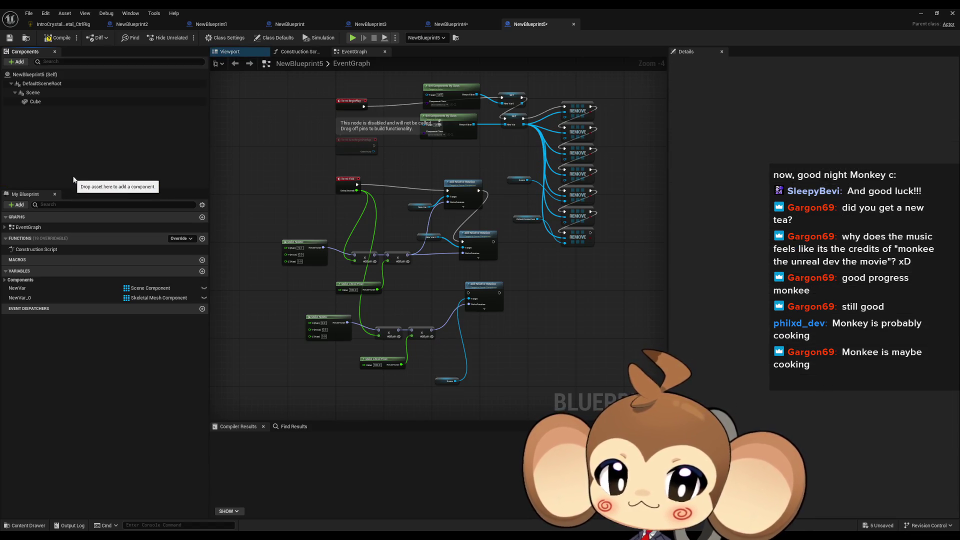
Step: Duplicate Scene and Cube, attaching Scene1 beneath Cube and Cube1 under Scene1
click(233, 53)
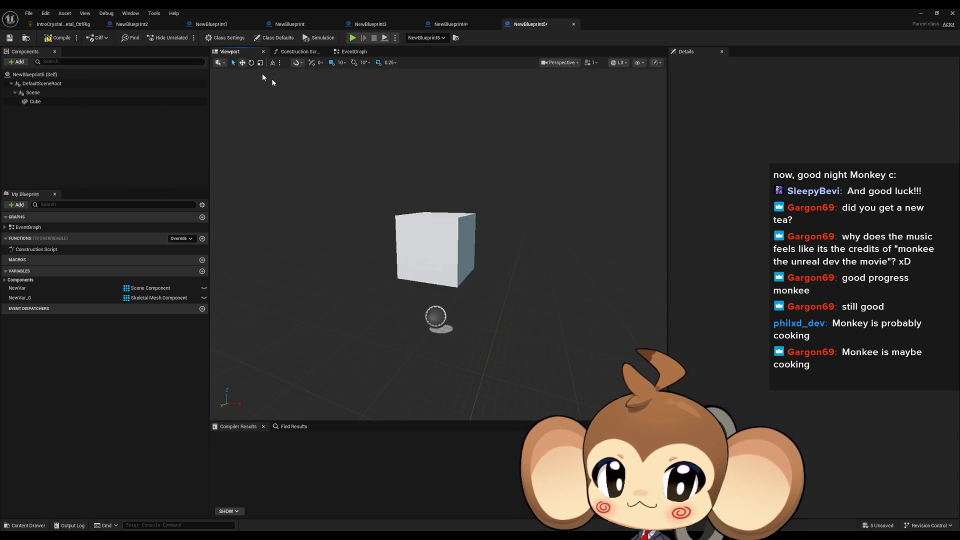
click(32, 92)
shift+click(35, 102)
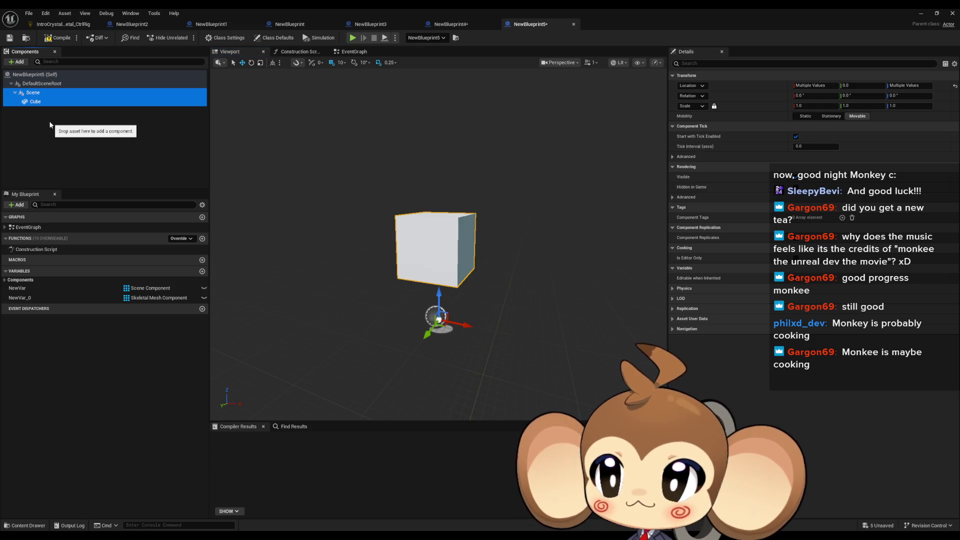
key(ctrl+d)
drag(56, 116, 39, 102)
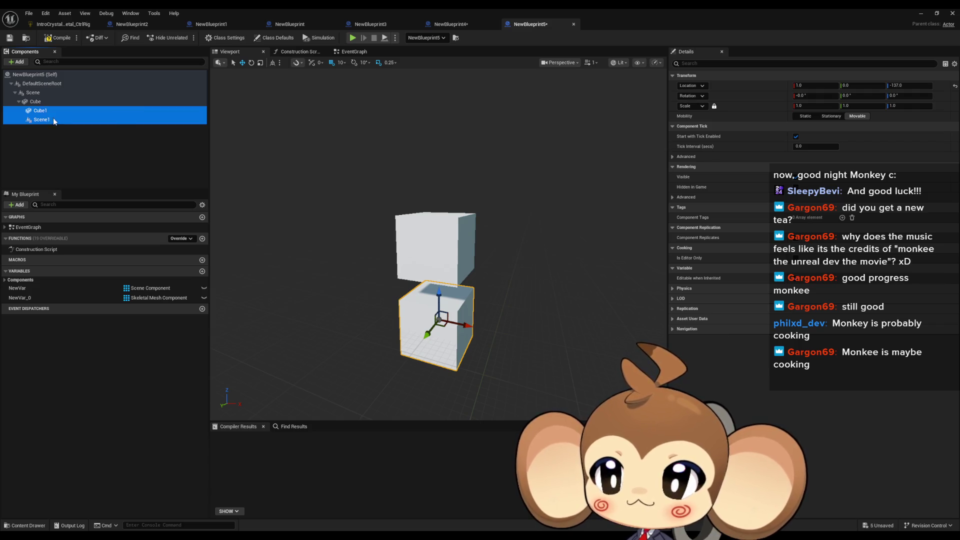
drag(40, 110, 46, 121)
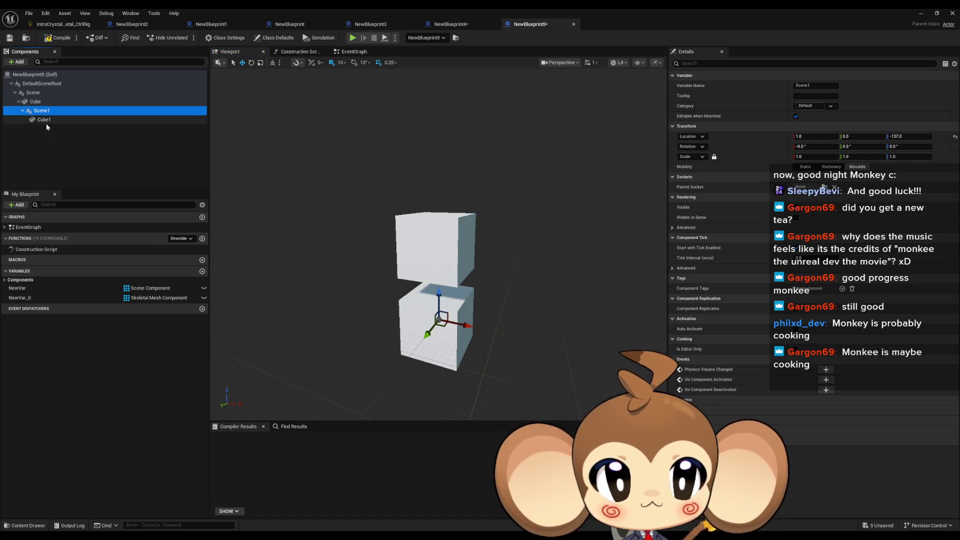
Step: Set Scene1's Z location to 100 so the cubes stack into one column
click(36, 94)
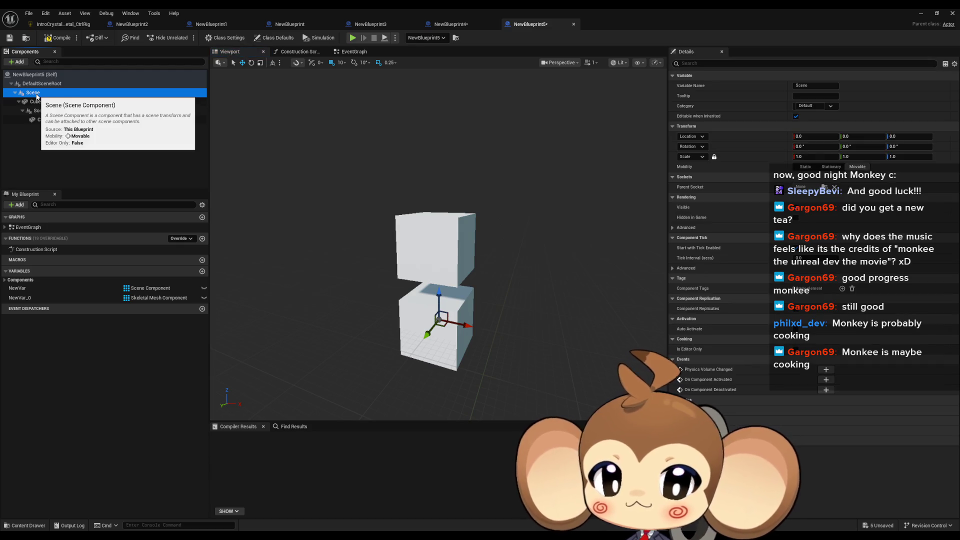
key(Down)
key(Down)
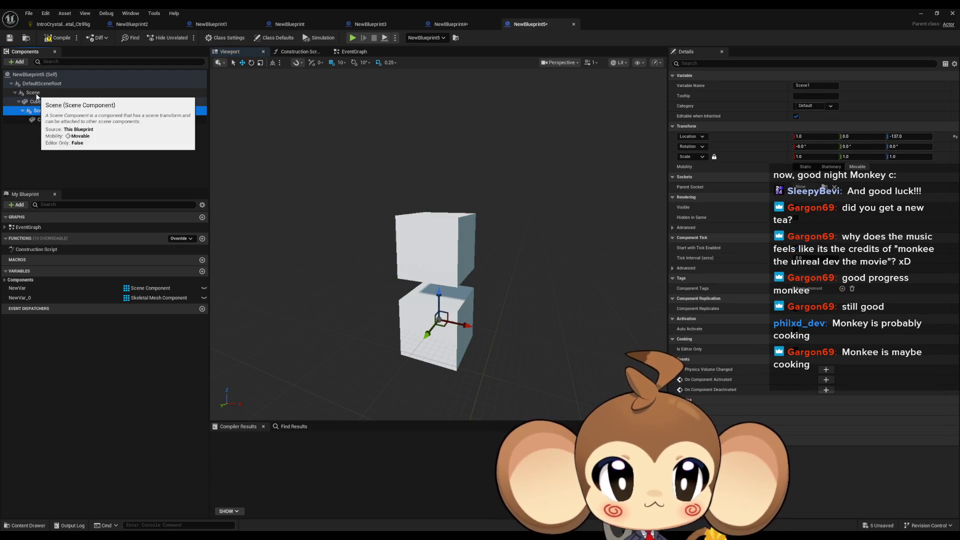
click(908, 135)
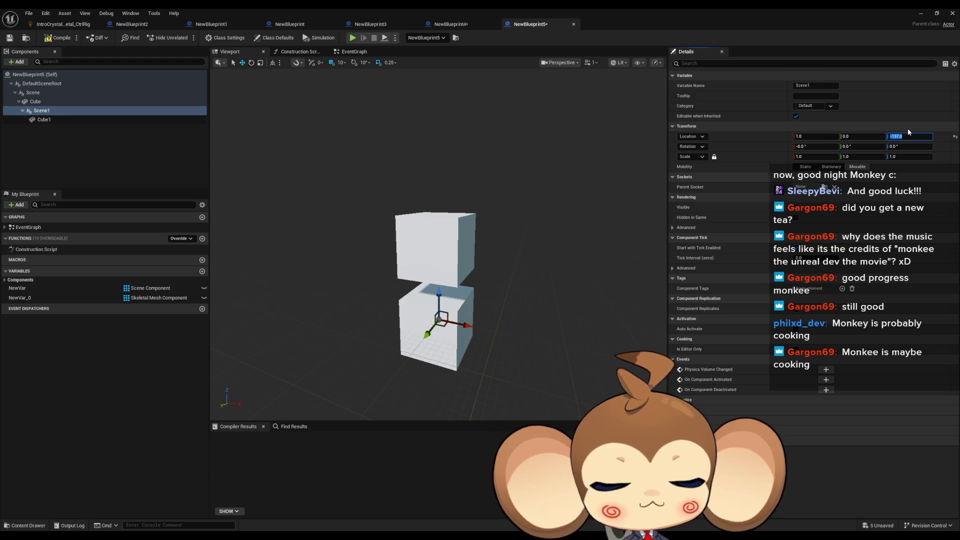
text(-100)
key(Return)
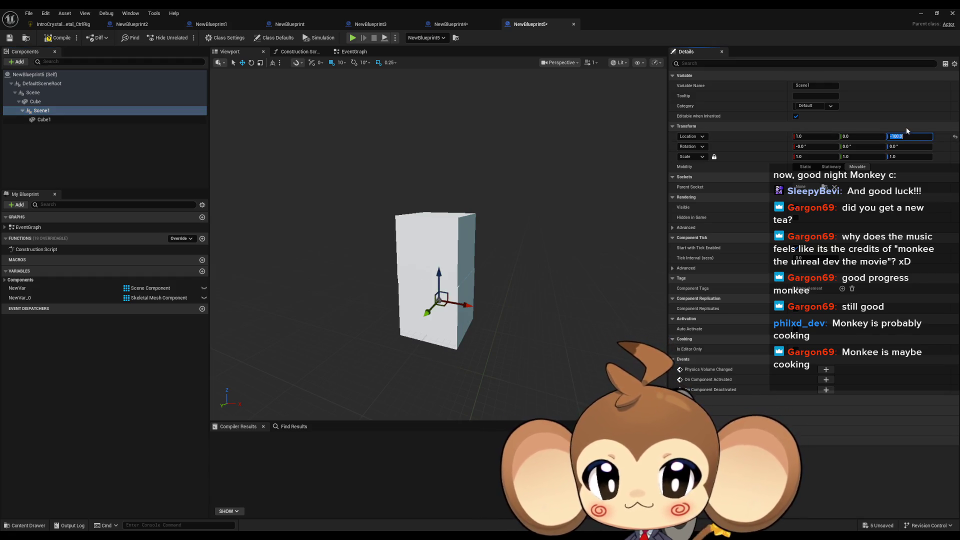
click(40, 93)
click(44, 103)
click(43, 110)
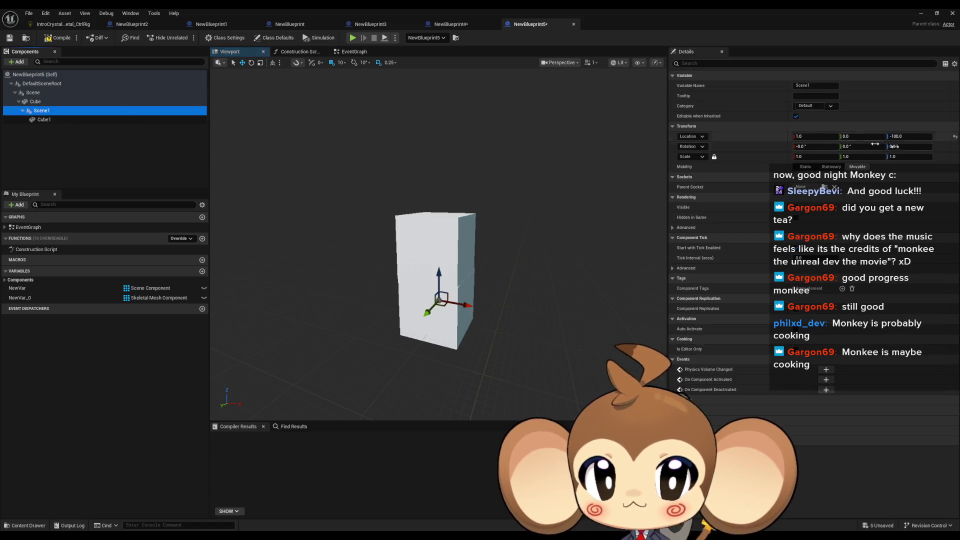
click(921, 138)
text(100)
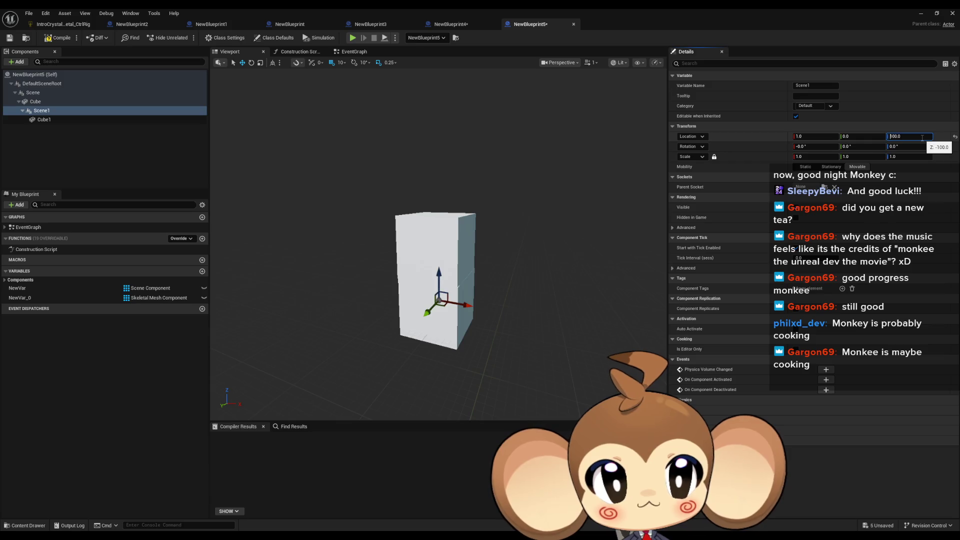
key(Return)
mouse_move(549, 206)
mouse_down()
mouse_move(590, 206)
mouse_move(553, 206)
mouse_move(552, 220)
mouse_up()
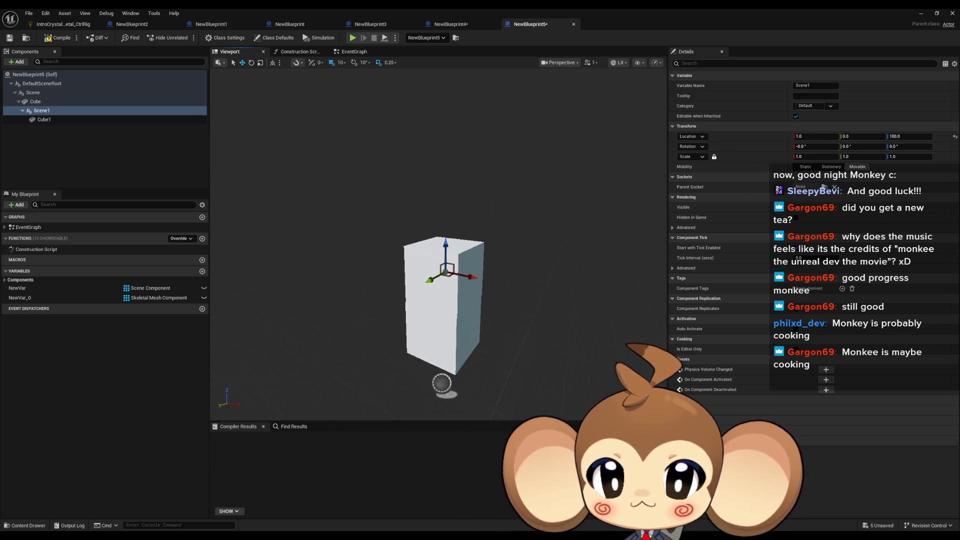
Step: Check the Scene and Cube locations, then duplicate Scene1 into Scene2
click(33, 93)
click(36, 102)
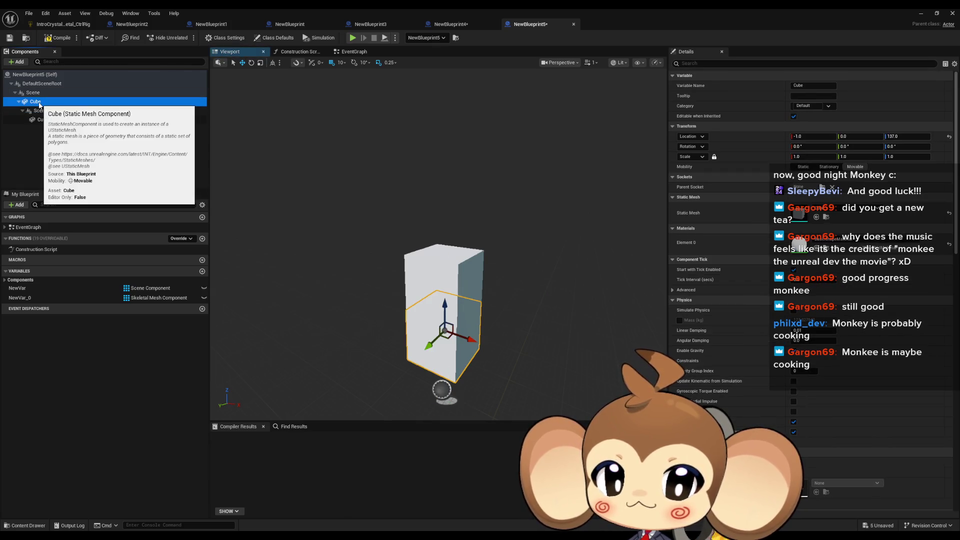
click(42, 112)
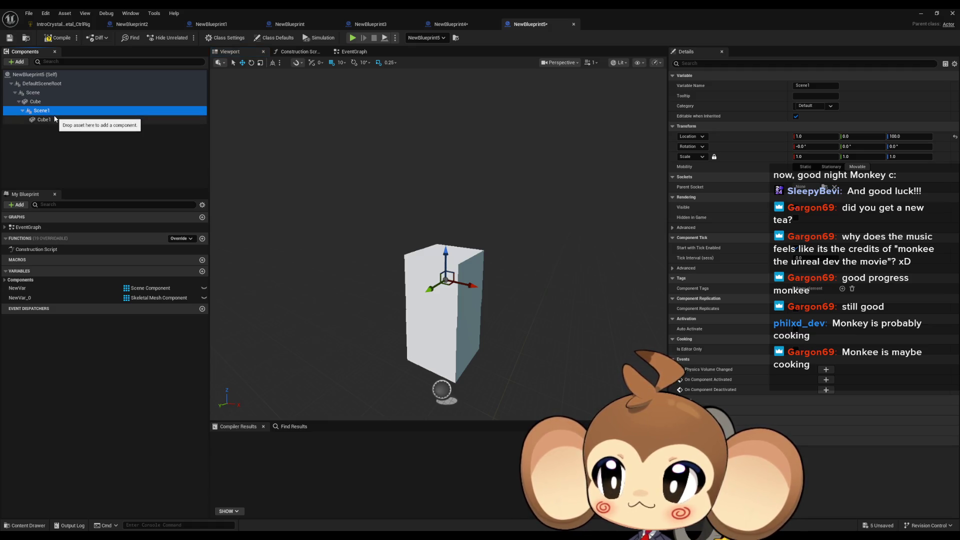
key(ctrl+d)
click(42, 112)
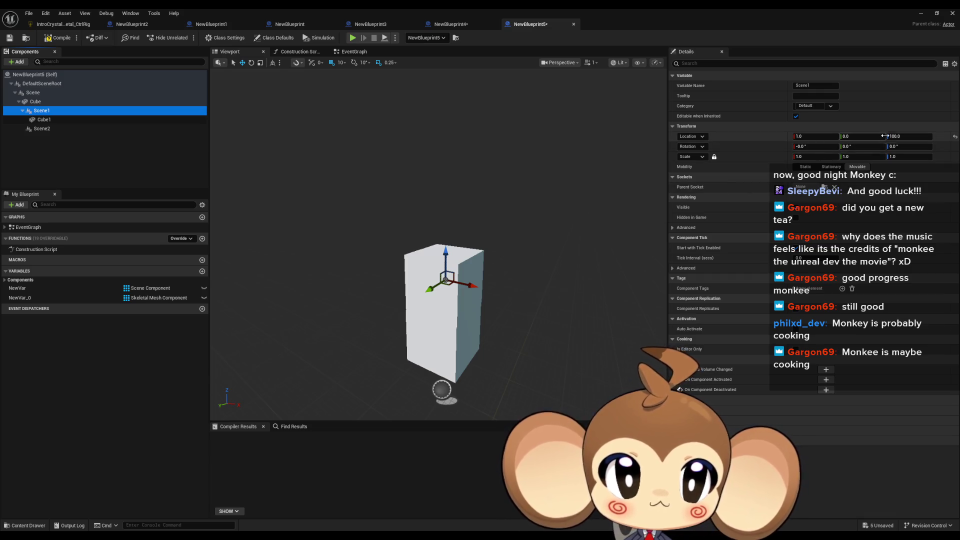
Step: Reset Scene1's Z location to -100 and inspect the Scene and Cube components
click(920, 137)
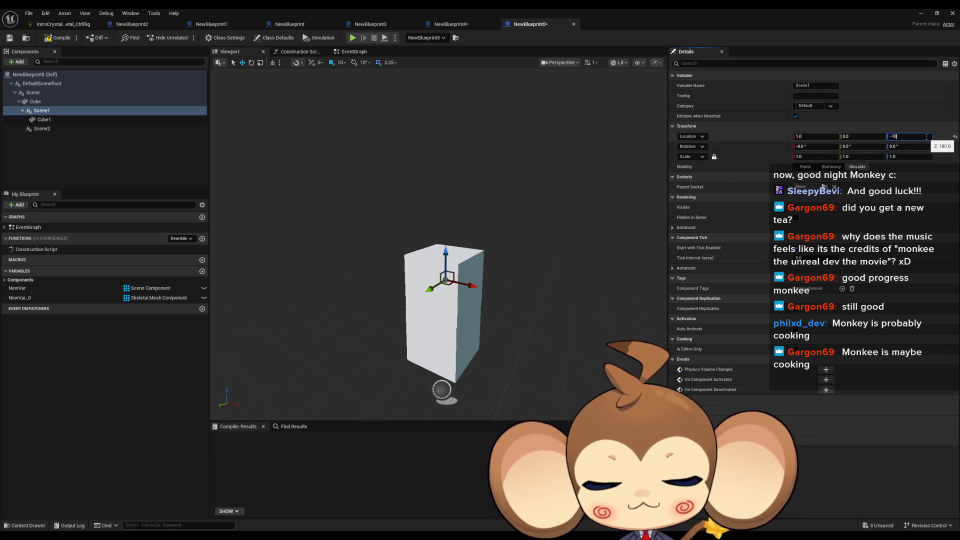
text(0)
key(Return)
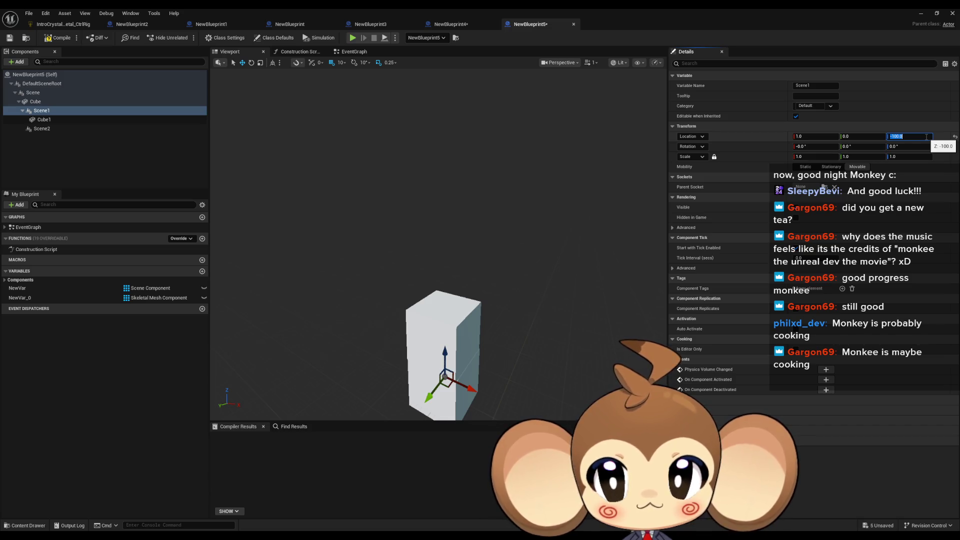
text(-100)
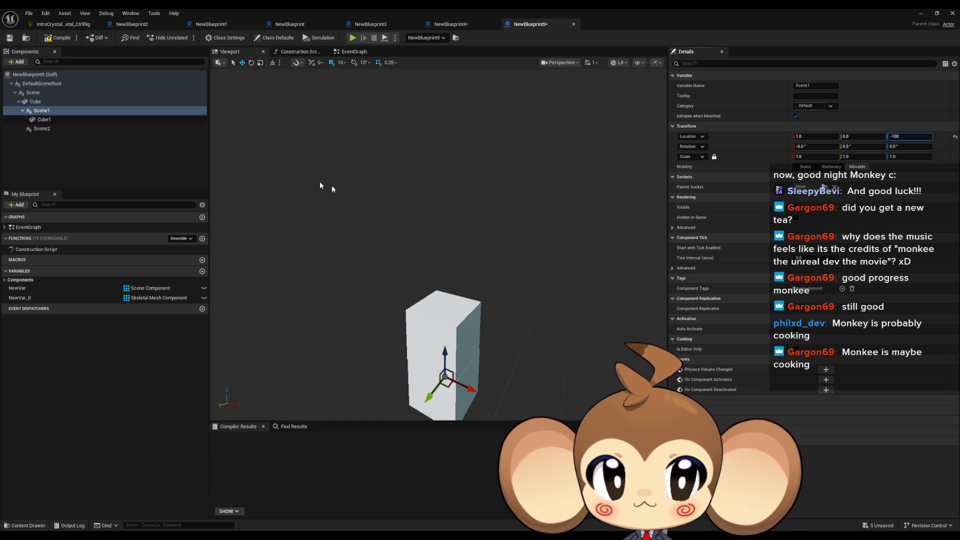
click(46, 102)
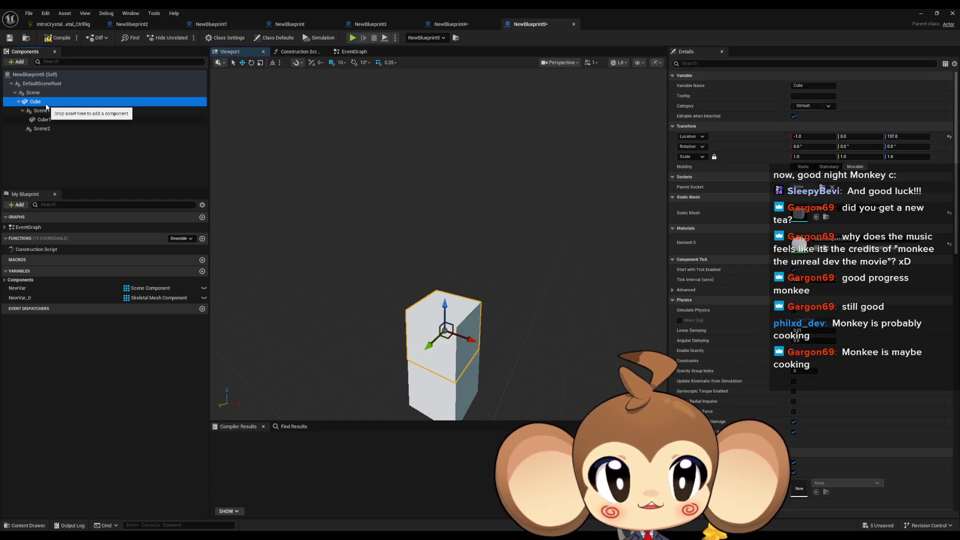
click(33, 92)
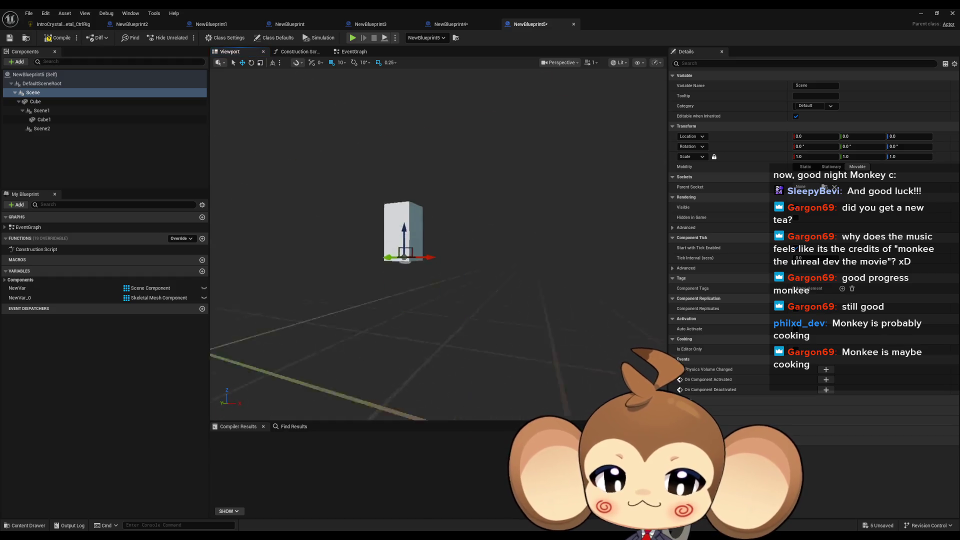
click(180, 102)
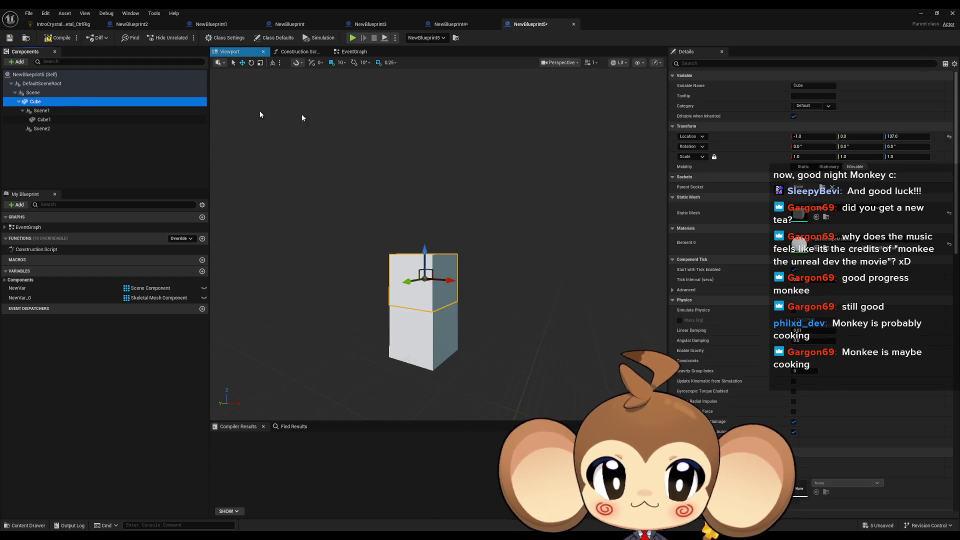
Step: Set Scene1's Z location to -137, matching the Cube's 137 height
click(54, 111)
click(906, 136)
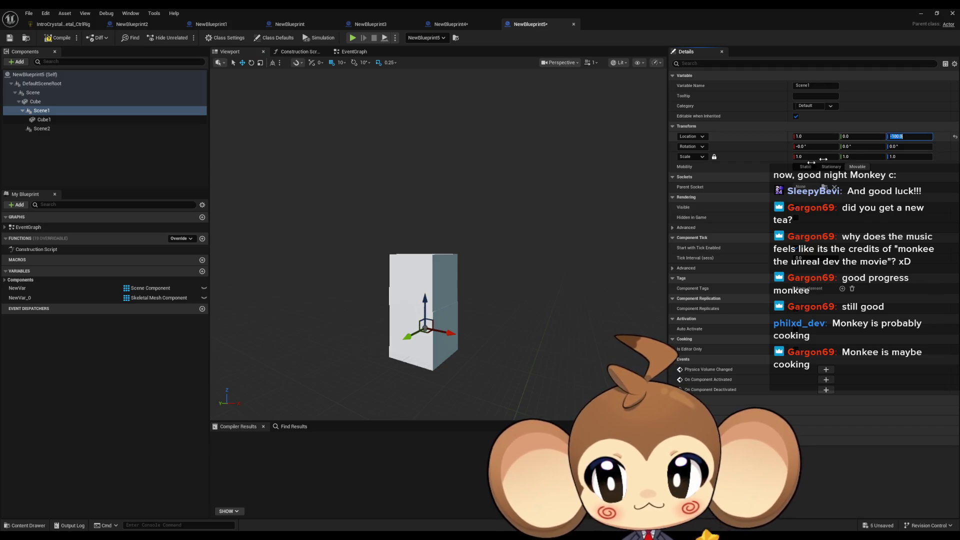
click(46, 103)
click(906, 136)
click(59, 111)
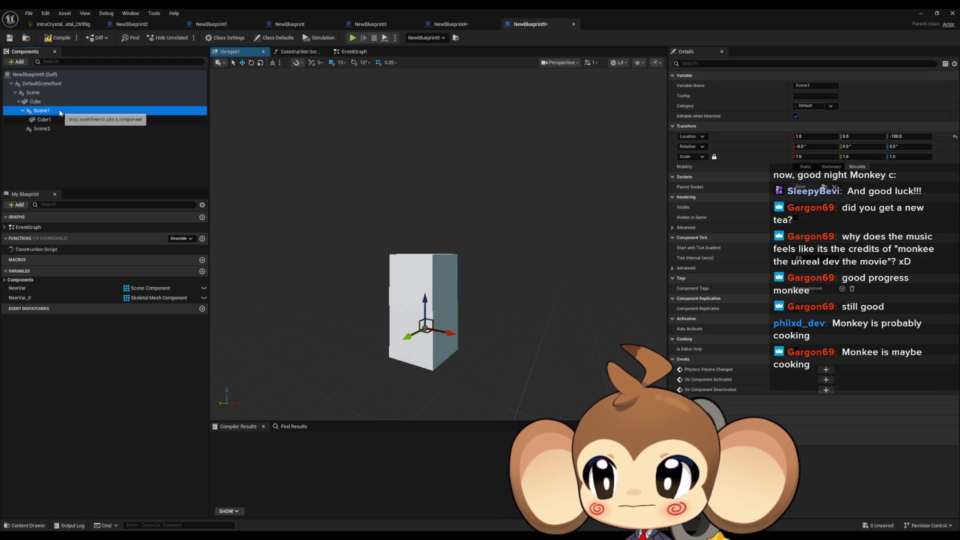
click(906, 136)
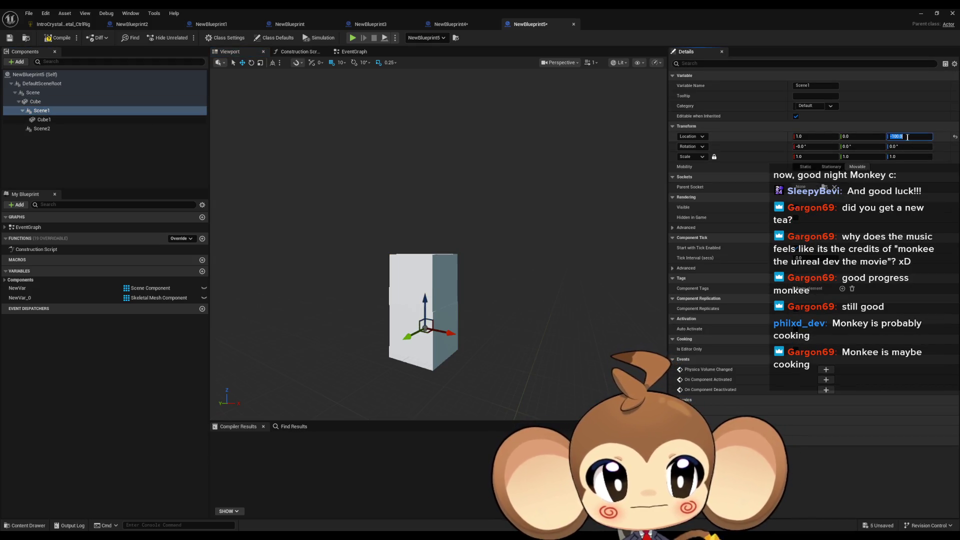
text(-137)
key(Return)
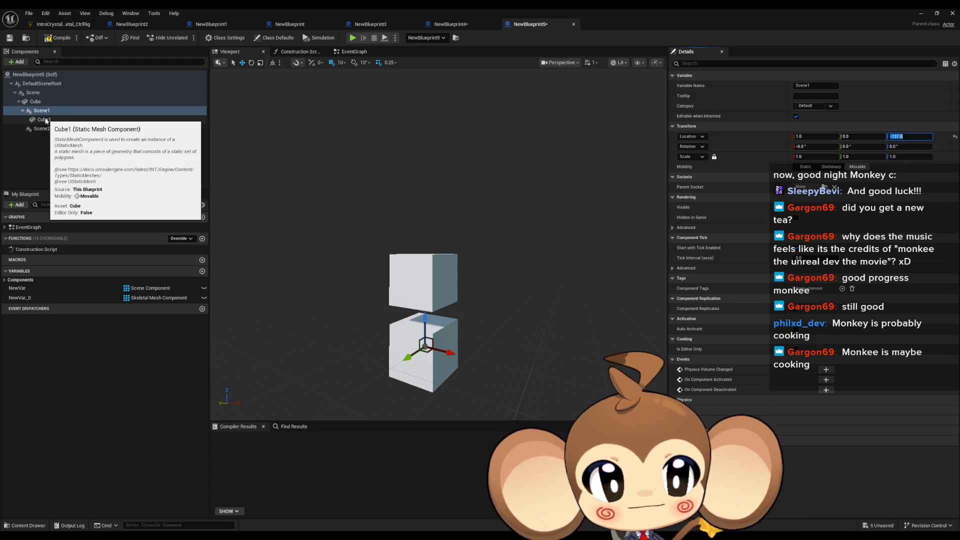
Step: Raise Cube1's Z location to 237 so the cubes stack cleanly
click(45, 120)
click(906, 136)
text(137.0)
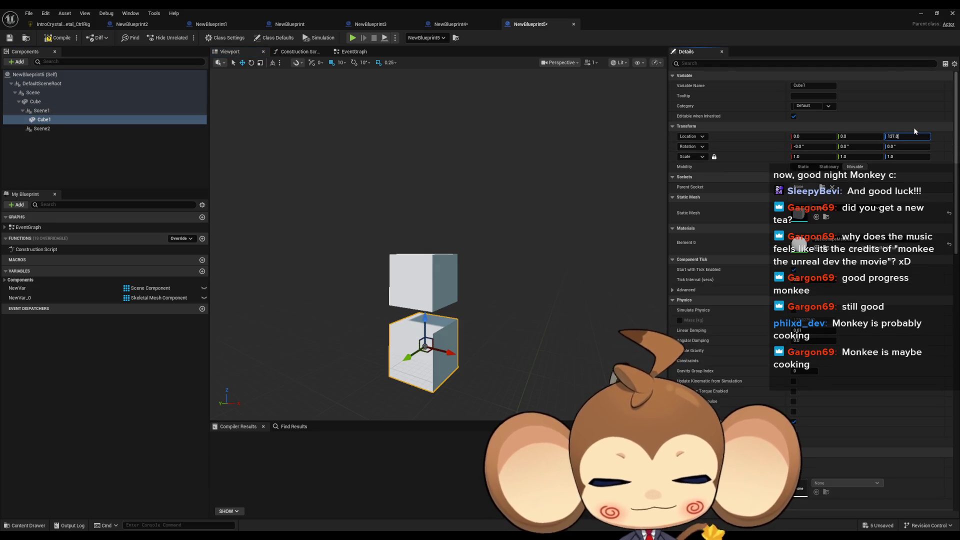
text(00)
key(Return)
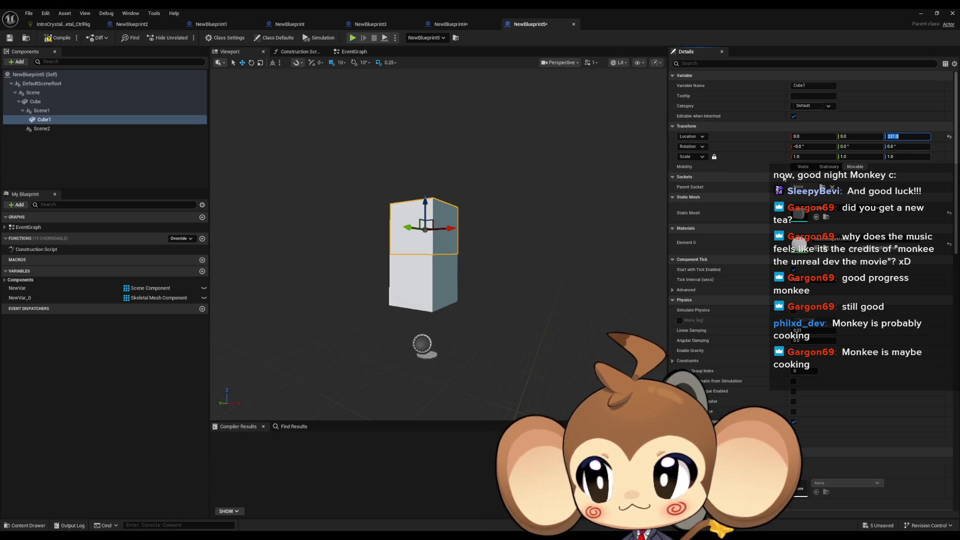
click(55, 129)
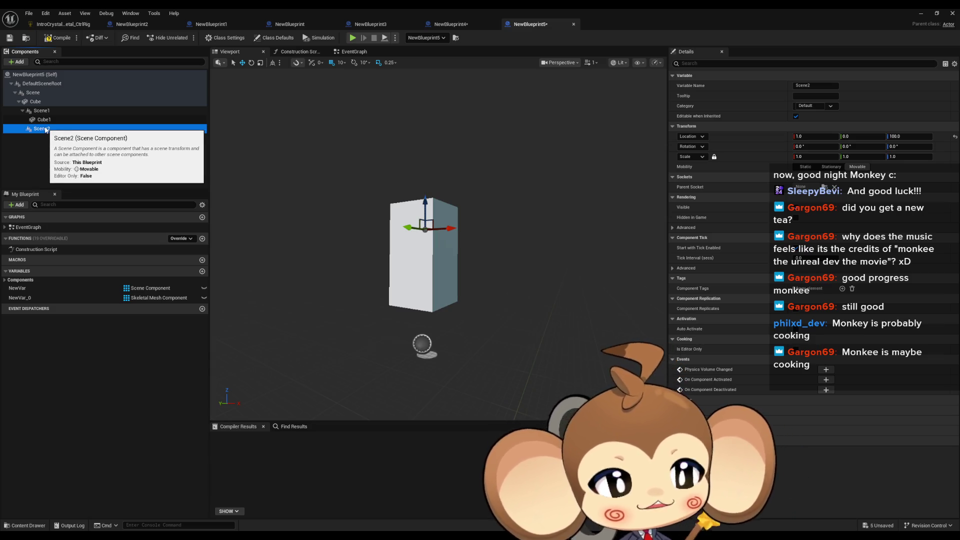
click(34, 94)
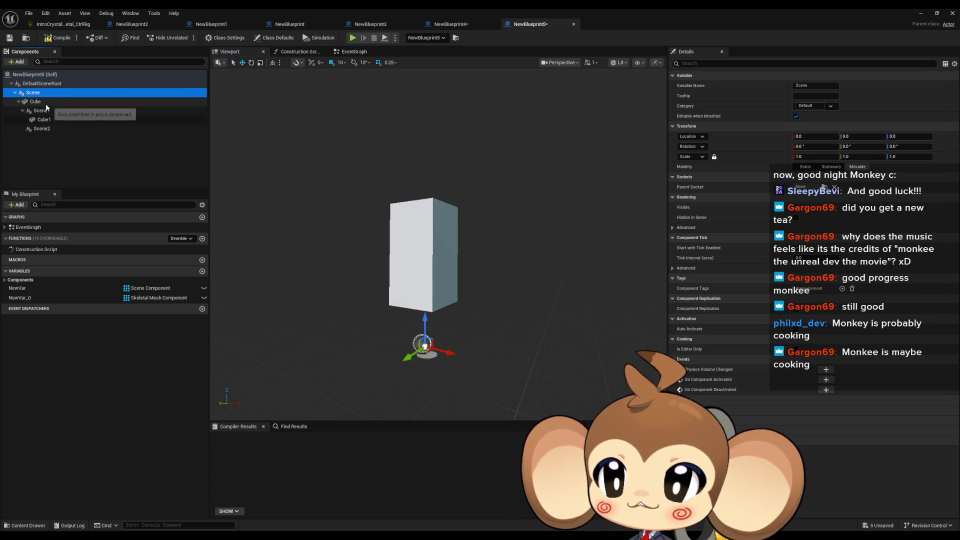
click(46, 105)
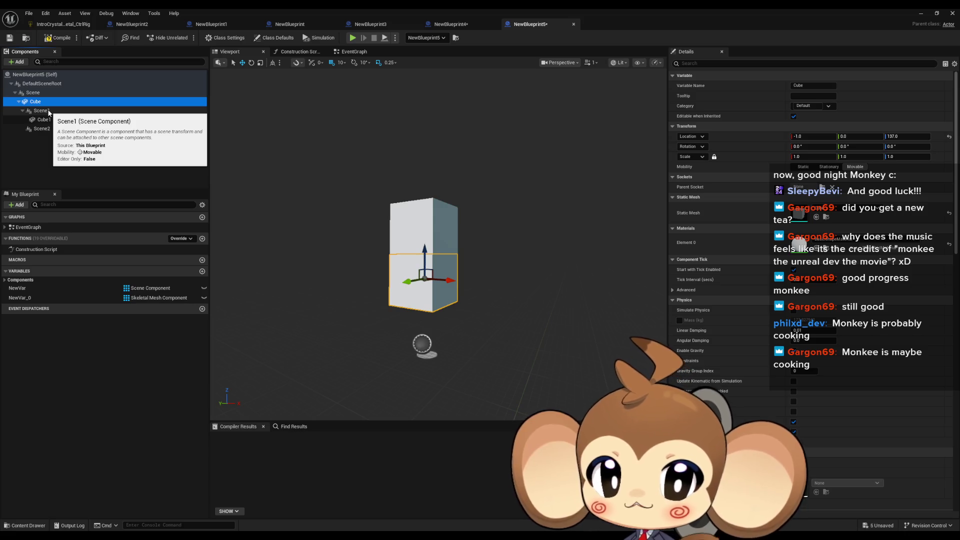
click(41, 110)
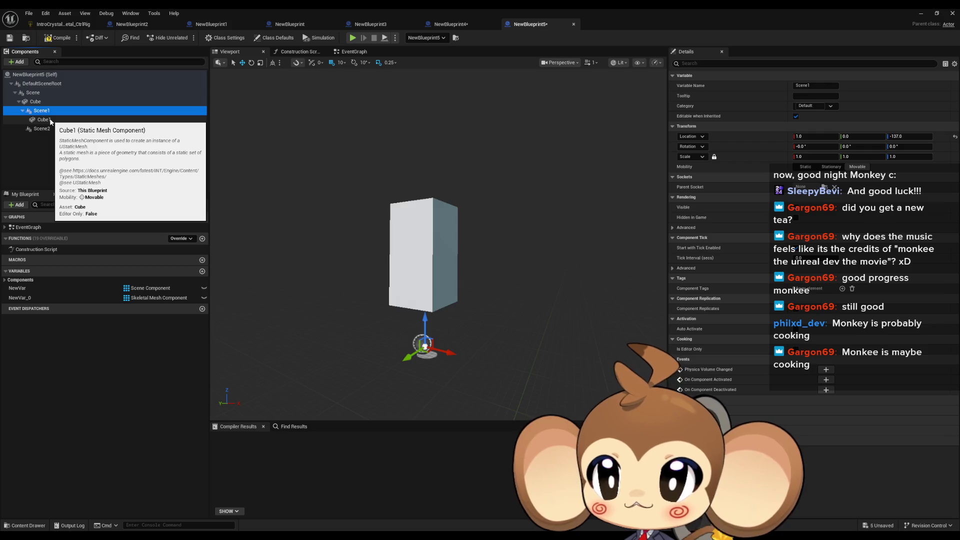
click(50, 121)
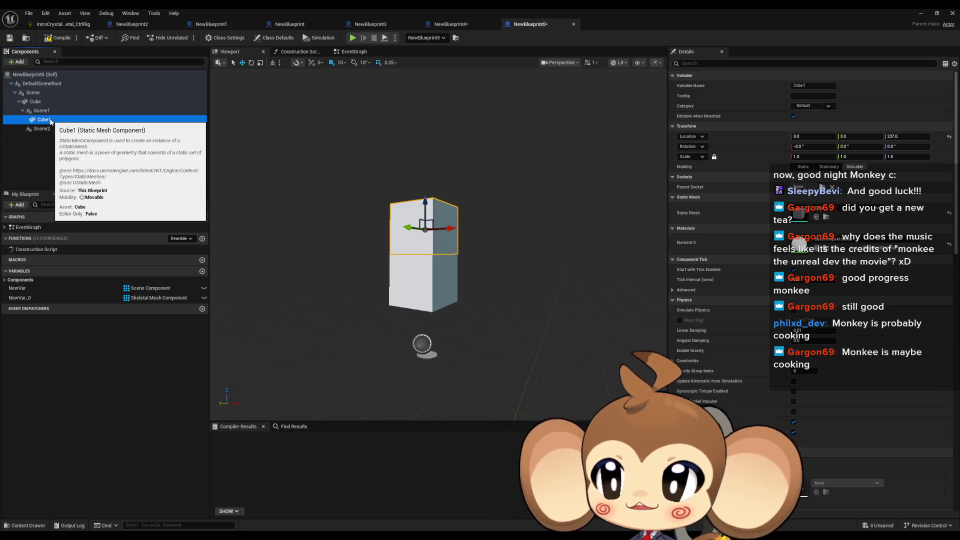
click(48, 111)
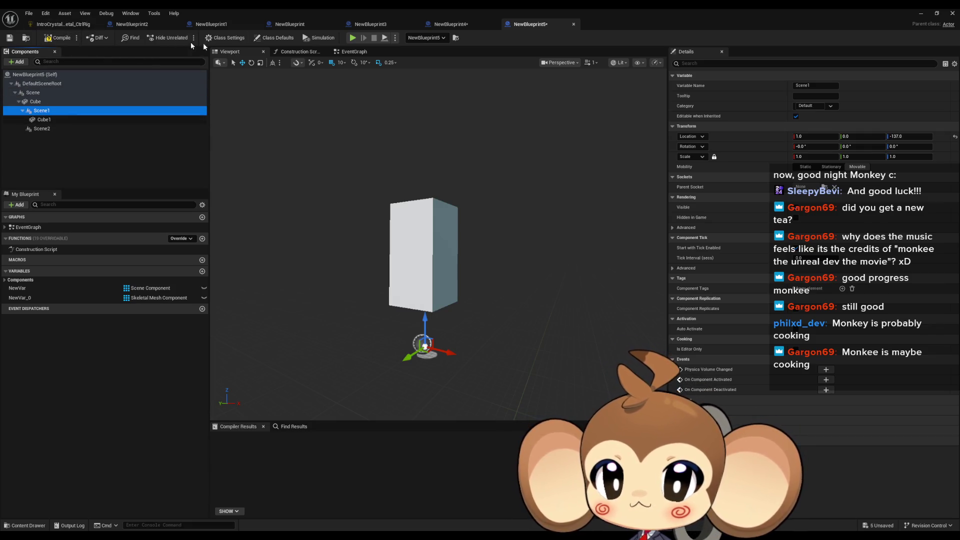
click(252, 62)
mouse_move(451, 325)
mouse_down()
mouse_move(467, 353)
mouse_move(456, 373)
mouse_move(468, 348)
mouse_move(456, 380)
mouse_move(411, 372)
mouse_move(400, 344)
mouse_move(416, 303)
mouse_move(469, 358)
mouse_move(405, 380)
mouse_move(395, 372)
mouse_move(433, 395)
mouse_move(420, 398)
mouse_move(403, 385)
mouse_move(397, 355)
mouse_move(407, 302)
mouse_move(405, 370)
mouse_up()
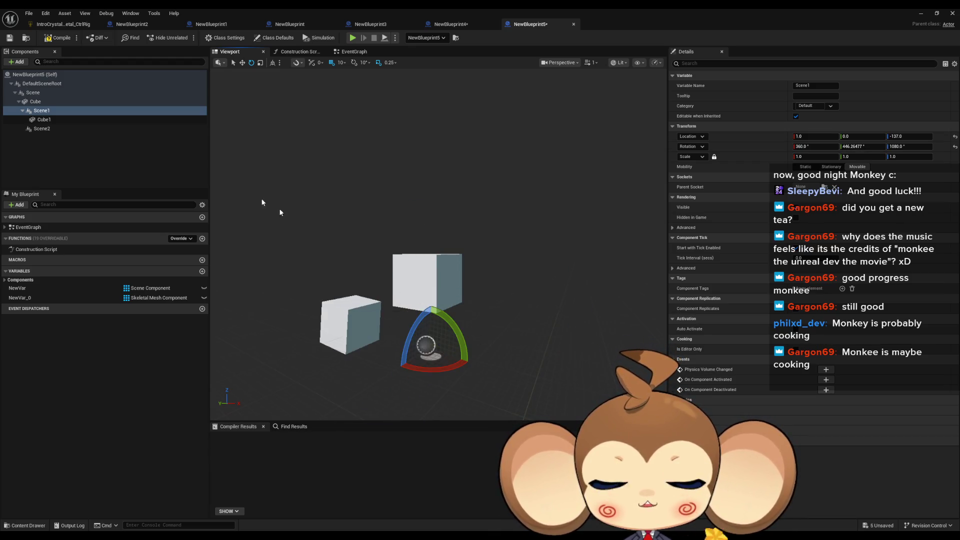
key(ctrl+z)
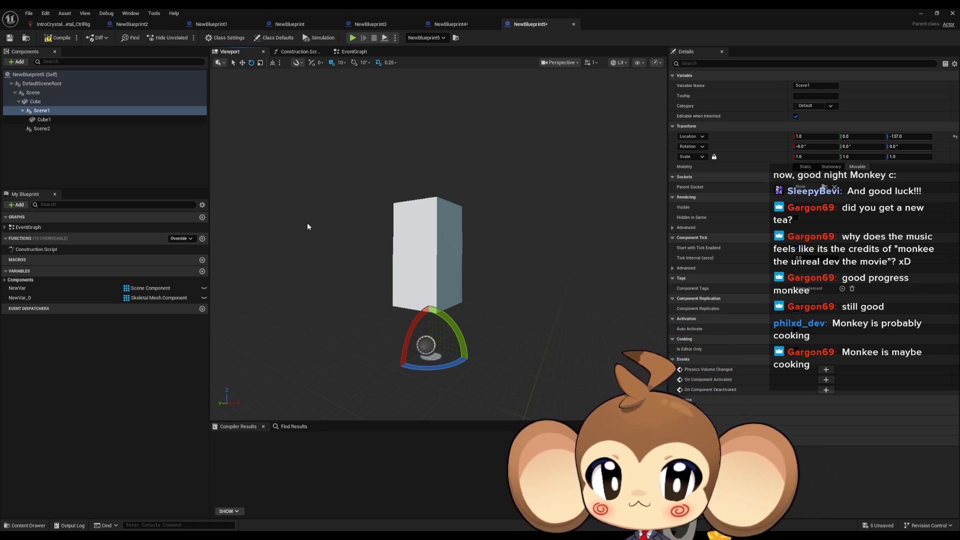
Step: Close the Blueprint editor, switch to Blender and save the crystal rig file
click(921, 13)
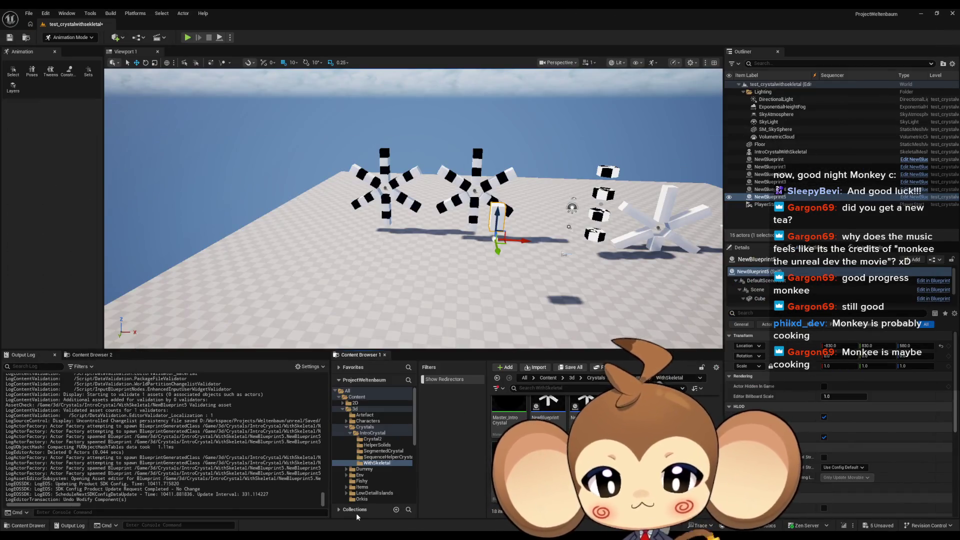
key(alt+Tab)
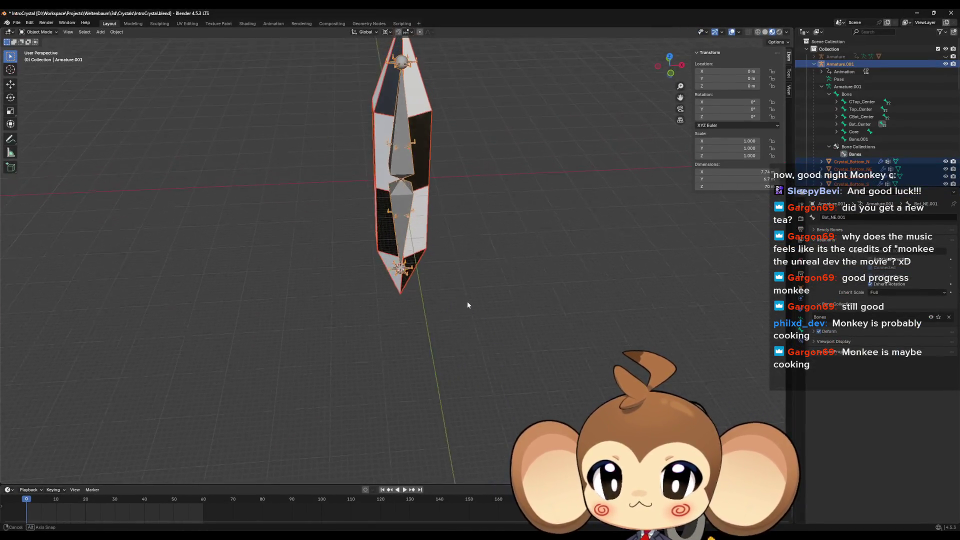
drag(450, 241, 449, 338)
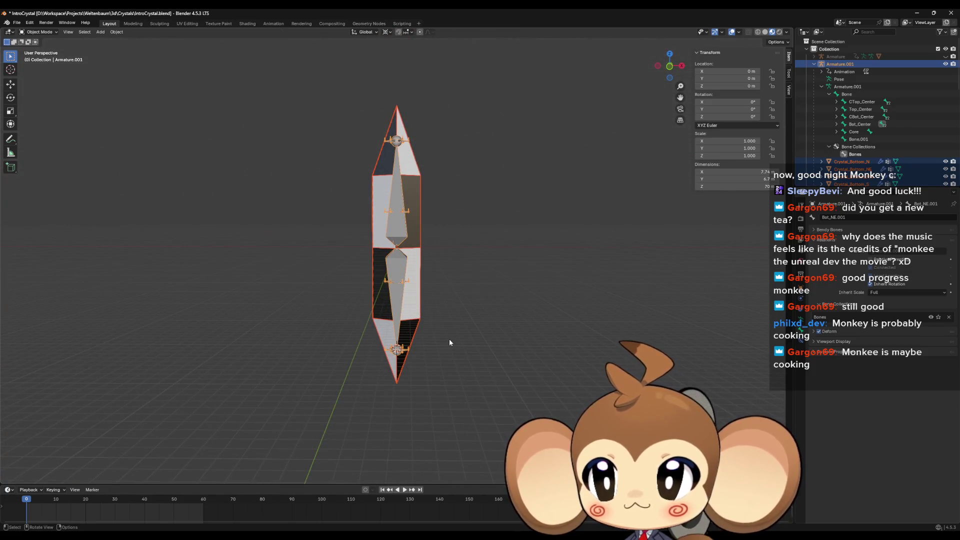
click(14, 23)
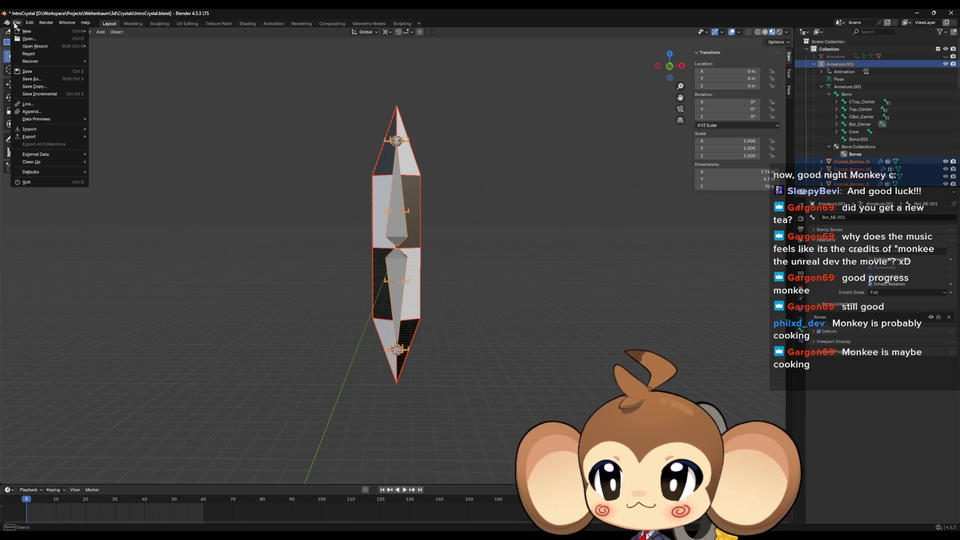
click(38, 79)
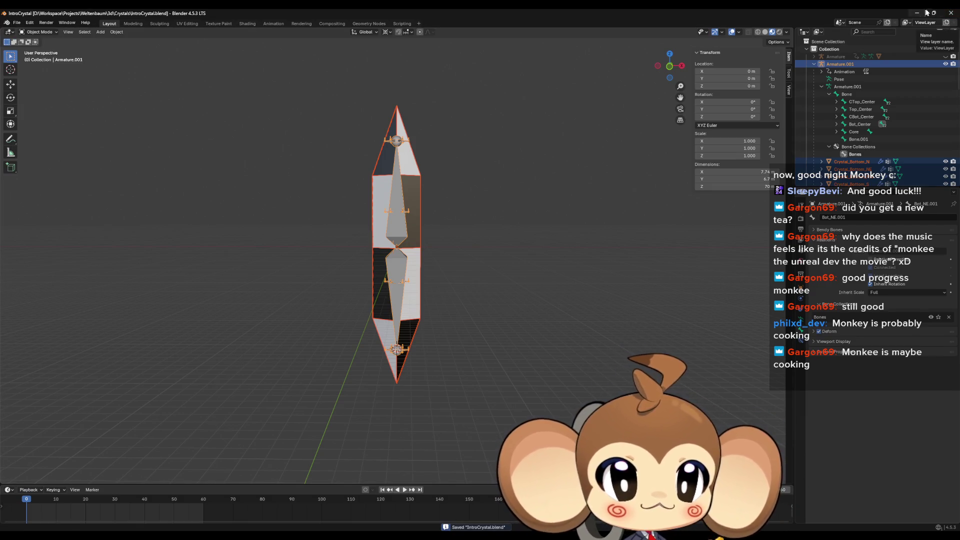
click(950, 14)
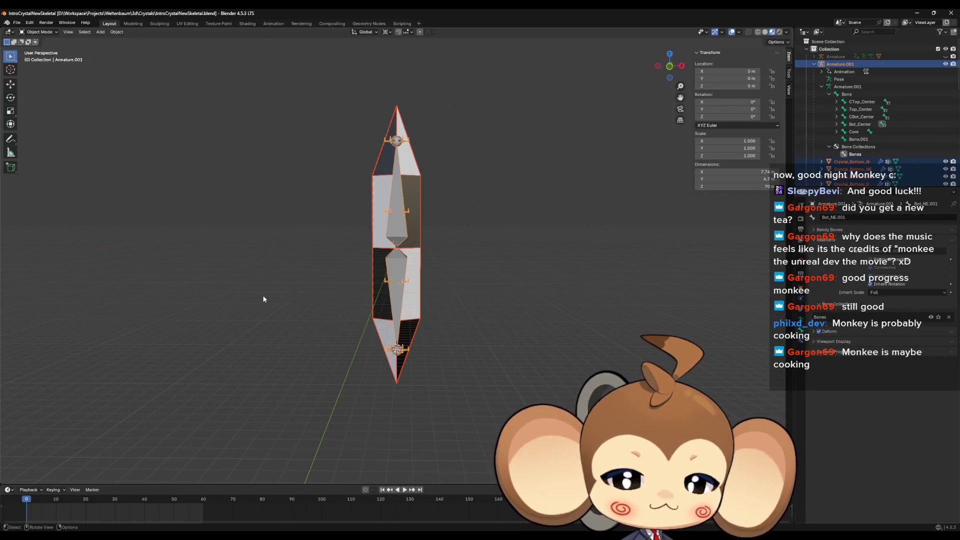
mouse_move(436, 304)
mouse_down()
mouse_move(447, 322)
mouse_move(424, 338)
mouse_move(428, 317)
mouse_move(440, 325)
mouse_move(447, 289)
mouse_up()
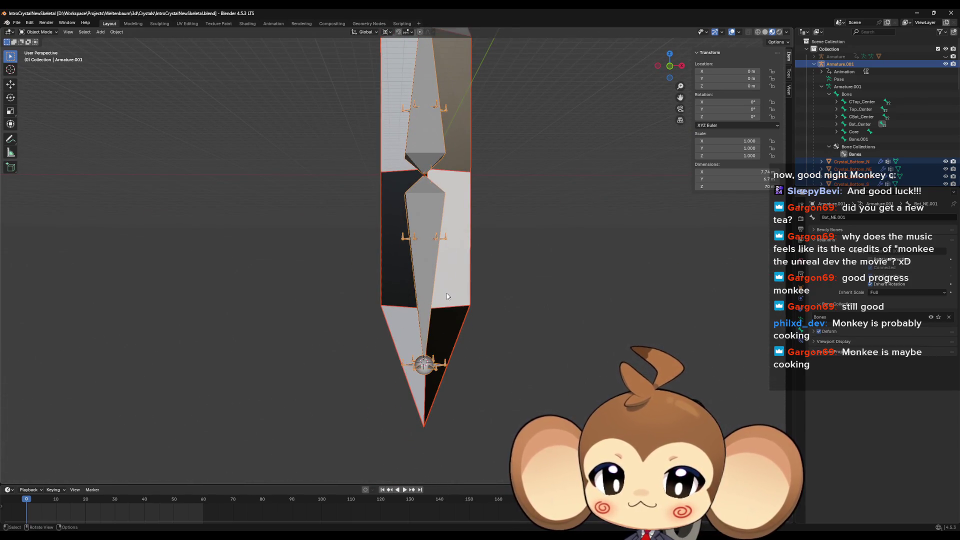
scroll(458, 372, up, 2)
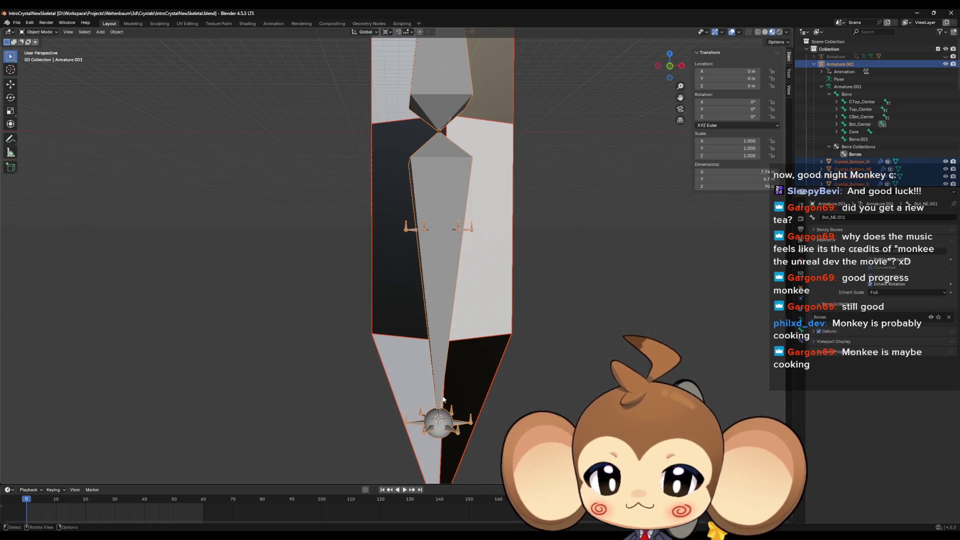
drag(463, 387, 460, 354)
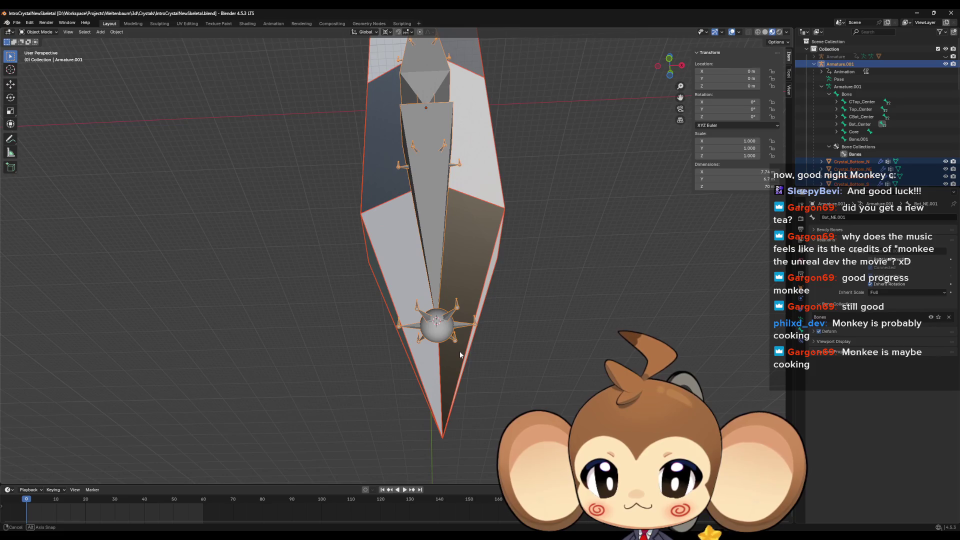
key(Tab)
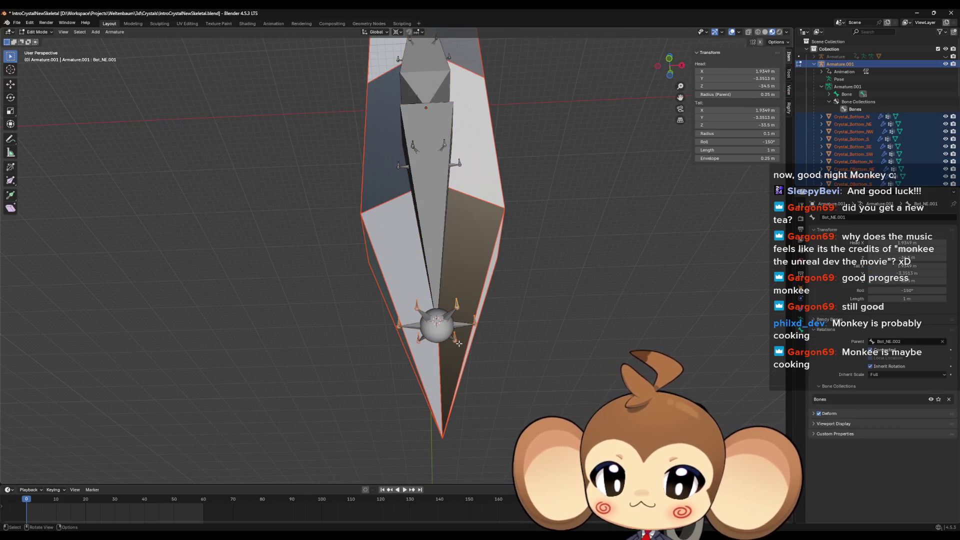
click(451, 339)
mouse_move(501, 342)
mouse_down()
mouse_move(505, 388)
mouse_move(450, 253)
mouse_move(466, 294)
mouse_up()
click(450, 252)
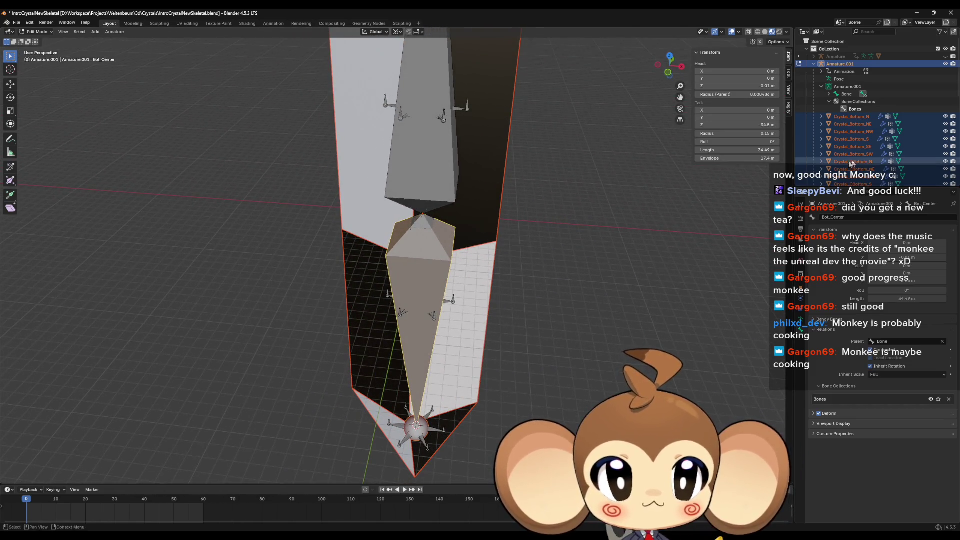
key(Tab)
click(542, 199)
click(422, 148)
key(Tab)
key(KP_Decimal)
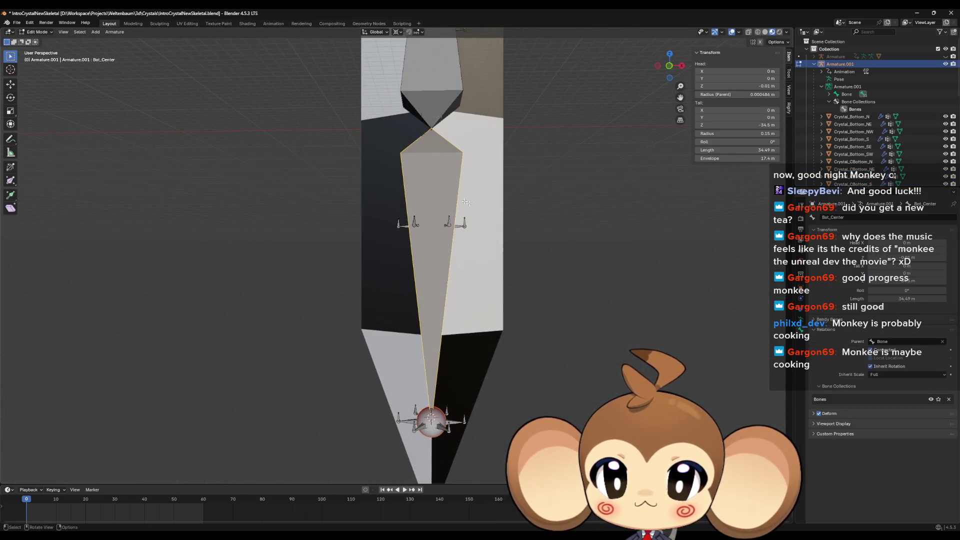
drag(500, 247, 502, 231)
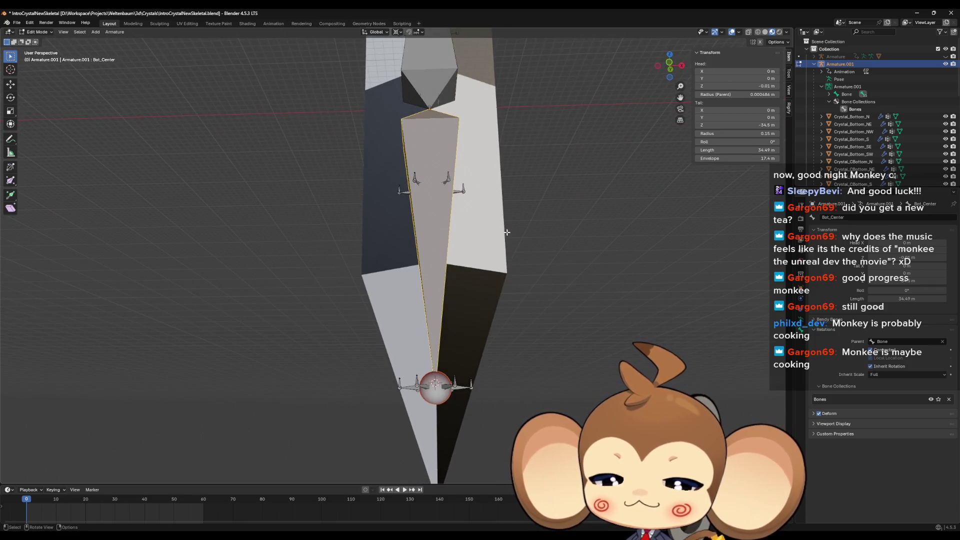
drag(487, 374, 478, 390)
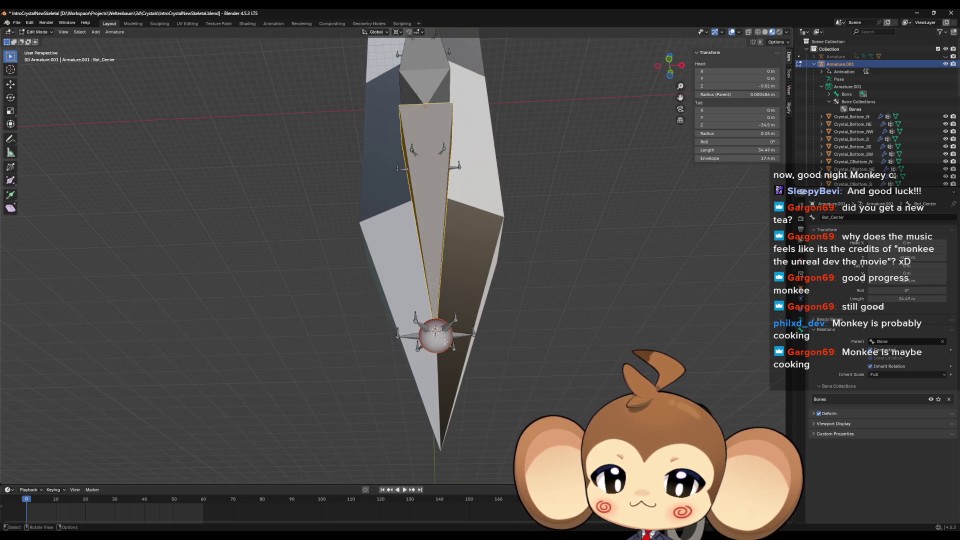
drag(464, 303, 484, 380)
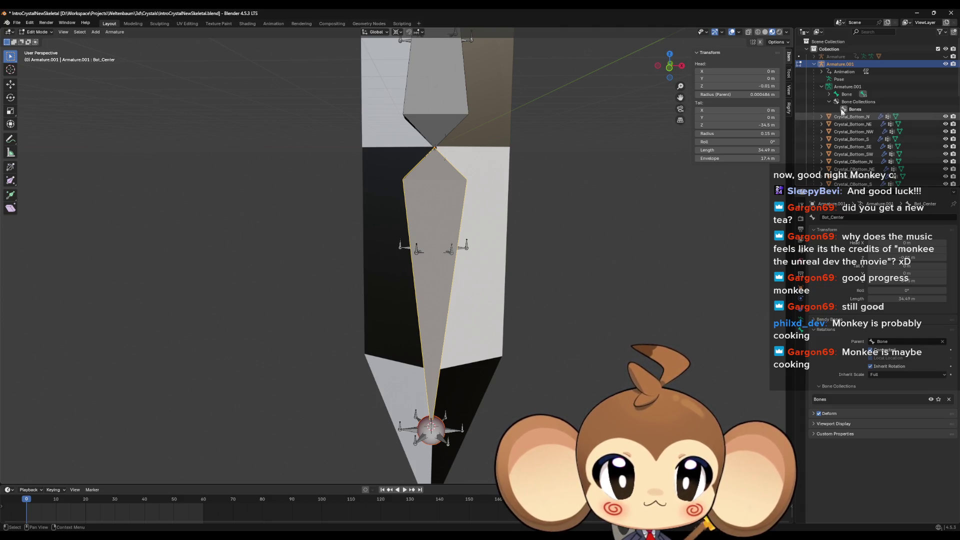
click(822, 88)
Step: Expand Armature.001's bone hierarchy in the Outliner and select the top-level Bone
click(822, 87)
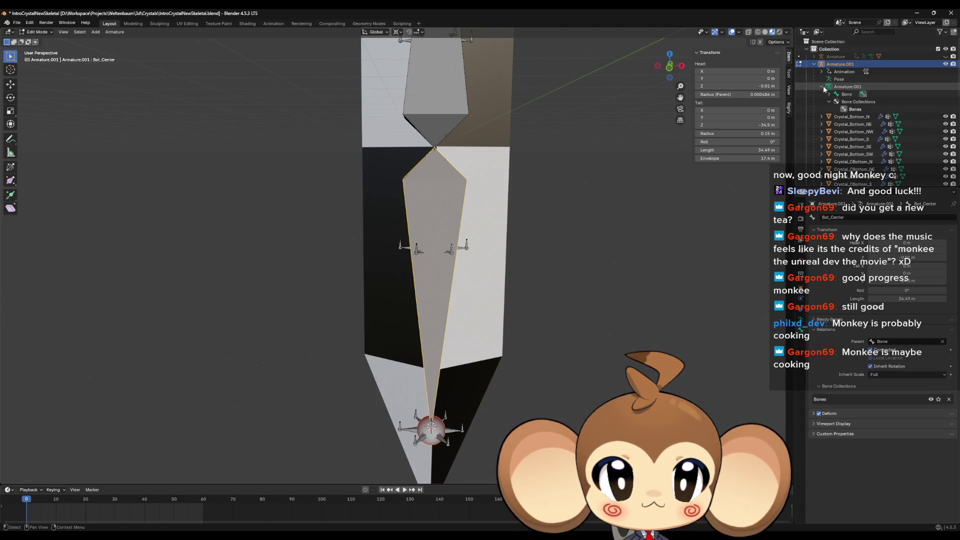
click(829, 94)
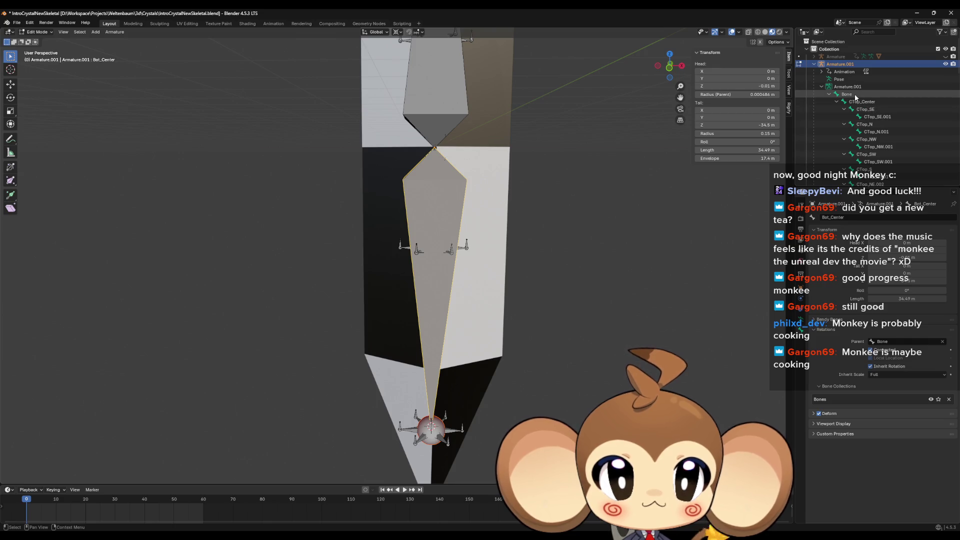
click(855, 95)
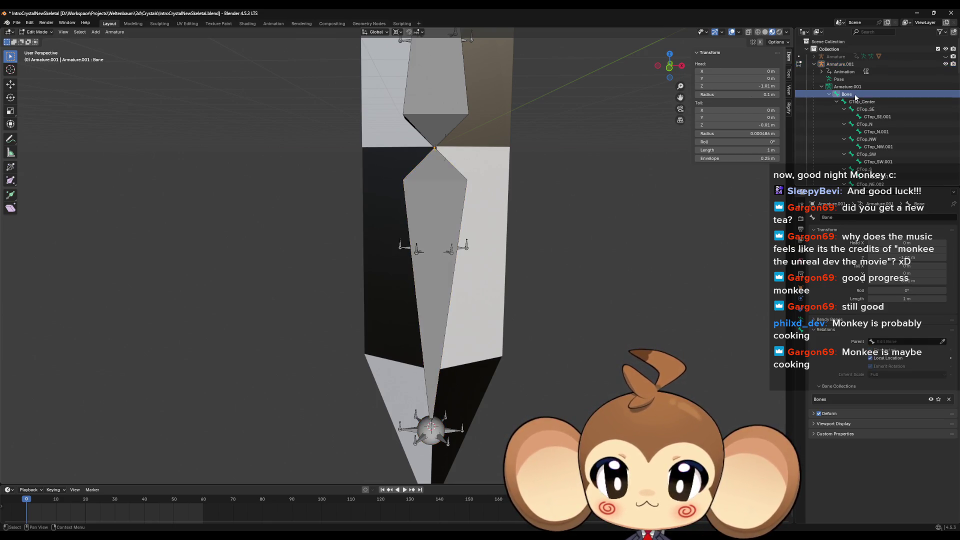
drag(541, 225, 524, 240)
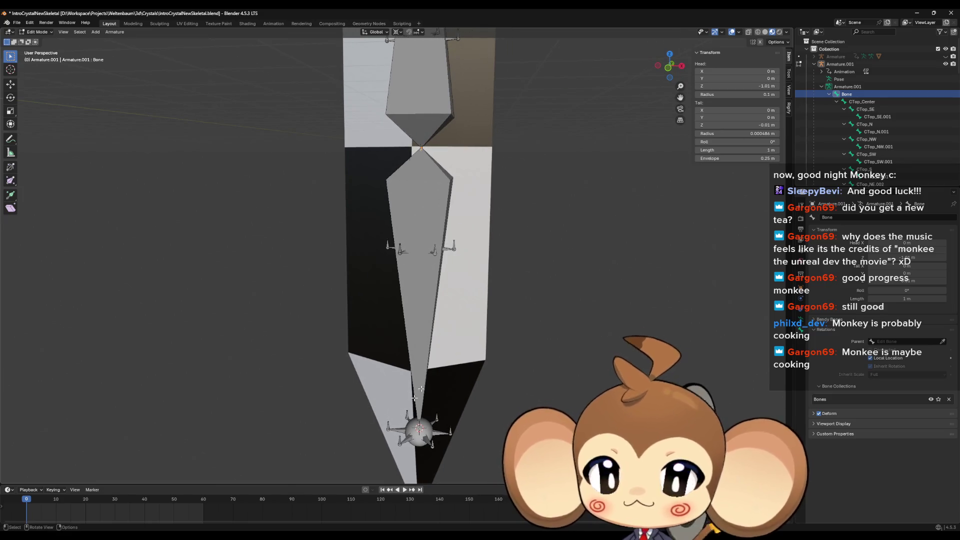
key(ctrl+z)
key(ctrl+z)
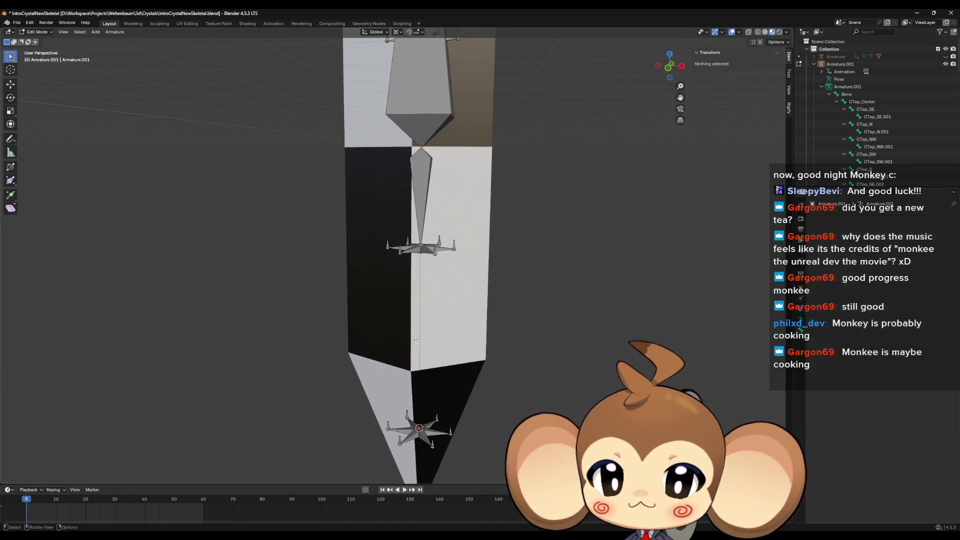
key(ctrl+alt+z)
Step: Delete the long bottom-center bone, leaving the short bone named Bone selected
click(440, 109)
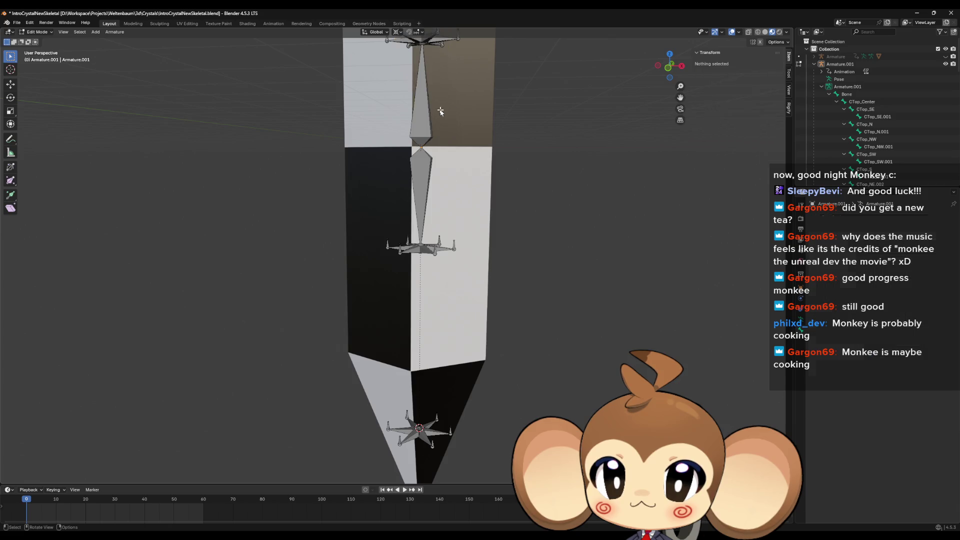
click(422, 176)
key(x)
click(422, 176)
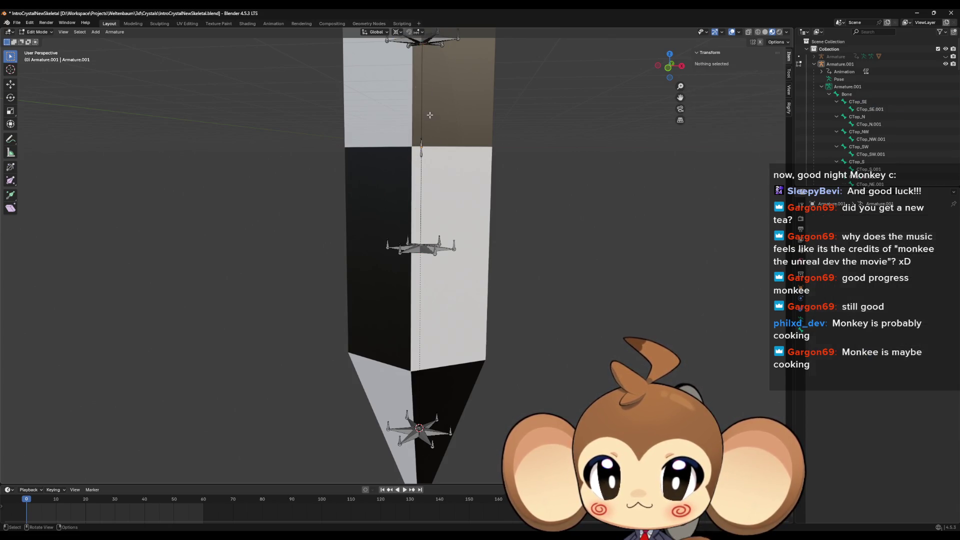
click(419, 156)
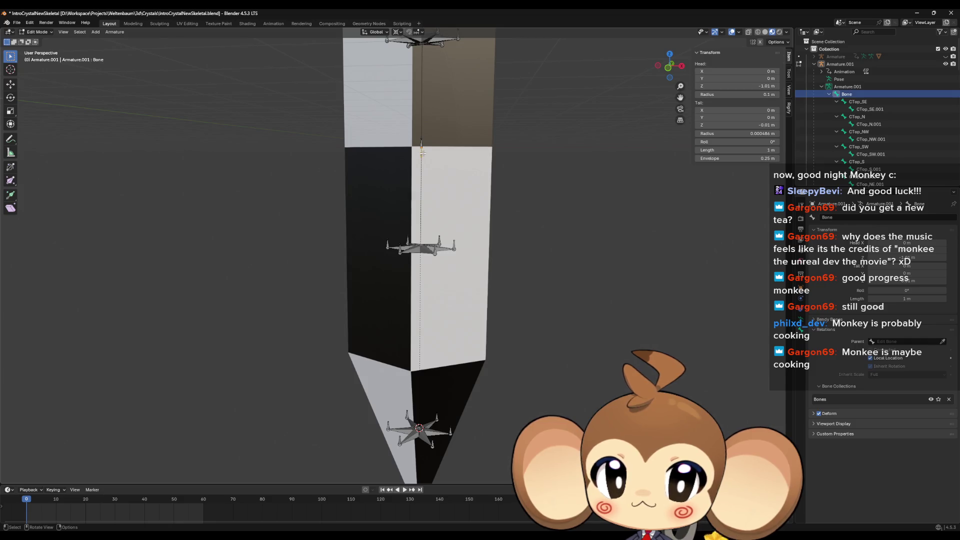
right_click(456, 223)
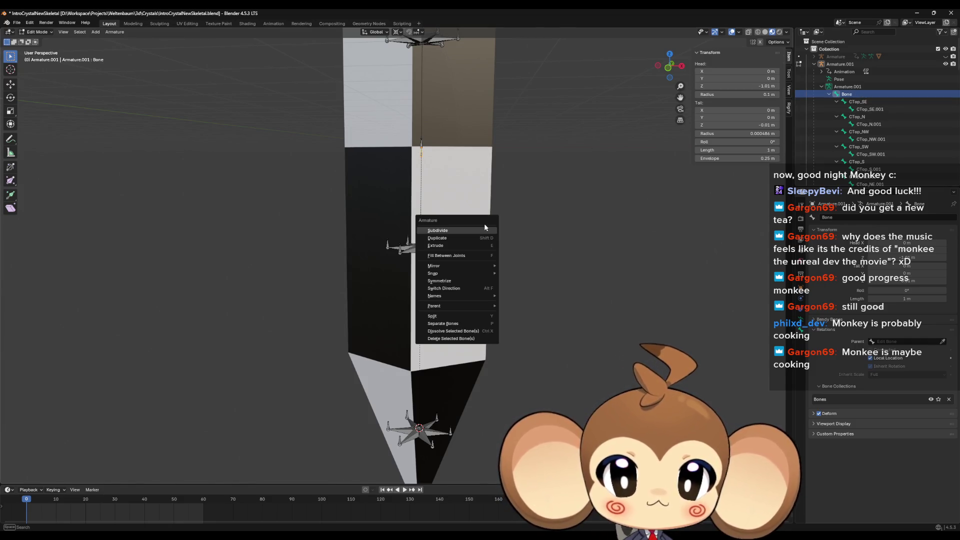
mouse_move(555, 196)
mouse_down()
mouse_move(548, 194)
mouse_move(536, 255)
mouse_move(553, 287)
mouse_move(490, 285)
mouse_up()
scroll(535, 255, up, 5)
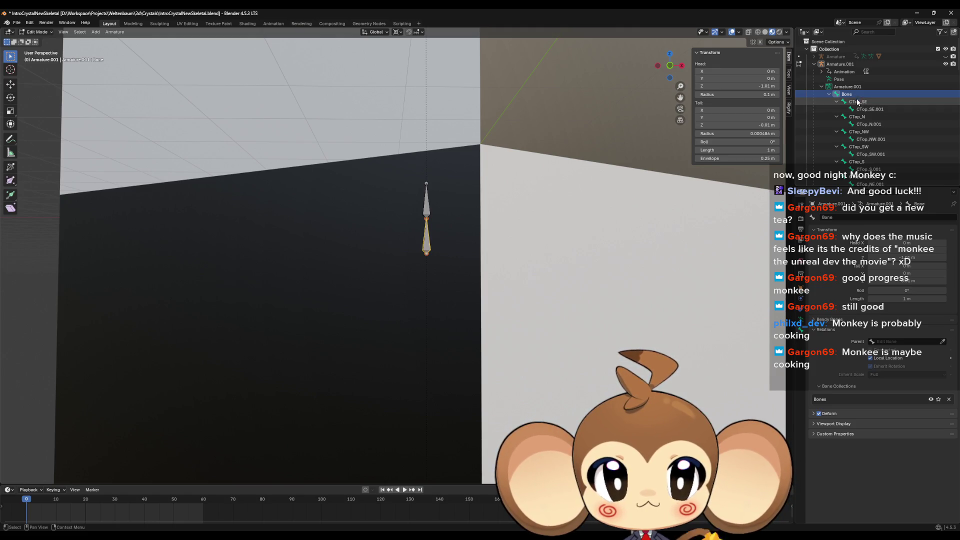
Step: Collapse the CTop, Top and CBot bones' children in the Outliner hierarchy
click(836, 101)
click(837, 109)
click(836, 117)
click(836, 124)
click(837, 131)
click(837, 139)
click(836, 147)
click(837, 154)
click(836, 161)
click(836, 169)
scroll(839, 179, down, 2)
click(836, 147)
click(836, 154)
click(836, 162)
scroll(841, 170, down, 7)
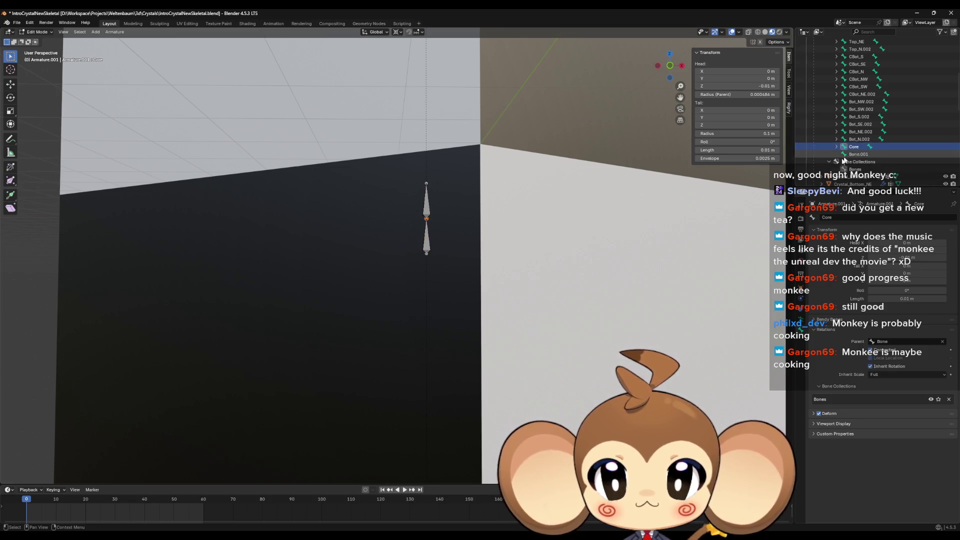
Step: Expand Core and select the Core, Core.001 and stray Bone.001 bones
click(426, 208)
scroll(426, 208, up, 2)
drag(425, 208, 546, 203)
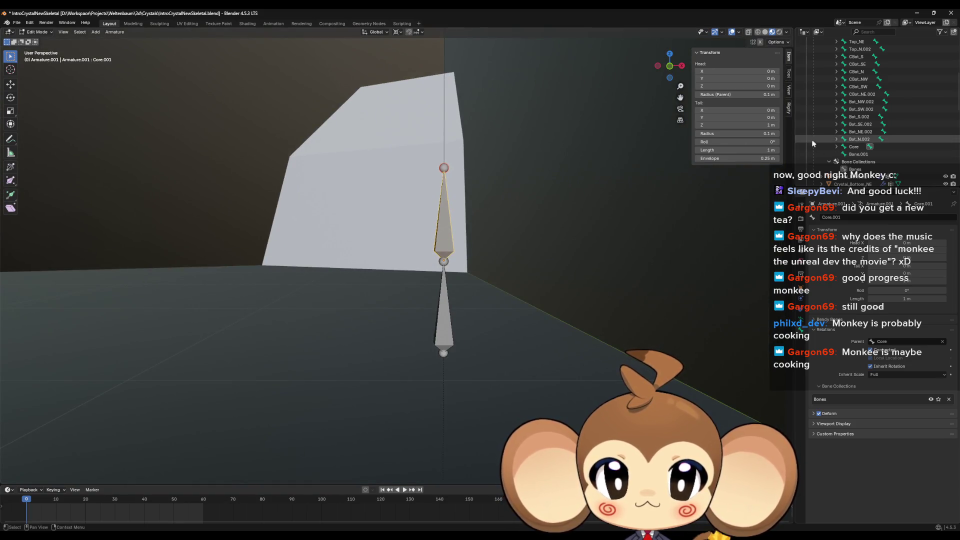
click(836, 146)
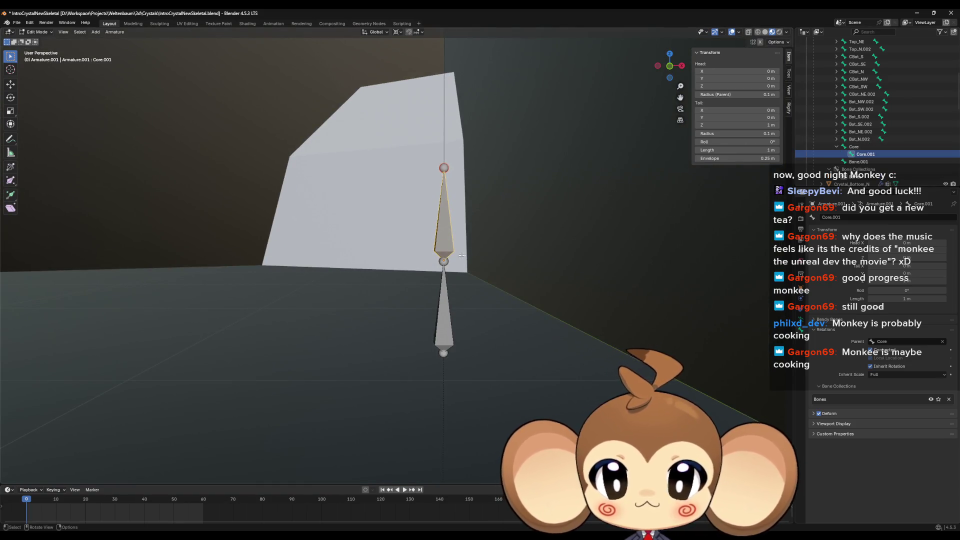
click(854, 147)
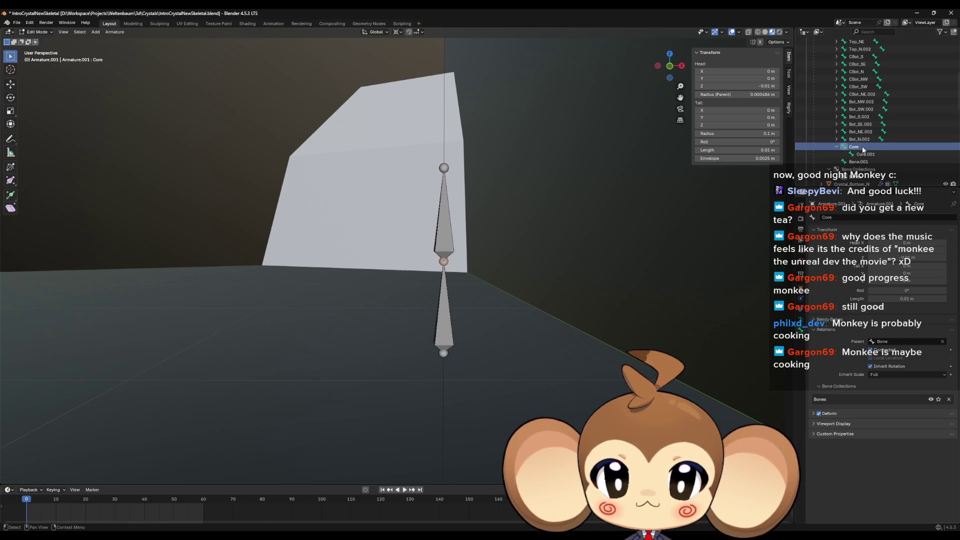
click(859, 162)
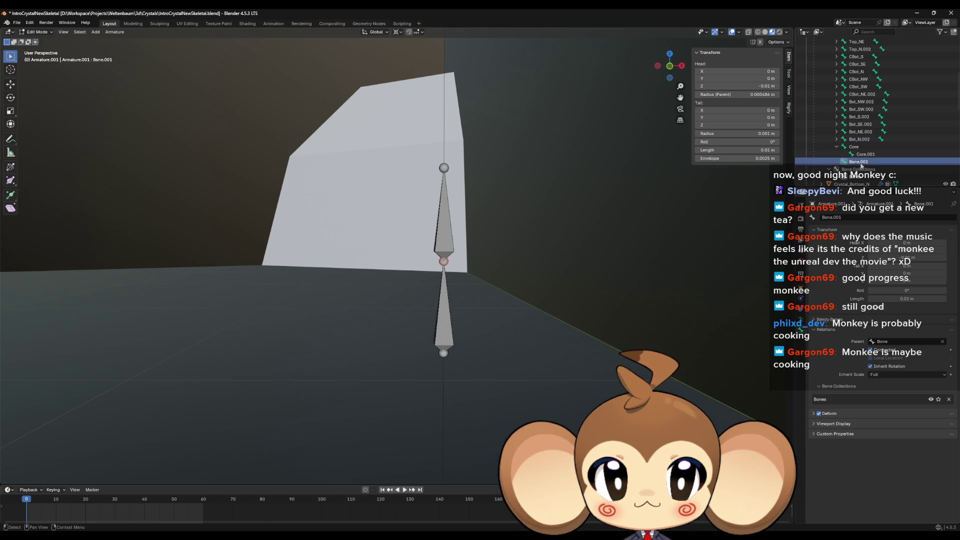
scroll(858, 163, down, 3)
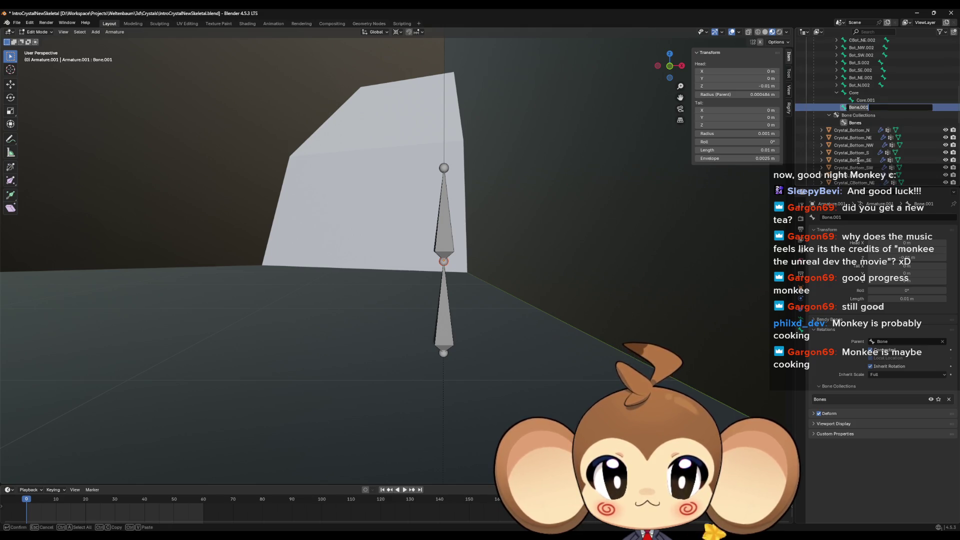
click(860, 101)
click(858, 108)
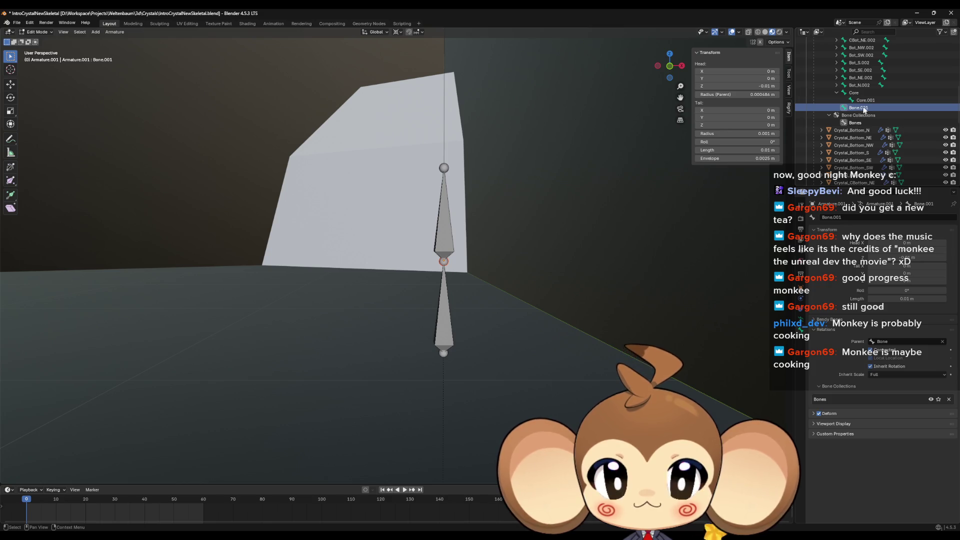
Step: Frame and delete the stray Bone.001
key(KP_Decimal)
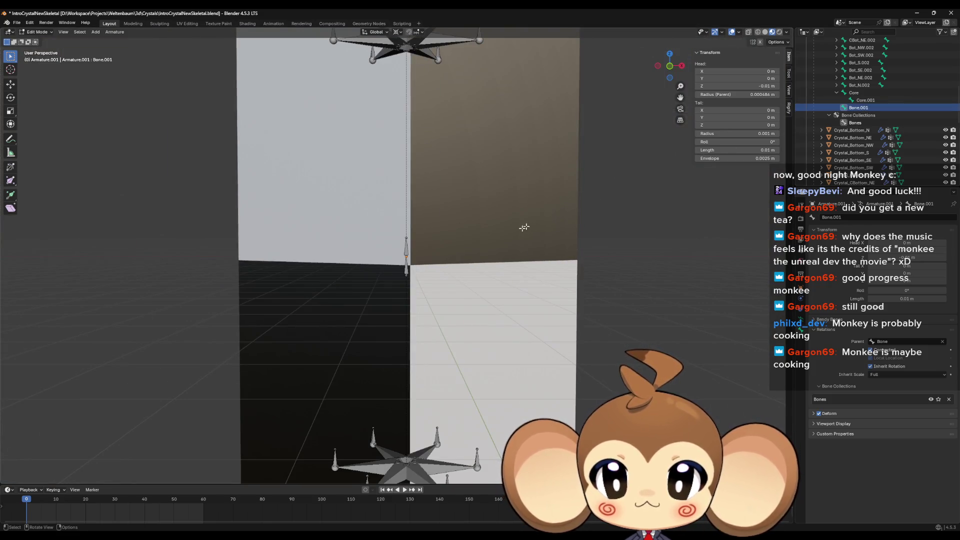
scroll(522, 226, up, 8)
key(x)
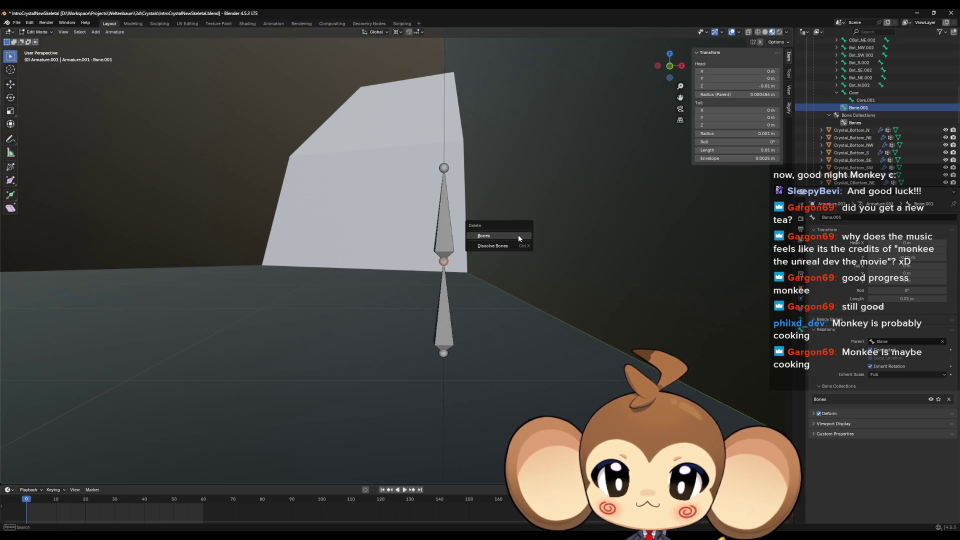
click(519, 236)
scroll(863, 122, up, 4)
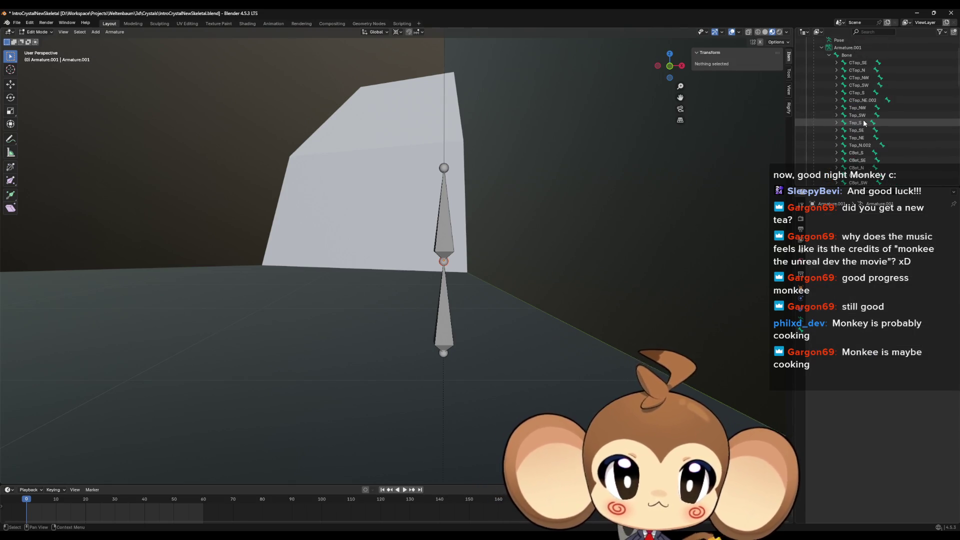
scroll(865, 123, up, 3)
Step: Rename the top-level bone from Bone to Root
click(848, 93)
key(KP_Decimal)
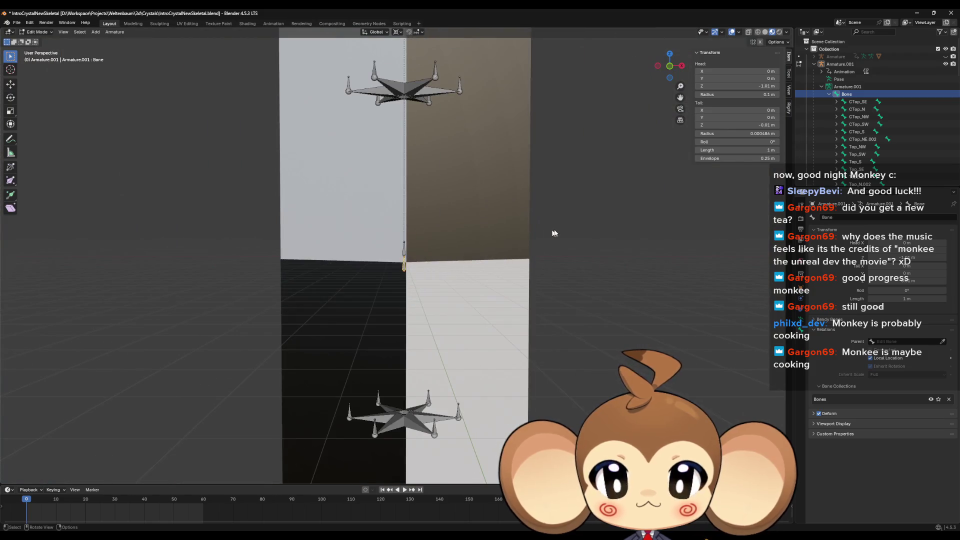
key(F2)
text(Roo)
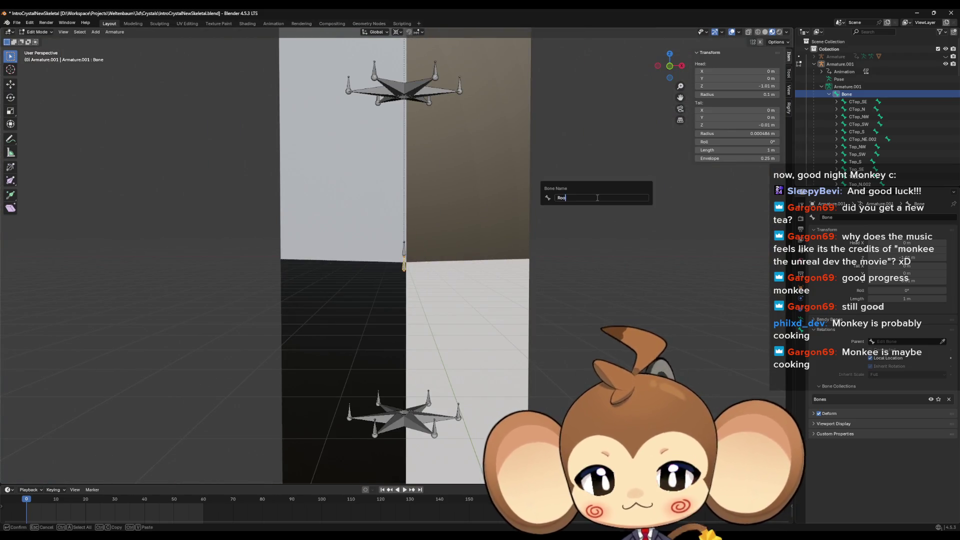
key(Return)
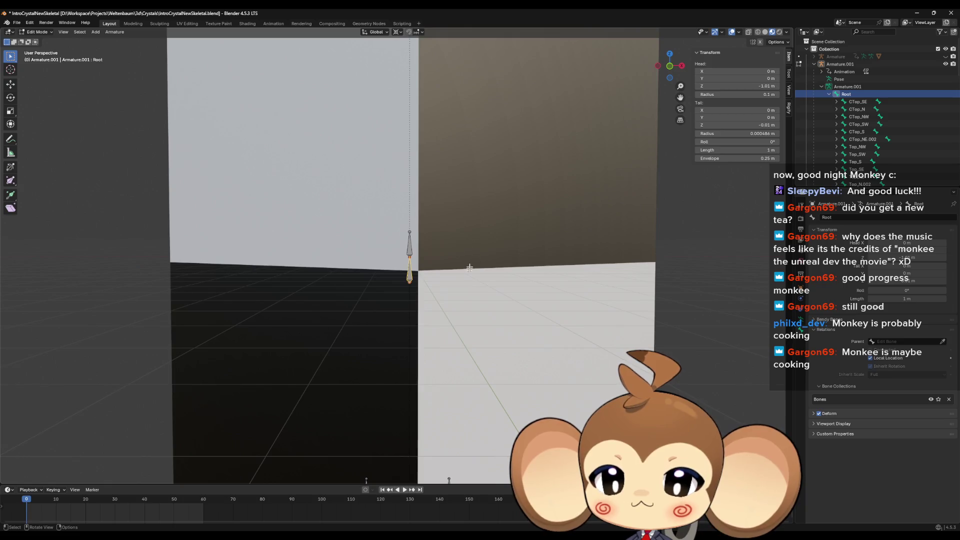
scroll(469, 265, down, 8)
scroll(460, 300, up, 6)
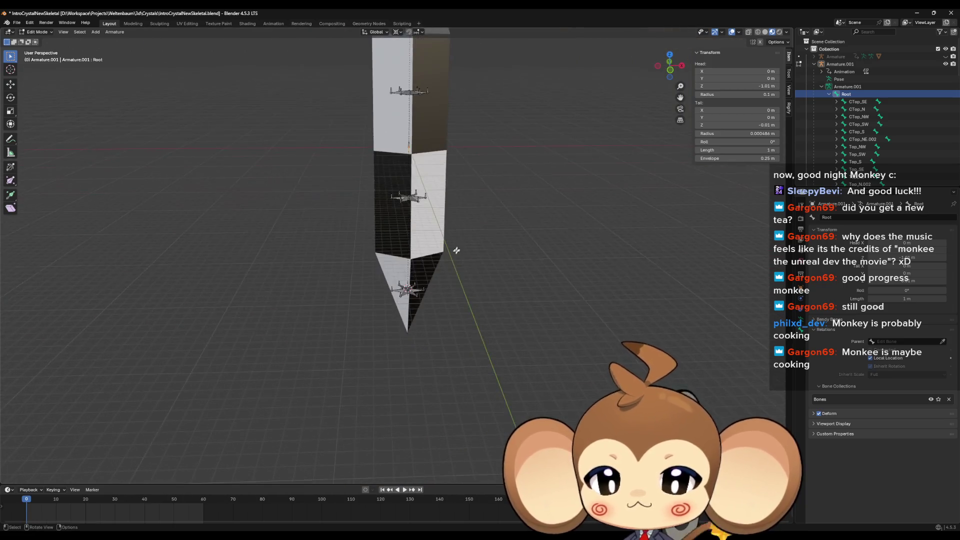
Step: Select the lower cluster bones Bot_SE.002, Bot_NE.002, Bot_NW.002 and Bot_S.002
drag(455, 252, 464, 226)
click(427, 333)
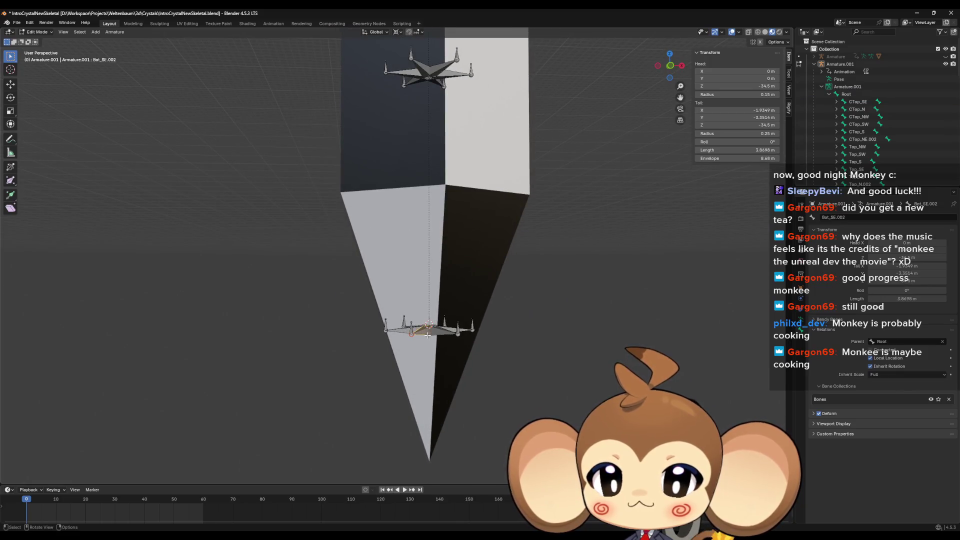
scroll(431, 336, up, 3)
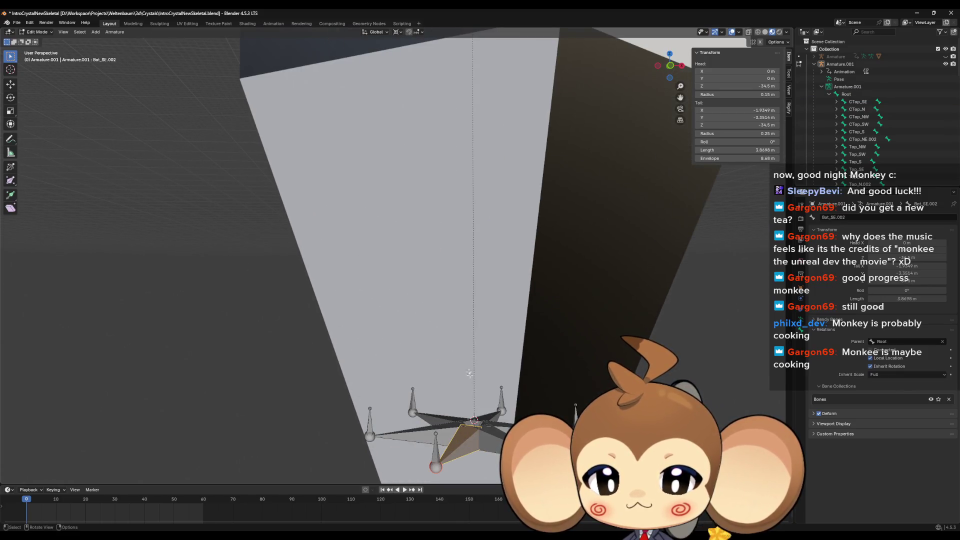
click(435, 466)
shift+click(436, 467)
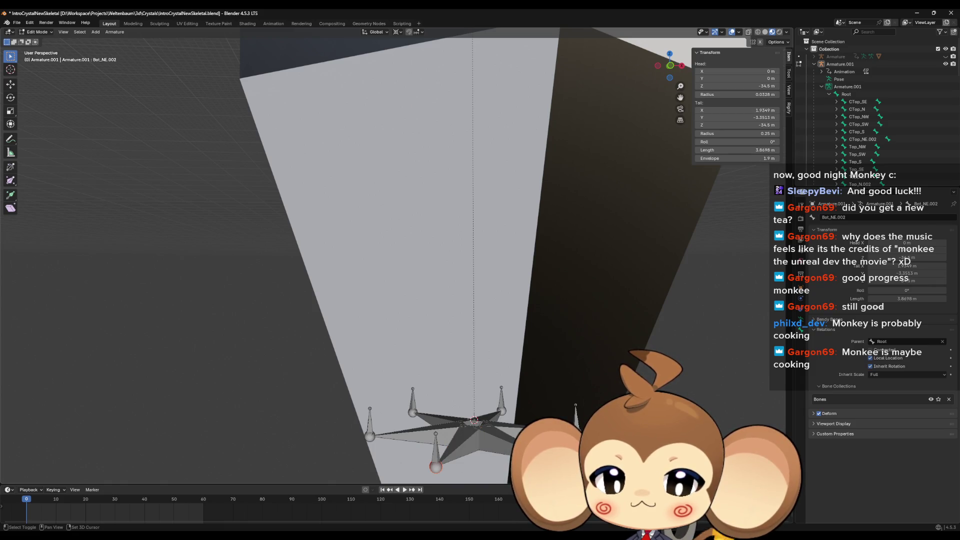
shift+click(500, 412)
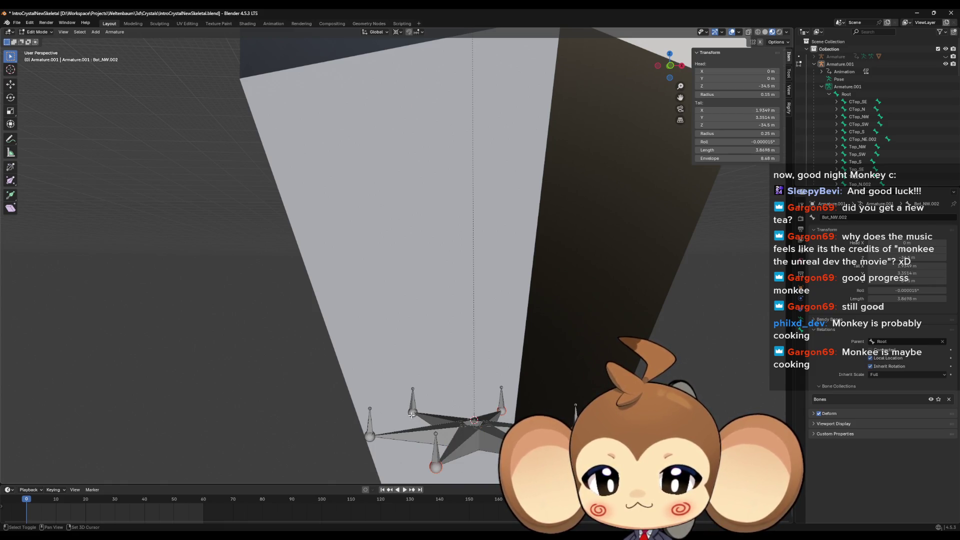
shift+click(369, 437)
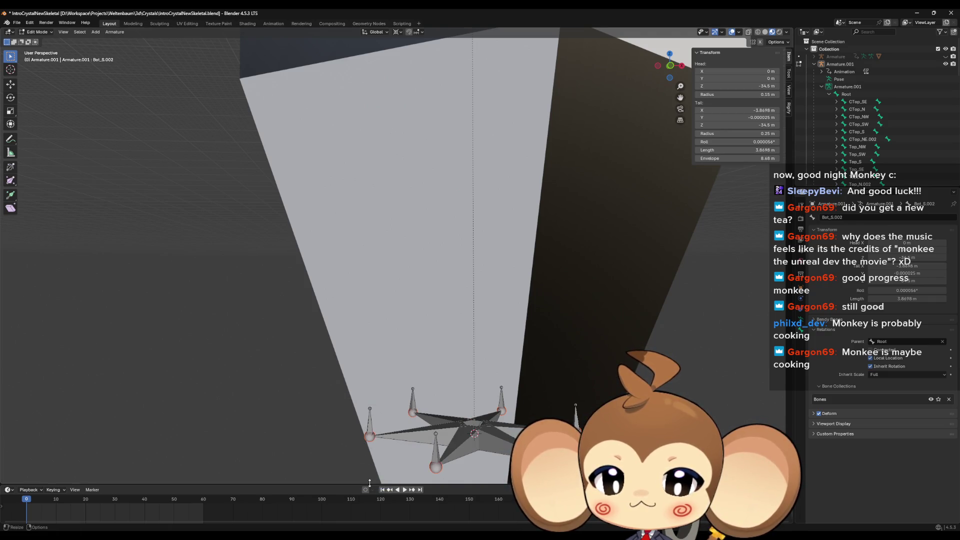
Step: Orbit into the crystal and select the Root bone on its own
mouse_move(380, 450)
mouse_down()
mouse_move(515, 288)
mouse_move(527, 310)
mouse_move(520, 250)
mouse_move(542, 264)
mouse_move(457, 193)
mouse_up()
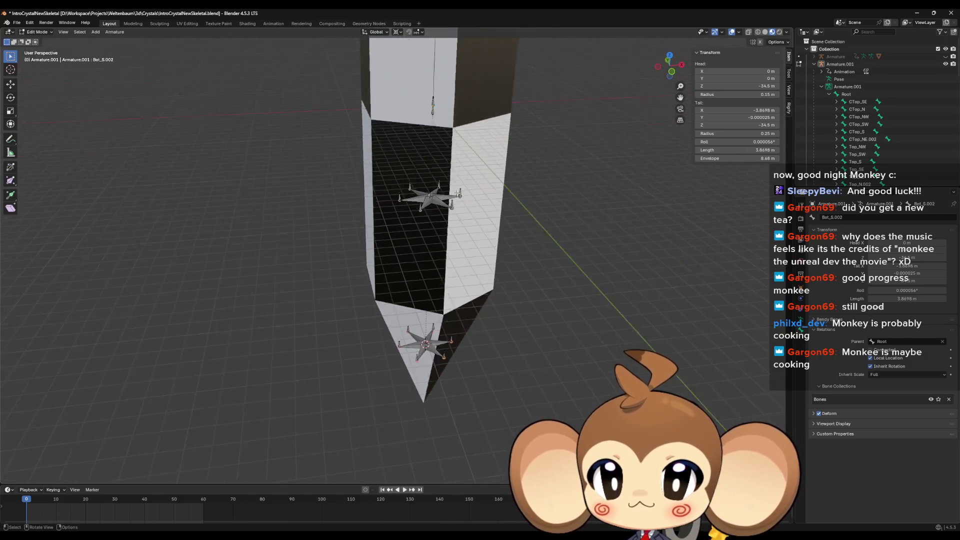
scroll(549, 243, up, 8)
click(549, 243)
drag(548, 243, 600, 236)
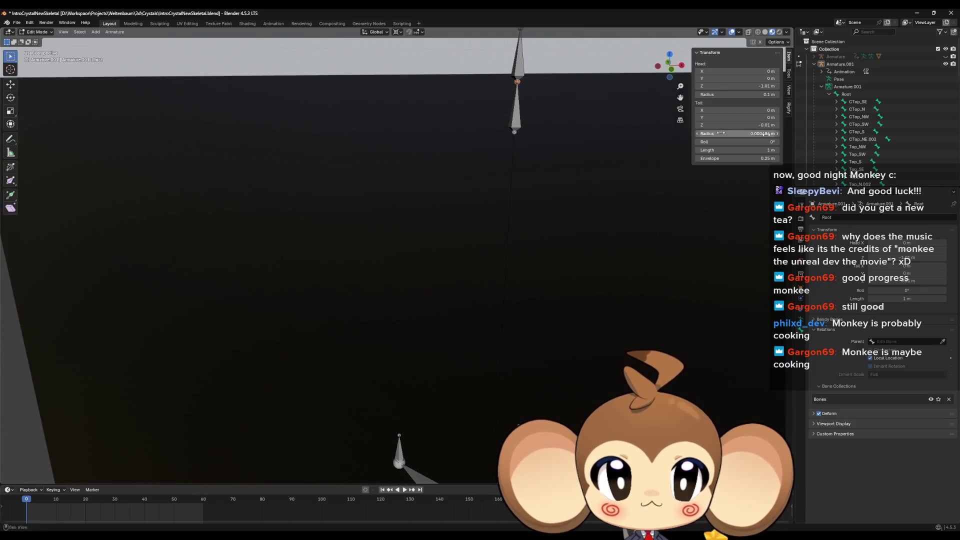
click(517, 87)
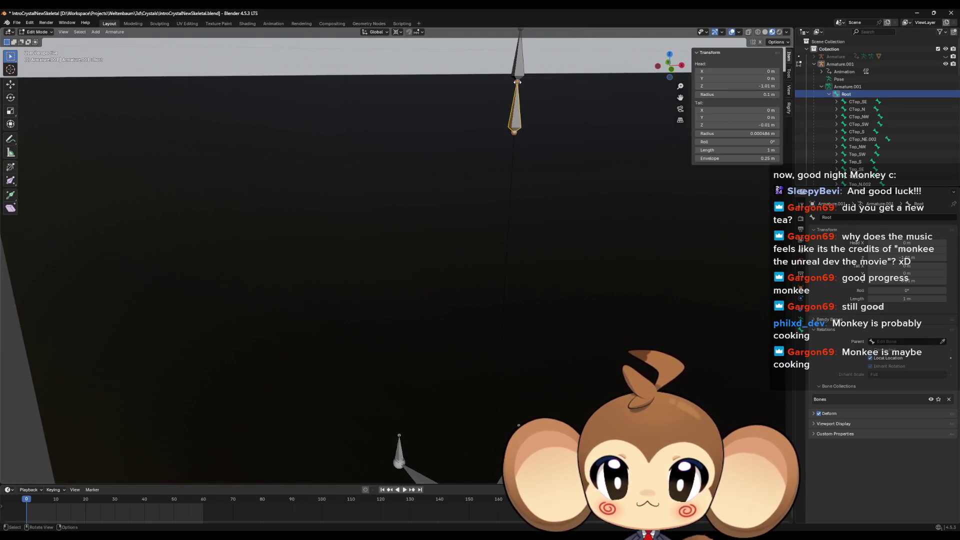
scroll(360, 184, down, 5)
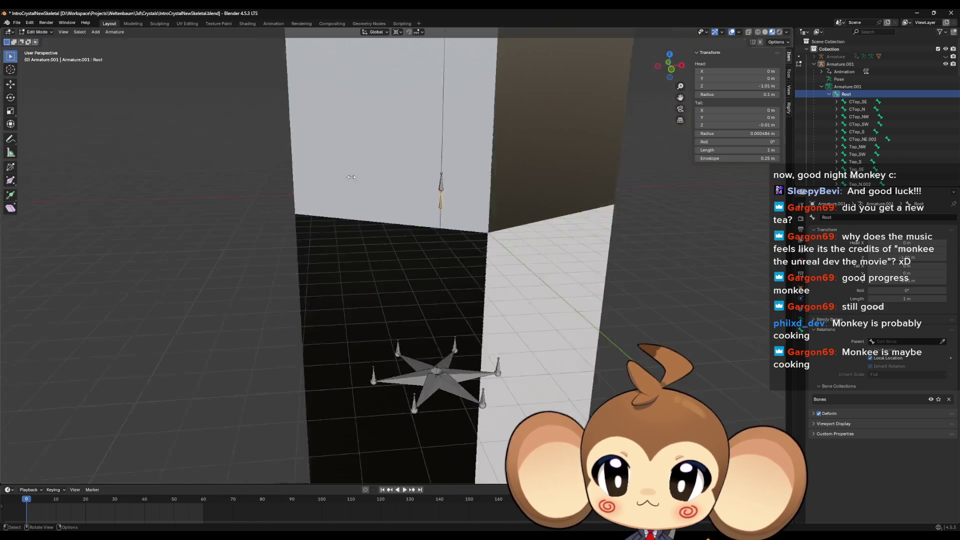
click(473, 214)
scroll(470, 210, up, 8)
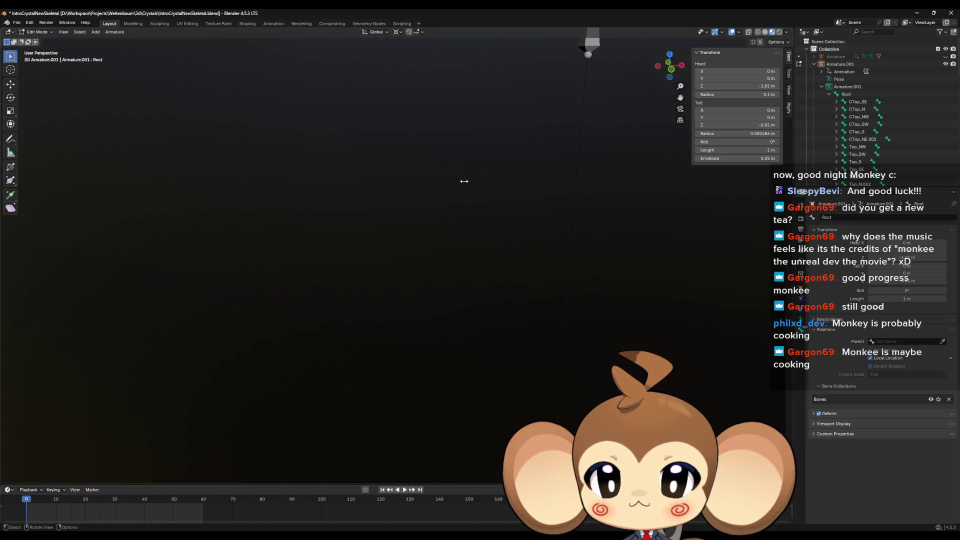
scroll(511, 201, down, 5)
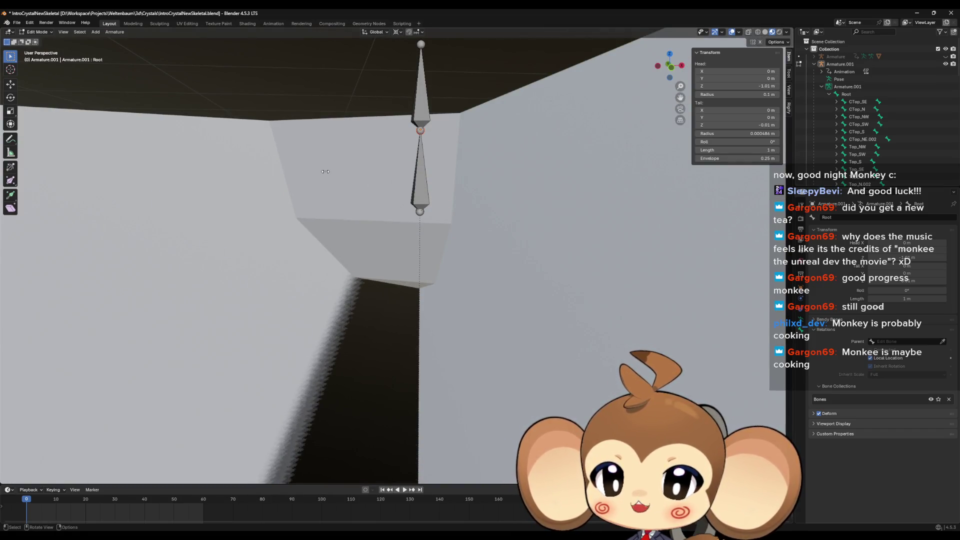
click(418, 136)
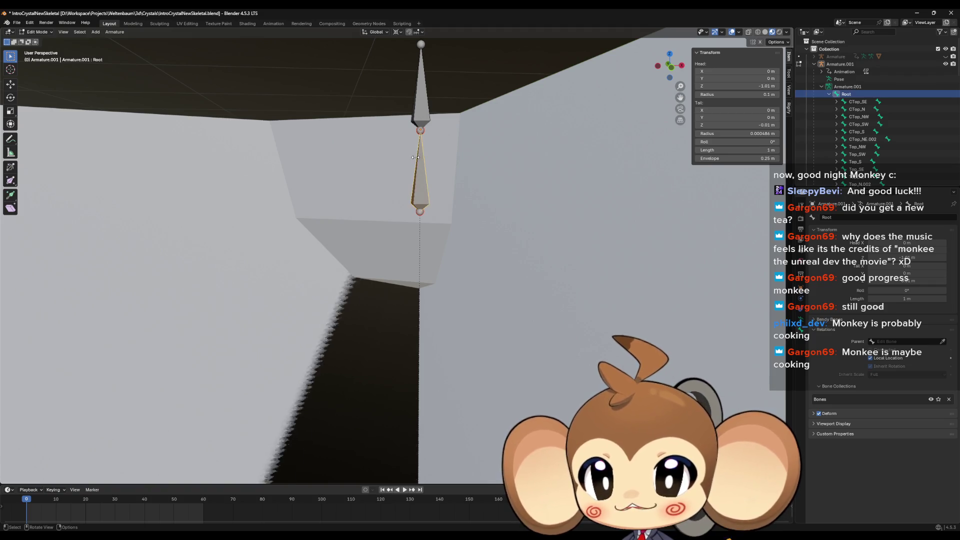
Step: Extrude a new bone, Root.001, from the Root bone's head joint
shift+click(420, 131)
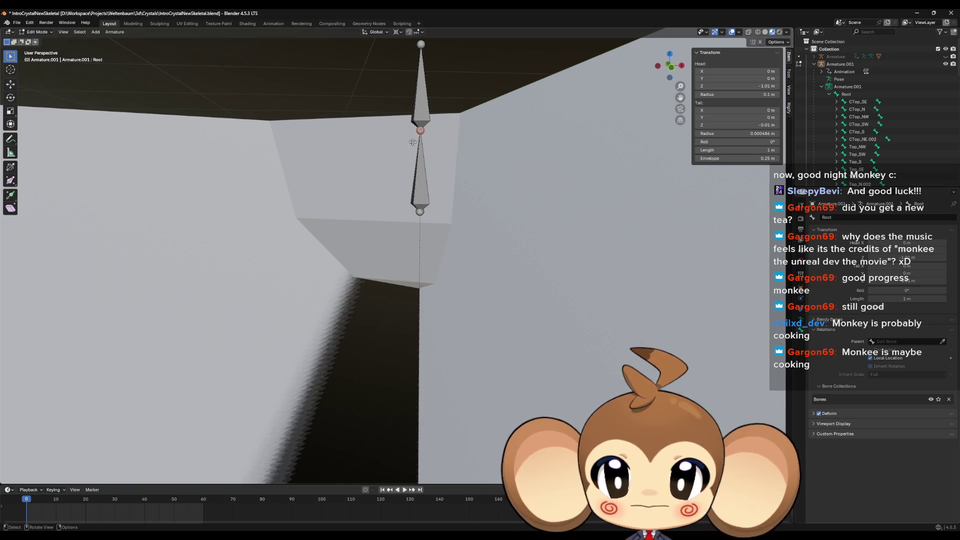
key(g)
click(319, 152)
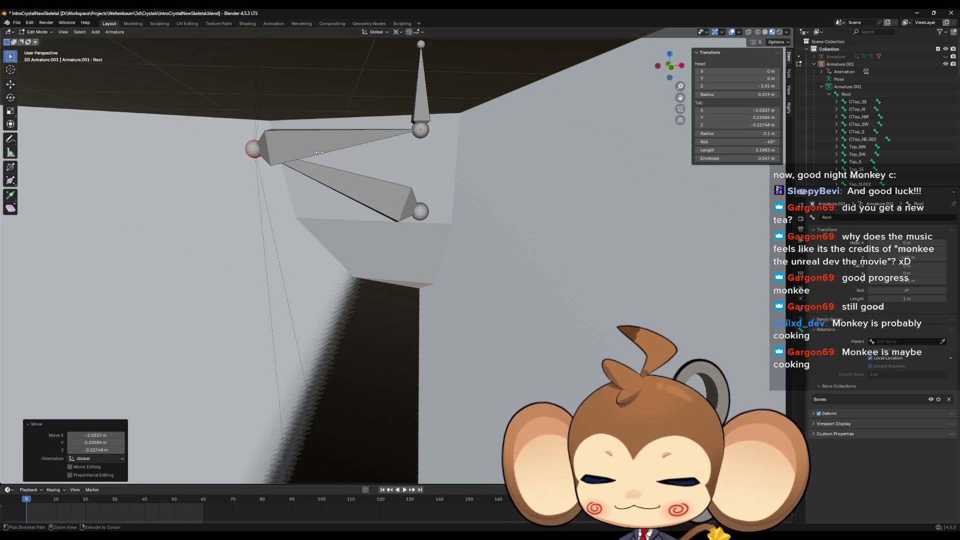
key(ctrl+z)
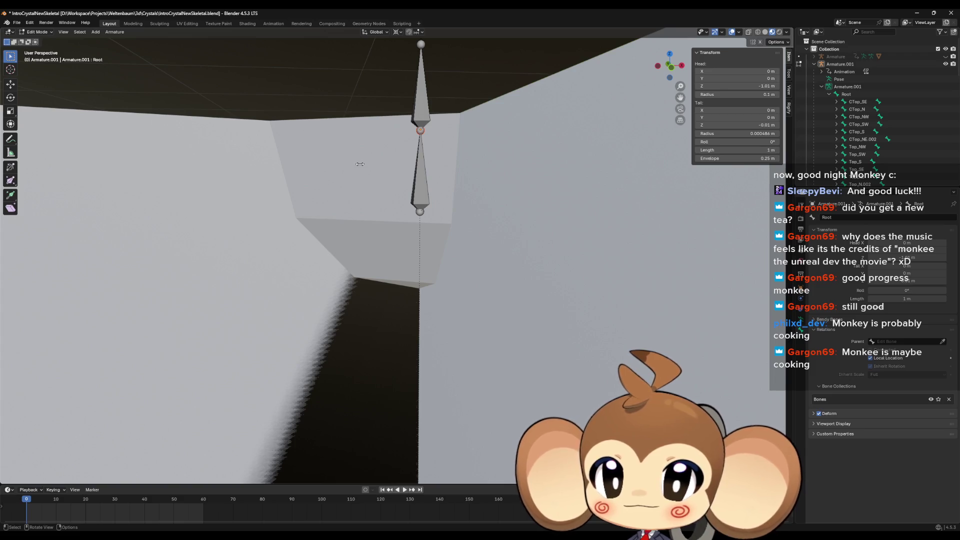
key(e)
key(Escape)
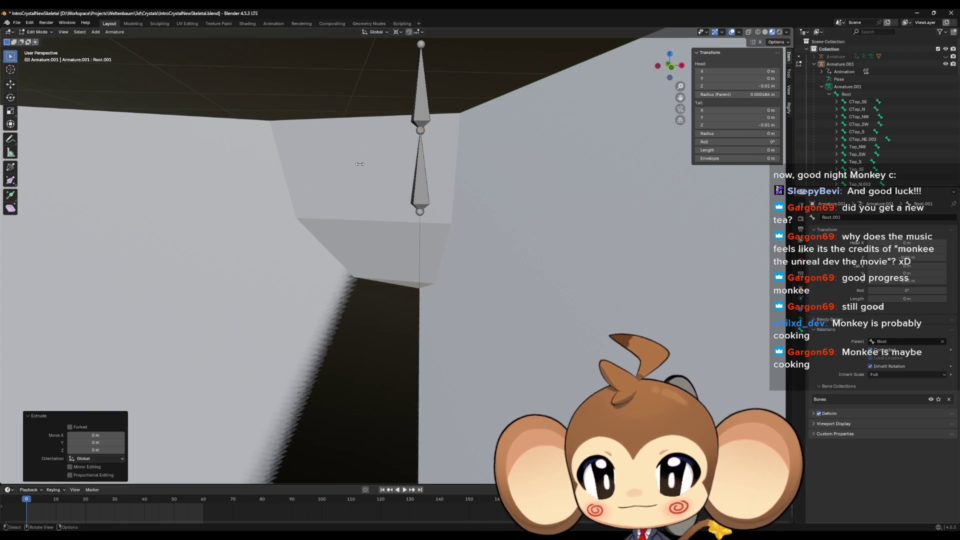
key(s)
click(359, 164)
Step: Undo the resize so the new bone stays 34.49 m long, and select it
key(KP_Decimal)
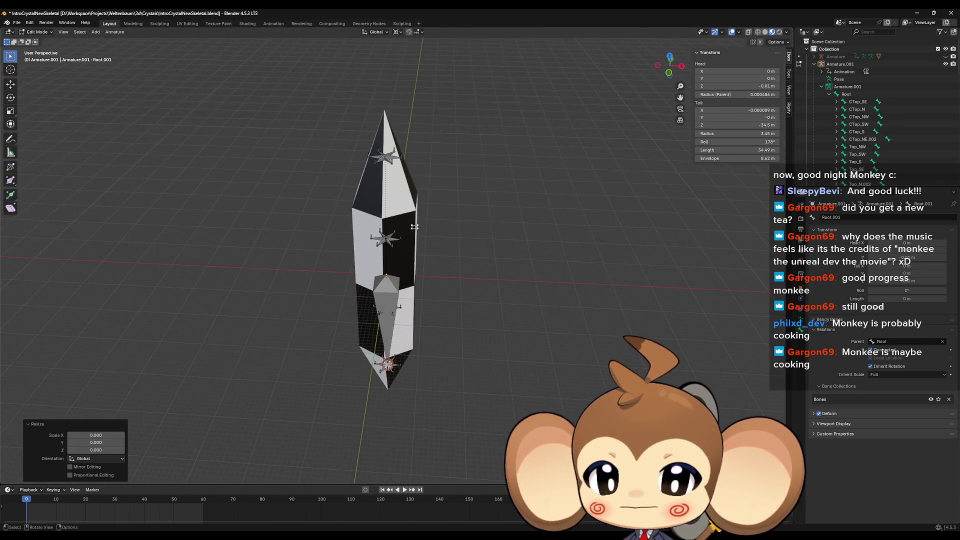
scroll(473, 242, up, 6)
scroll(473, 241, up, 5)
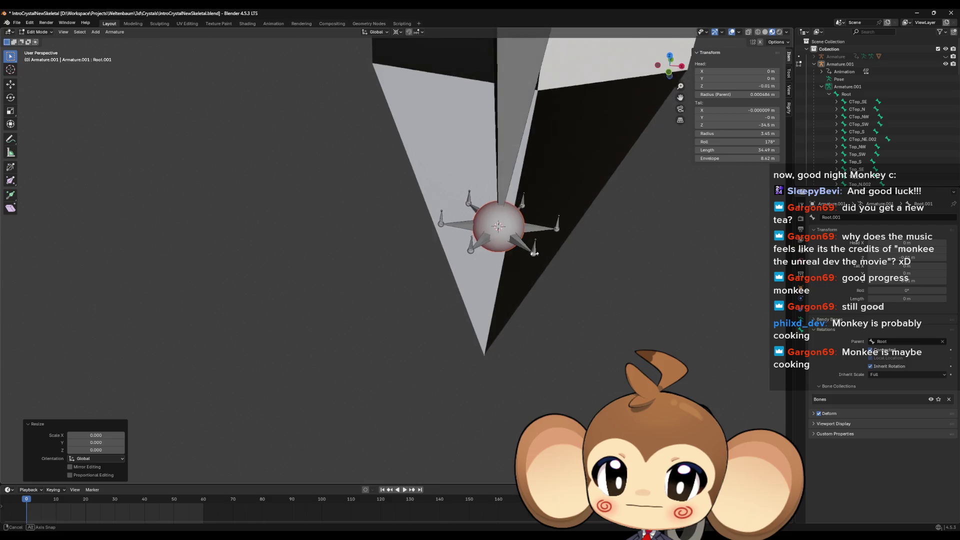
scroll(433, 285, up, 2)
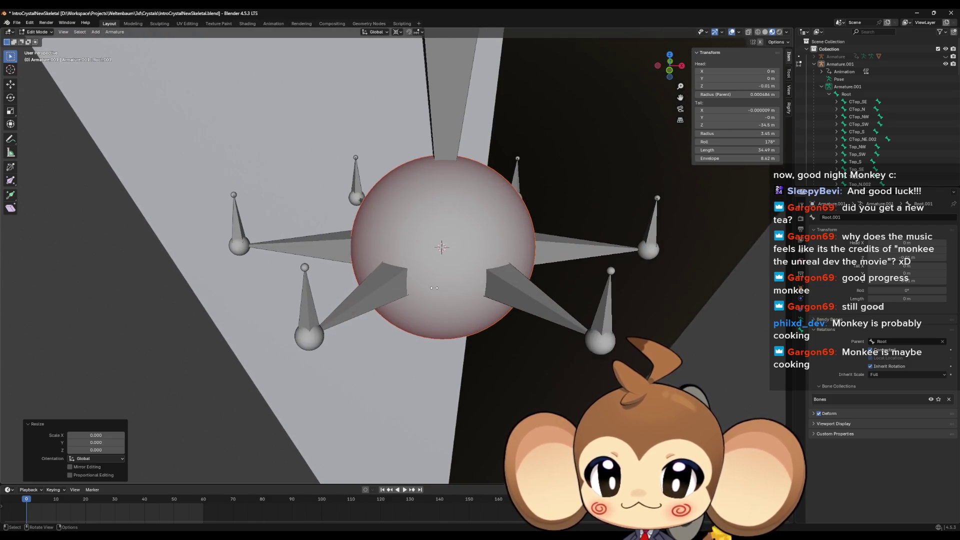
key(ctrl+z)
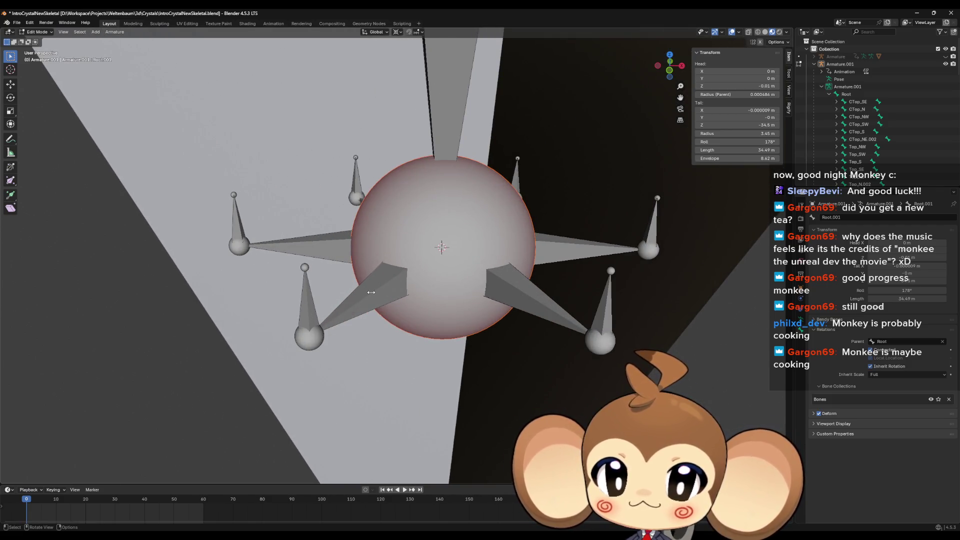
scroll(447, 201, down, 2)
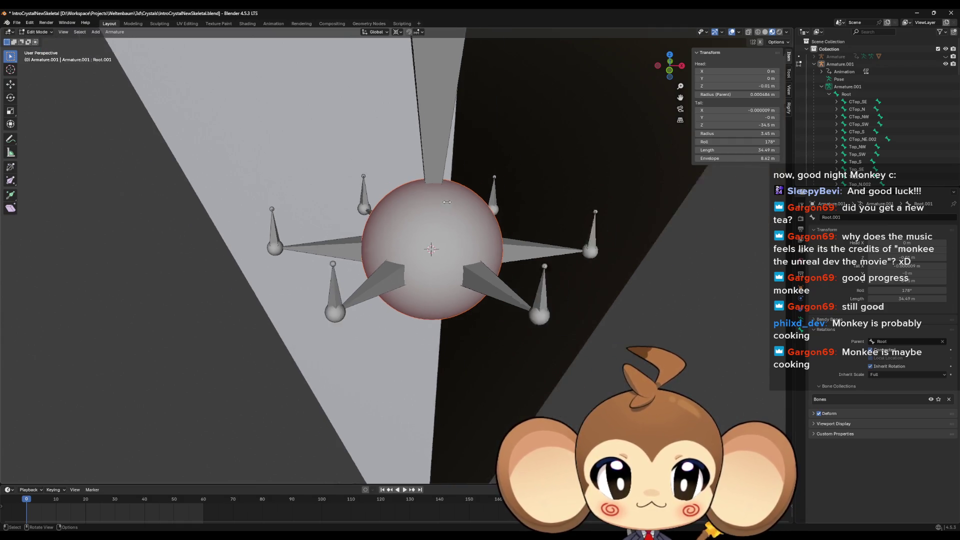
click(432, 105)
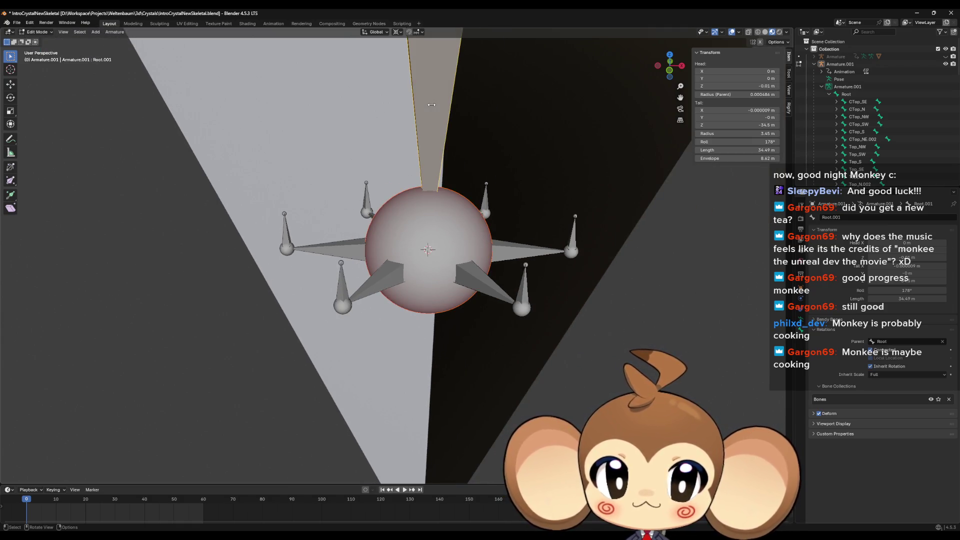
scroll(857, 118, down, 10)
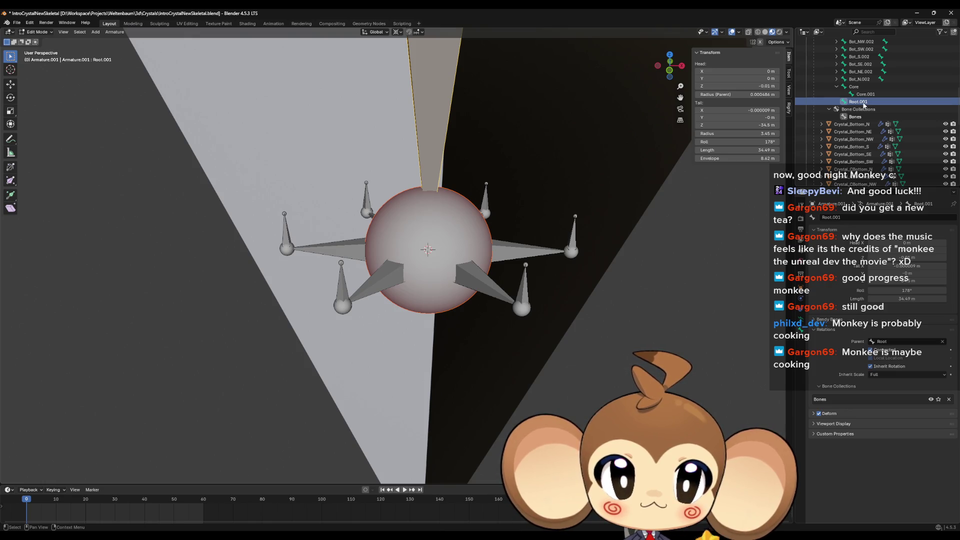
Step: Rename the Root.001 bone to BottomCenter in the Outliner
double_click(863, 104)
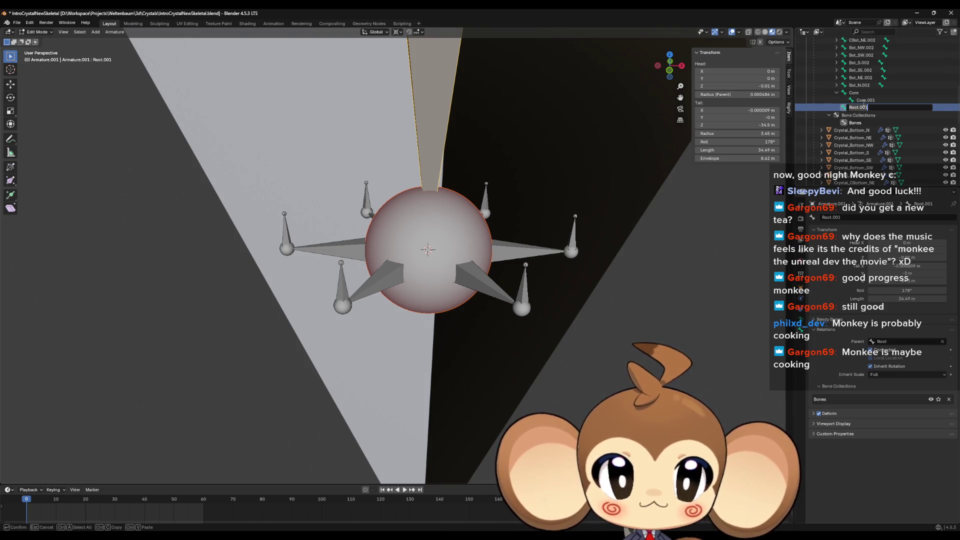
text(BottomCenter)
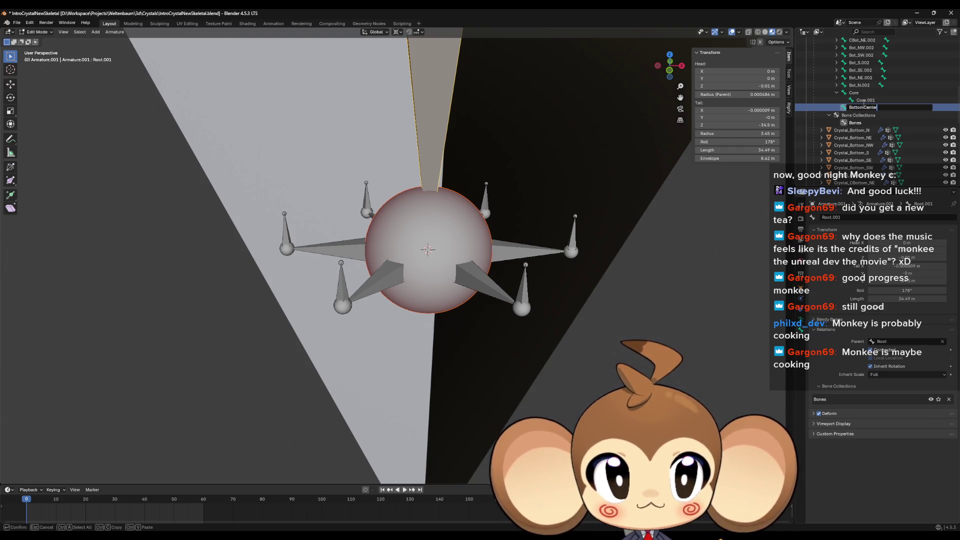
key(Return)
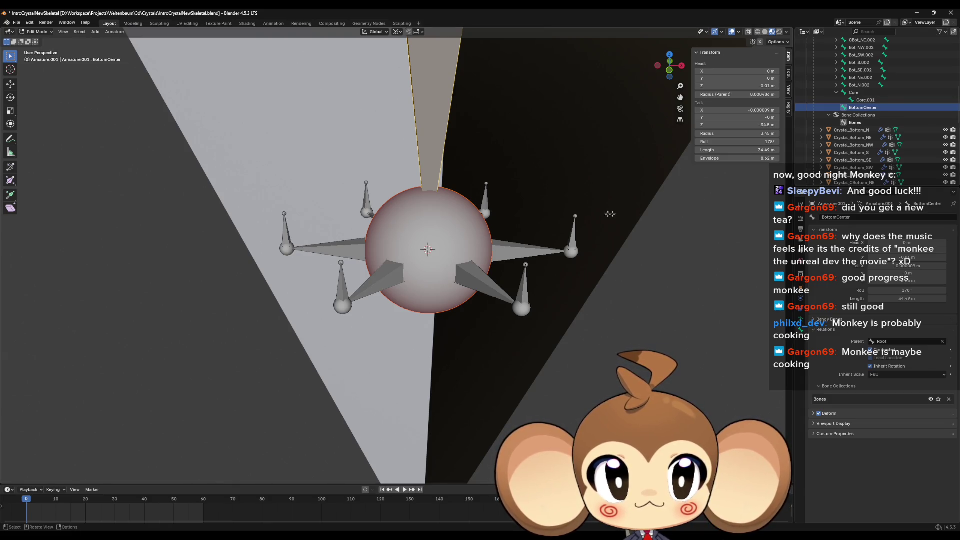
Step: Select the bottom-cluster bones Bot_SE.002, Bot_NE.002, Bot_N.002 and Bot_NW.002, ending on Bot_S.002 alone
click(372, 291)
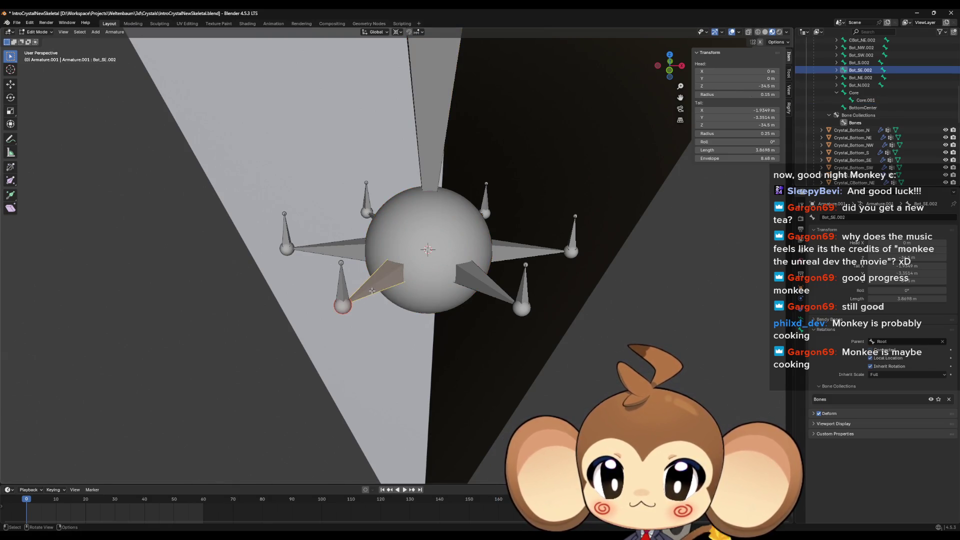
ctrl+click(486, 288)
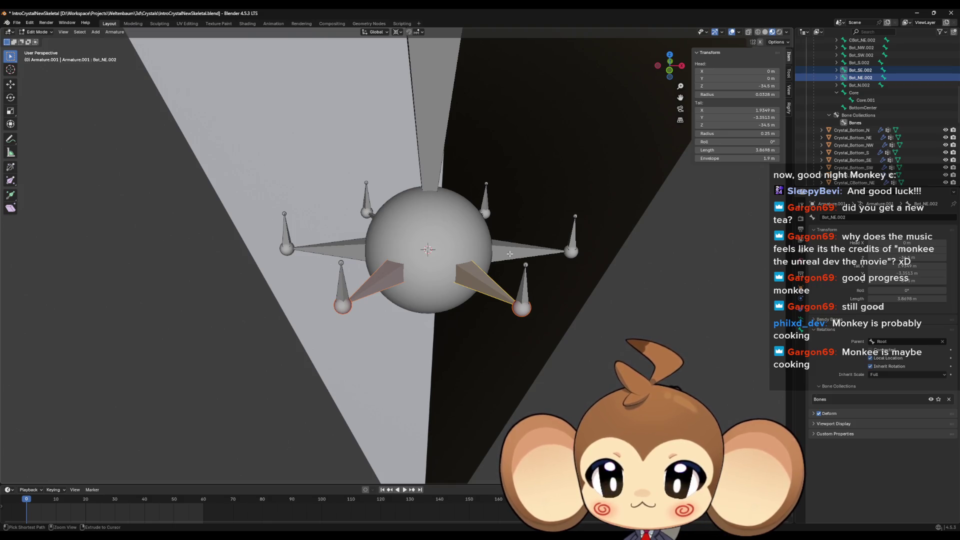
ctrl+click(509, 254)
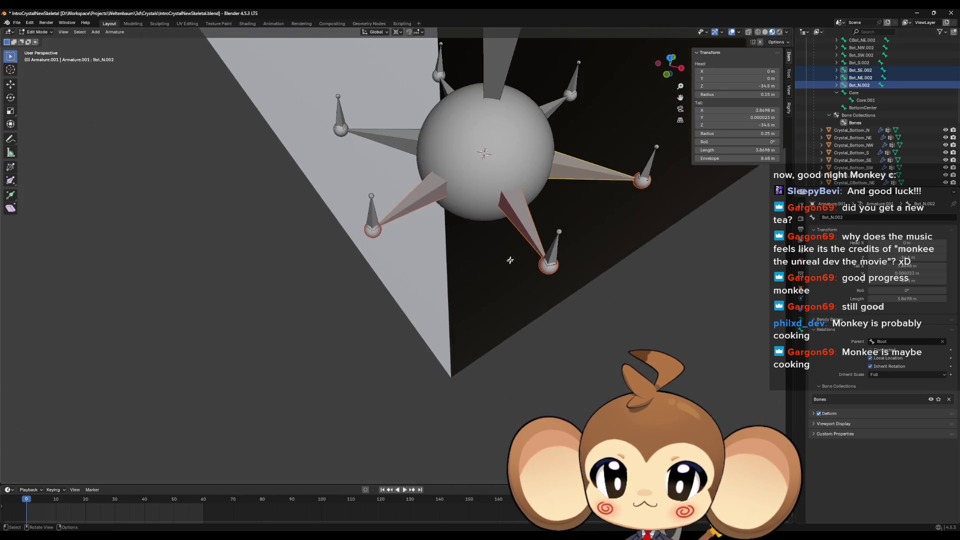
ctrl+click(481, 181)
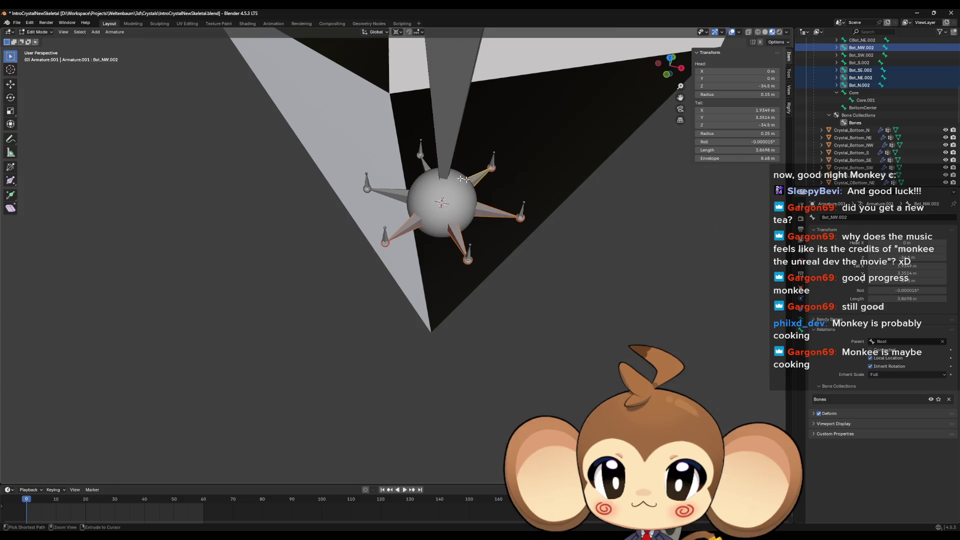
ctrl+click(428, 165)
click(392, 195)
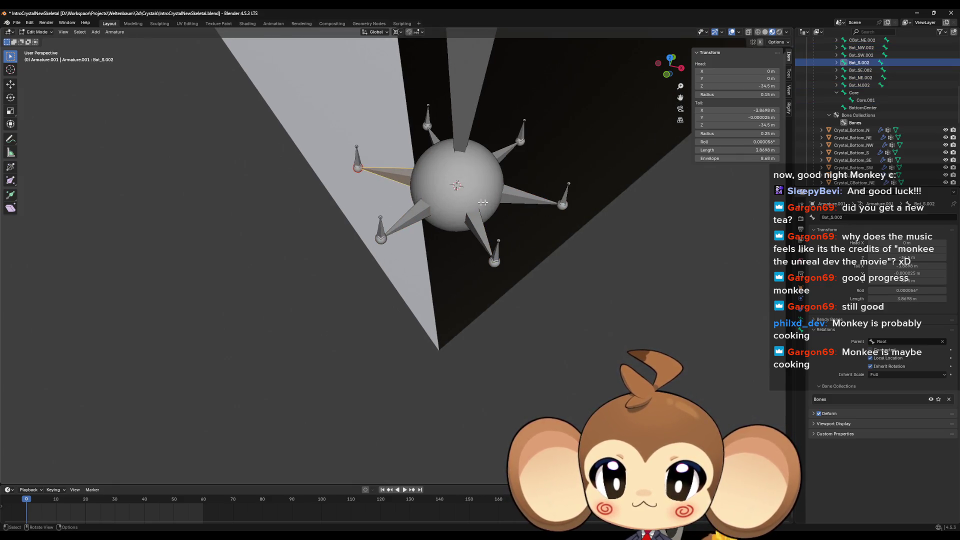